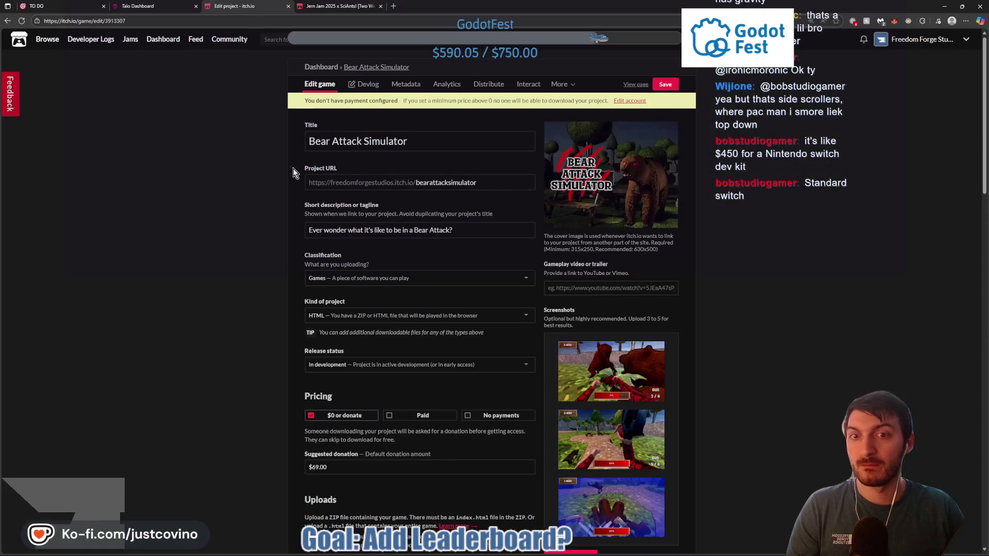
Go from the Edit game form to Bear Attack Simulator's public itch.io page via View page
{"action": "scroll", "coordinate": [651, 177], "scroll_direction": "down", "scroll_amount": 5}
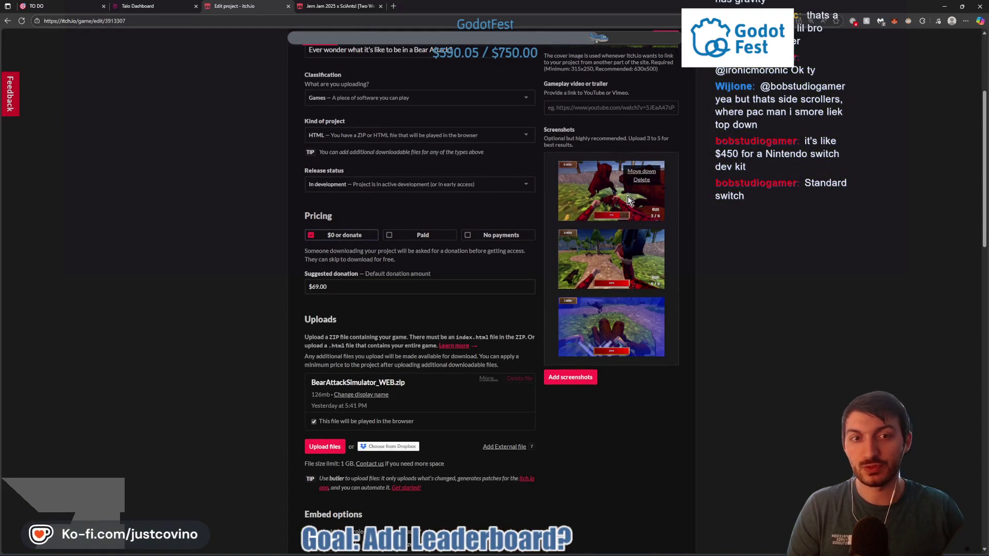
{"action": "mouse_move", "coordinate": [645, 261]}
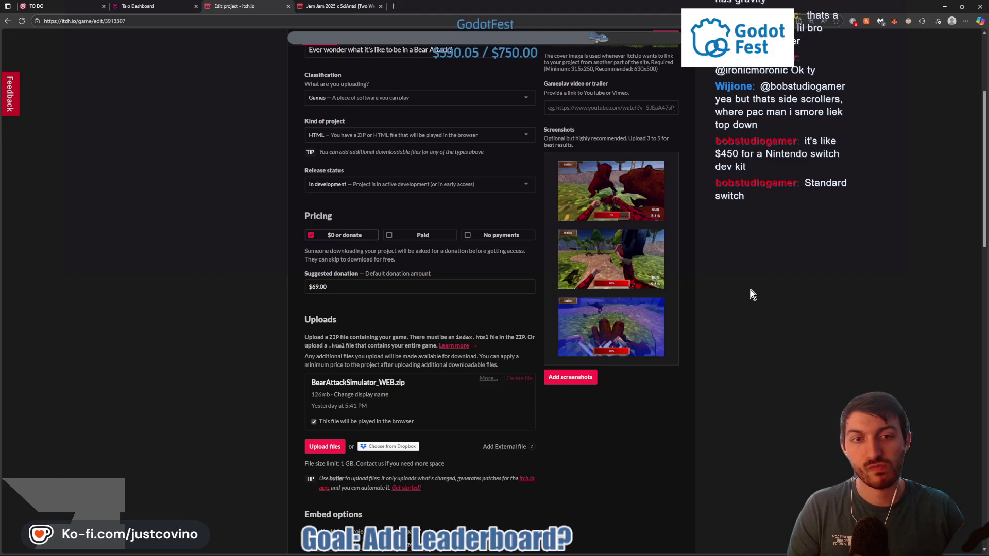
{"action": "scroll", "coordinate": [699, 309], "scroll_direction": "up", "scroll_amount": 3}
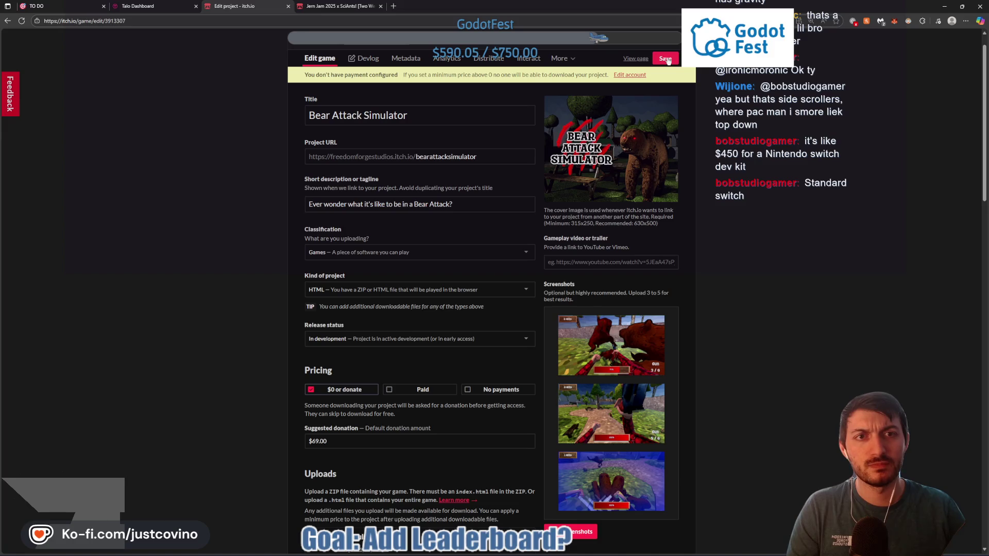
{"action": "left_click", "coordinate": [636, 59]}
{"action": "scroll", "coordinate": [629, 262], "scroll_direction": "down", "scroll_amount": 3}
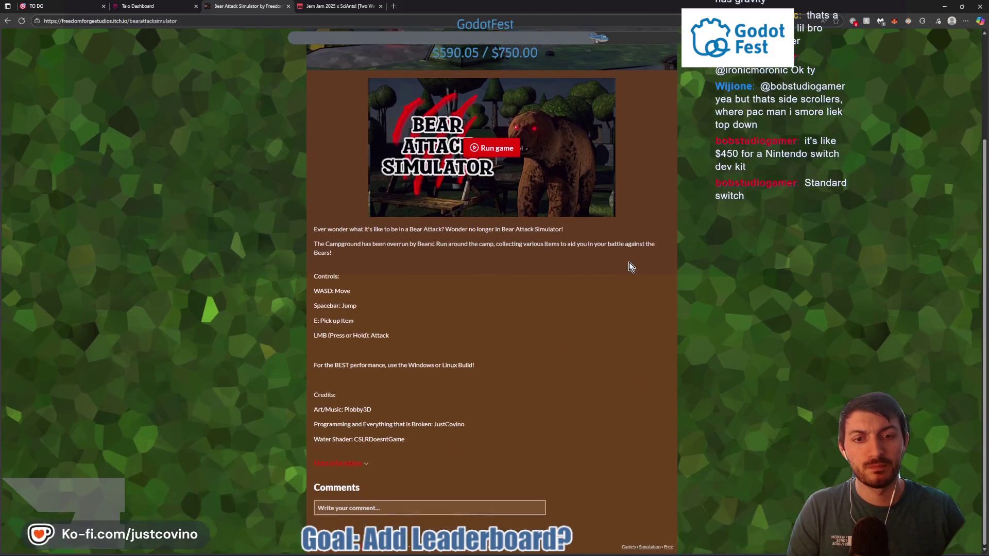
Reload the Bear Attack Simulator page to show the creator bar, then enter Edit theme
{"action": "scroll", "coordinate": [629, 261], "scroll_direction": "up", "scroll_amount": 3}
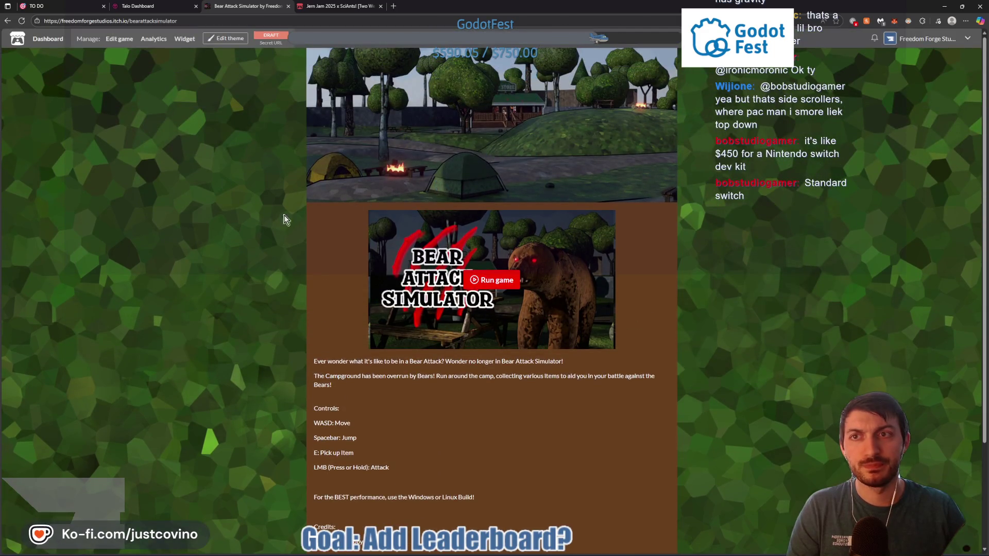
{"action": "scroll", "coordinate": [294, 220], "scroll_direction": "down", "scroll_amount": 3}
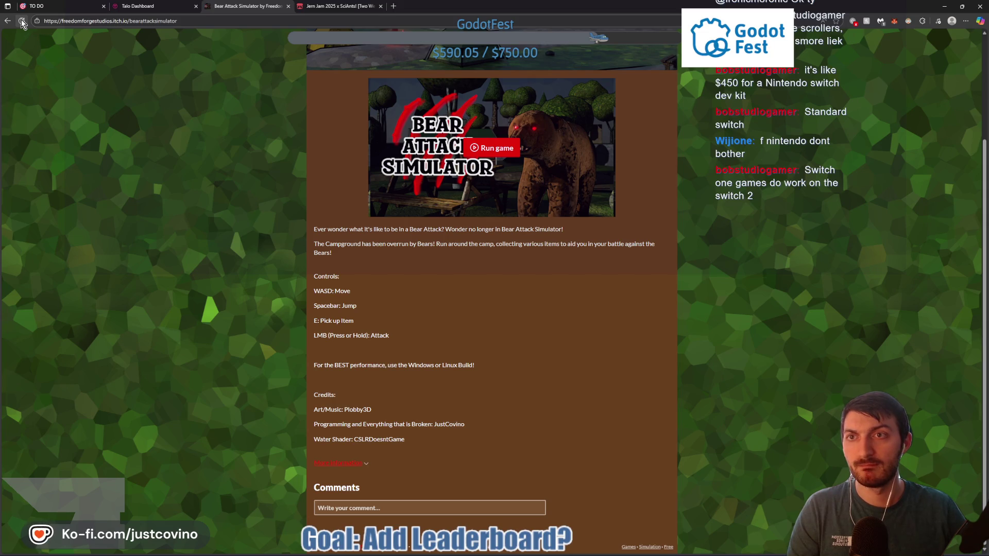
{"action": "left_click", "coordinate": [21, 20]}
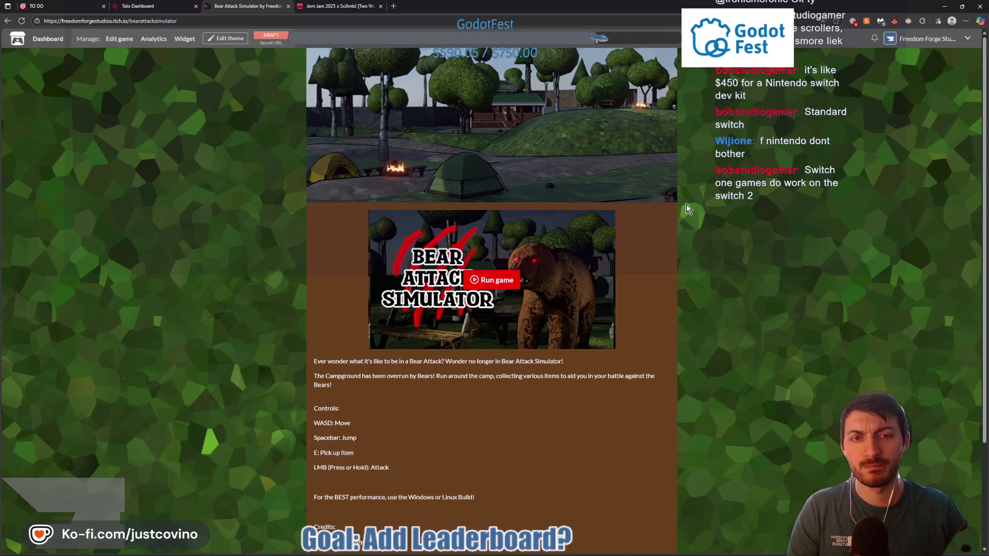
{"action": "left_click", "coordinate": [225, 38]}
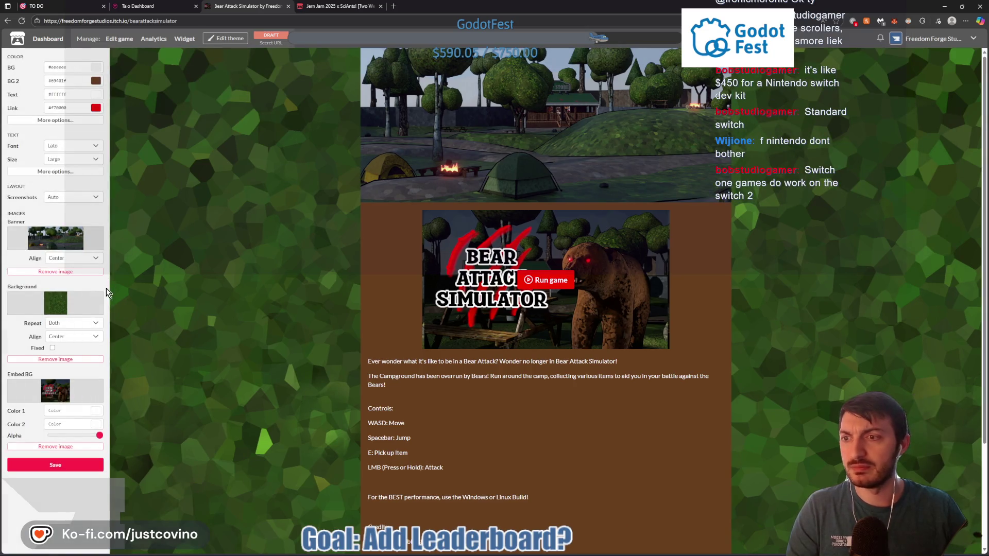
Set the screenshot layout to Sidebar beside the description
{"action": "left_click", "coordinate": [72, 197]}
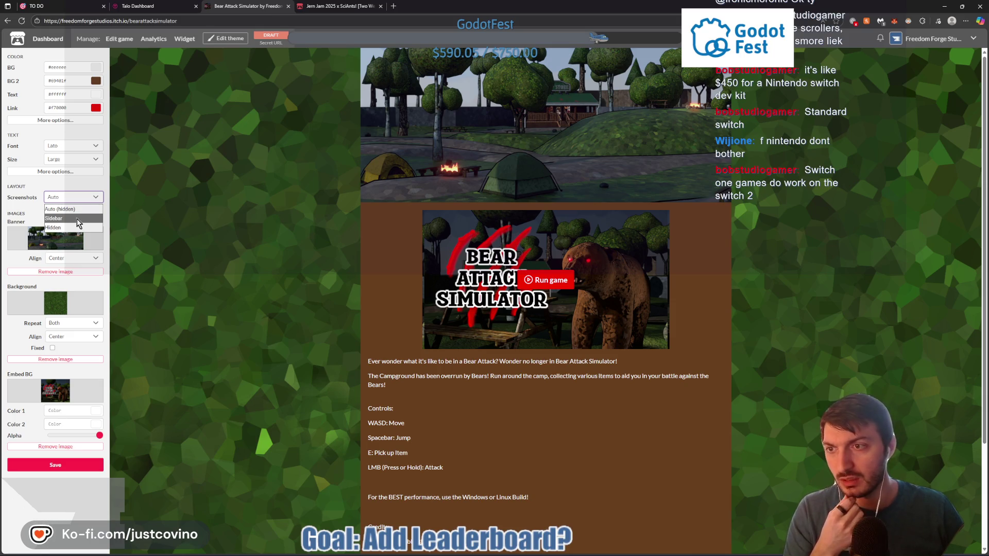
{"action": "left_click", "coordinate": [78, 222]}
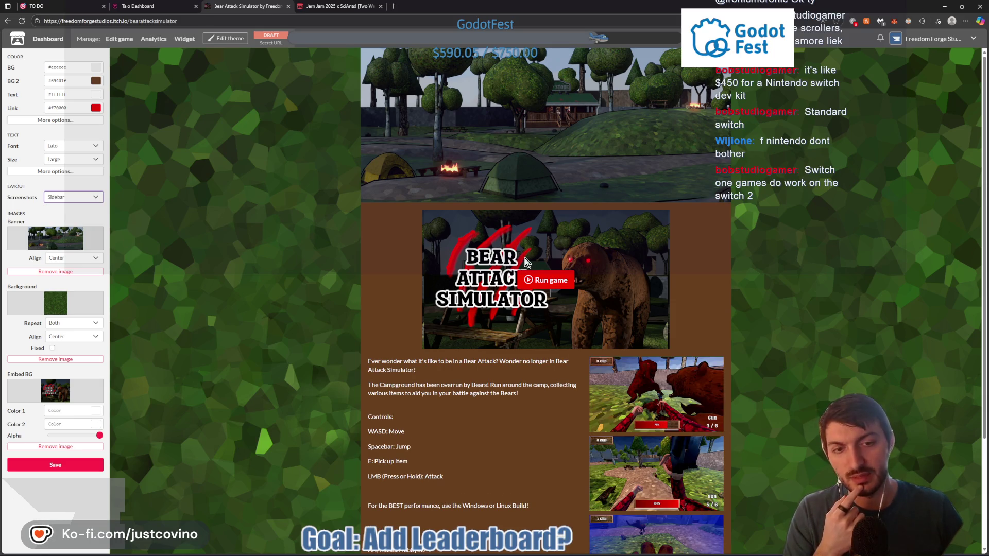
{"action": "scroll", "coordinate": [633, 261], "scroll_direction": "down", "scroll_amount": 3}
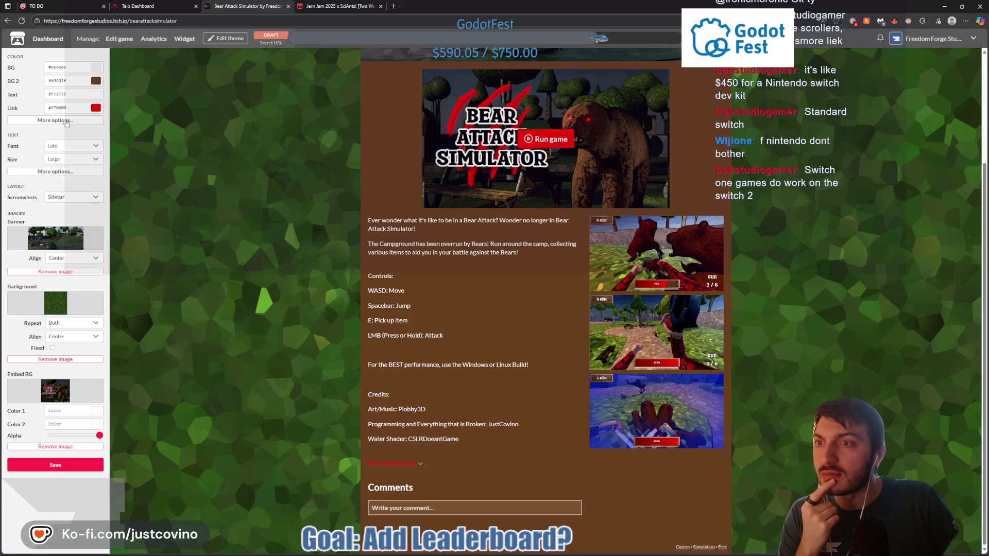
Reveal the extra Color options for headers, buttons and BG2 alpha
{"action": "left_click", "coordinate": [66, 121]}
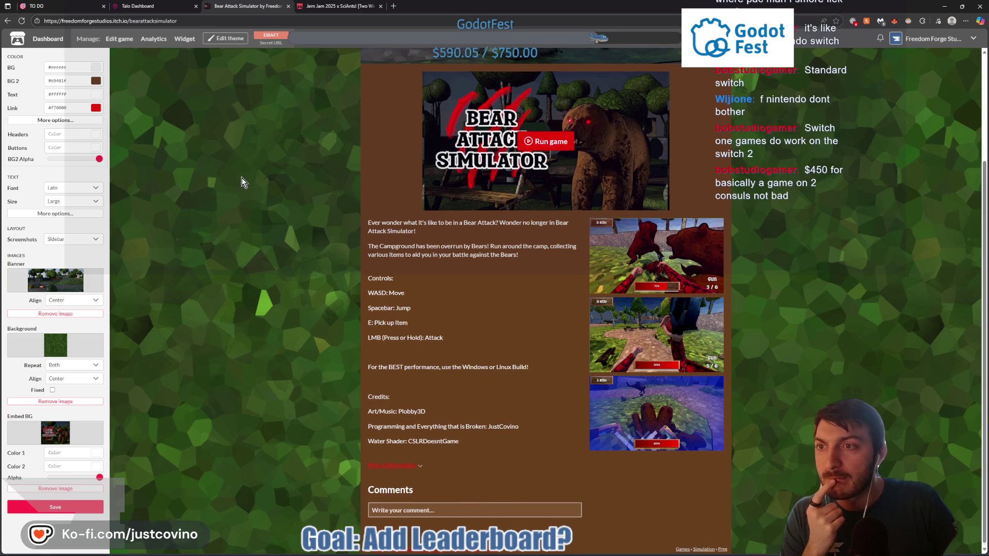
{"action": "scroll", "coordinate": [242, 178], "scroll_direction": "up", "scroll_amount": 2}
{"action": "scroll", "coordinate": [242, 178], "scroll_direction": "down", "scroll_amount": 1}
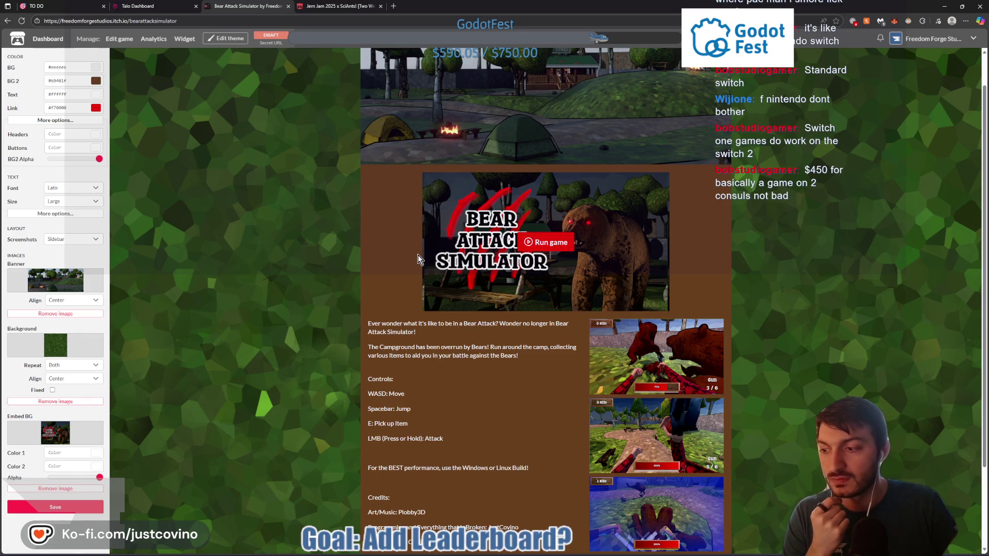
Delete the Screenshots video from BAS_MovieMode, then show itch.io's extra text settings like Header font
{"action": "mouse_move", "coordinate": [604, 546]}
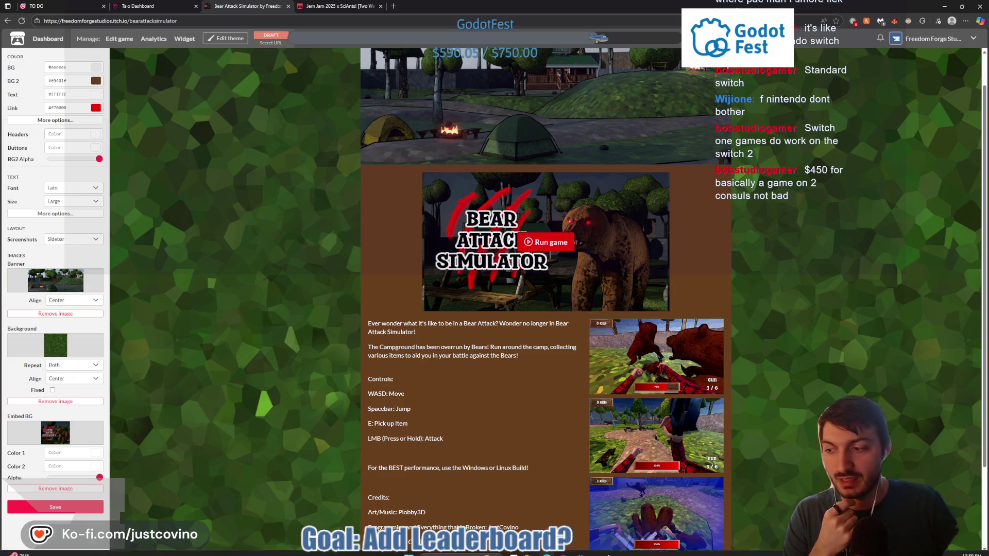
{"action": "mouse_move", "coordinate": [536, 553]}
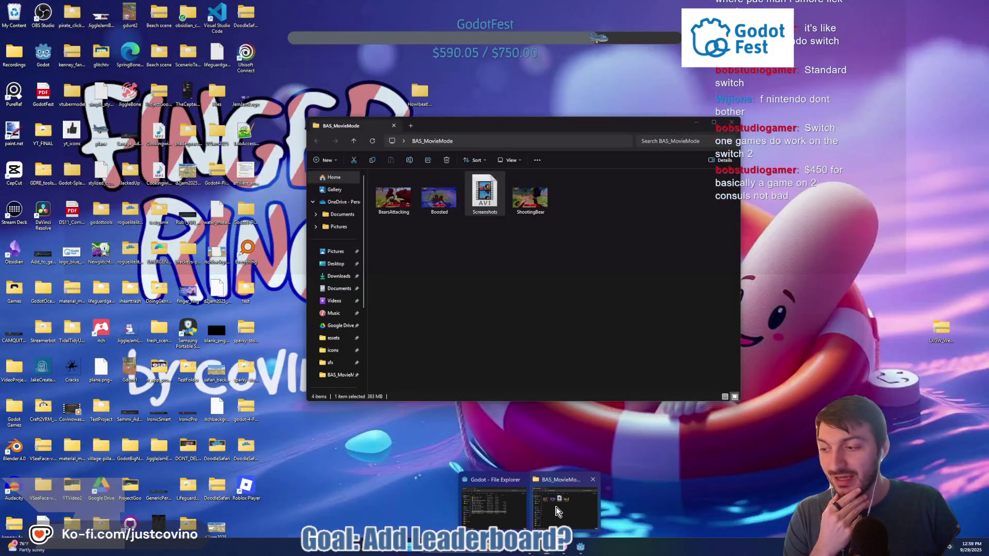
{"action": "left_click", "coordinate": [557, 511]}
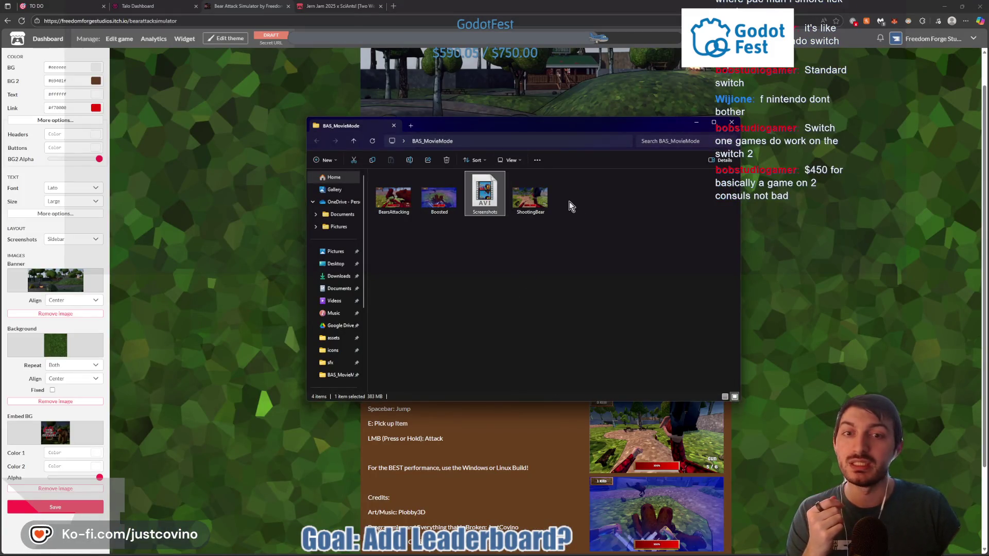
{"action": "left_click", "coordinate": [481, 196]}
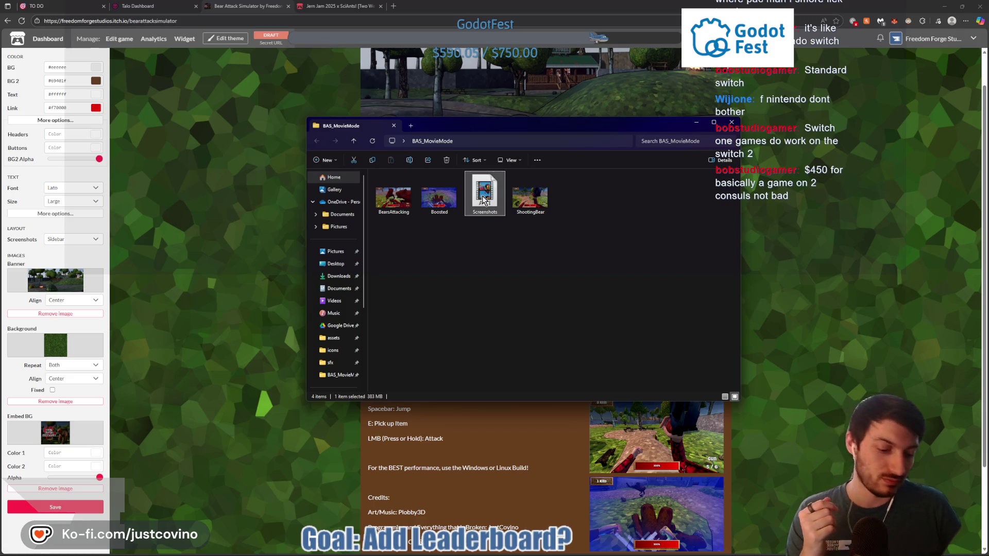
{"action": "key", "text": "Delete"}
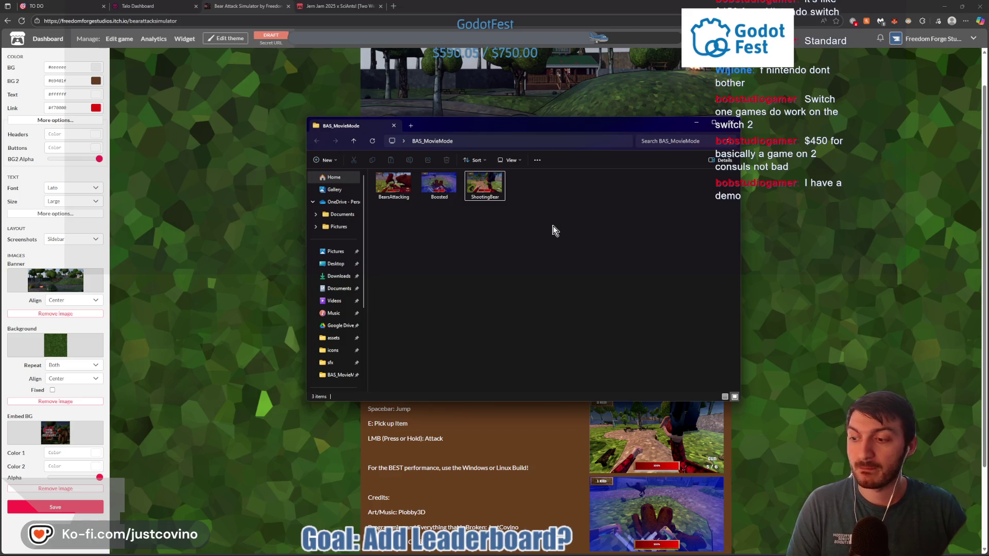
{"action": "mouse_move", "coordinate": [506, 125]}
{"action": "left_mouse_down"}
{"action": "mouse_move", "coordinate": [490, 122]}
{"action": "mouse_move", "coordinate": [508, 125]}
{"action": "left_mouse_up"}
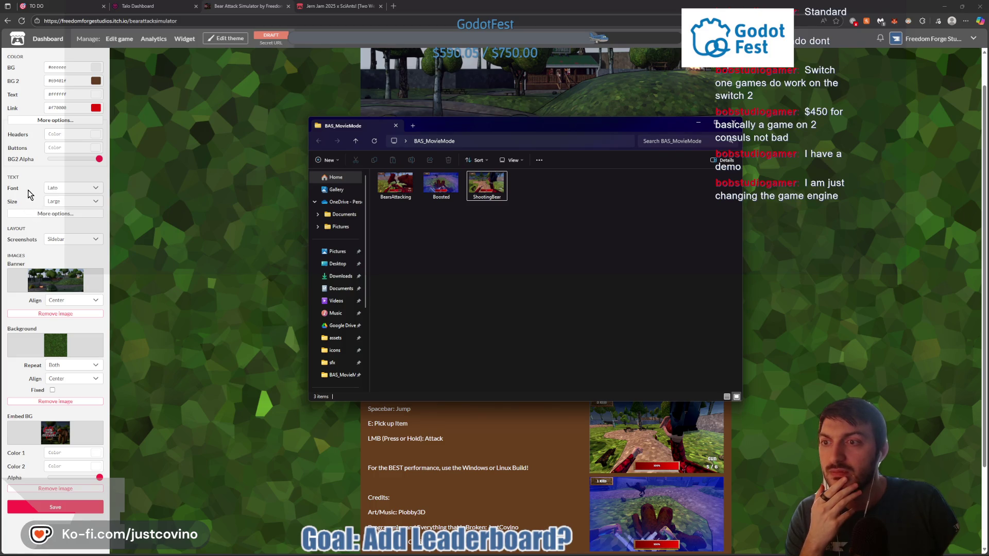
{"action": "left_click", "coordinate": [25, 215]}
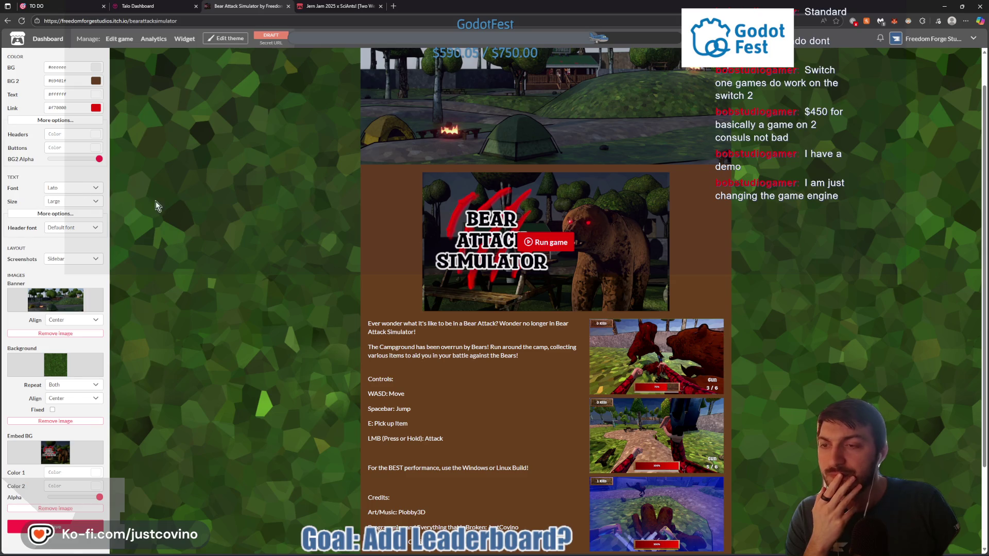
Switch to the Godot editor showing the game.gd script
{"action": "mouse_move", "coordinate": [533, 552]}
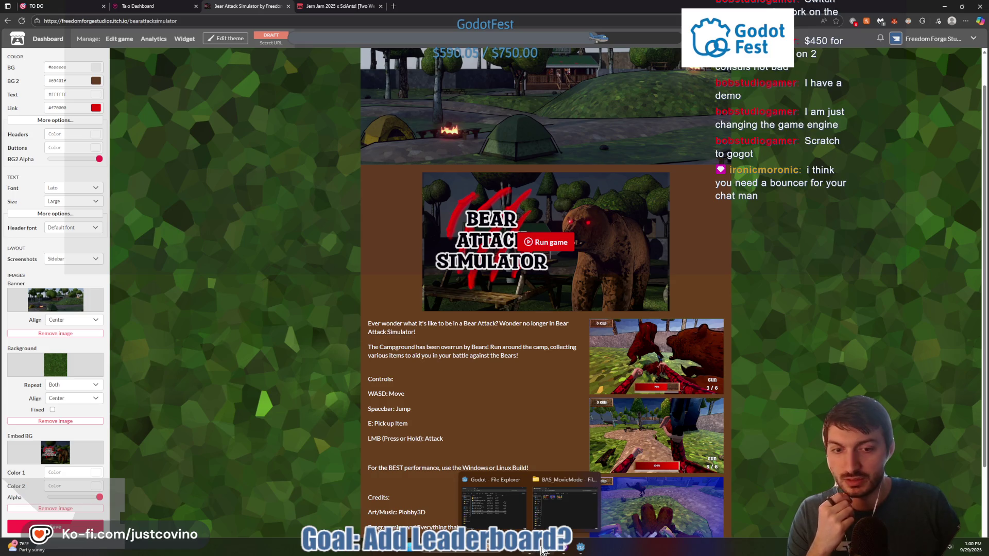
{"action": "left_click", "coordinate": [581, 547]}
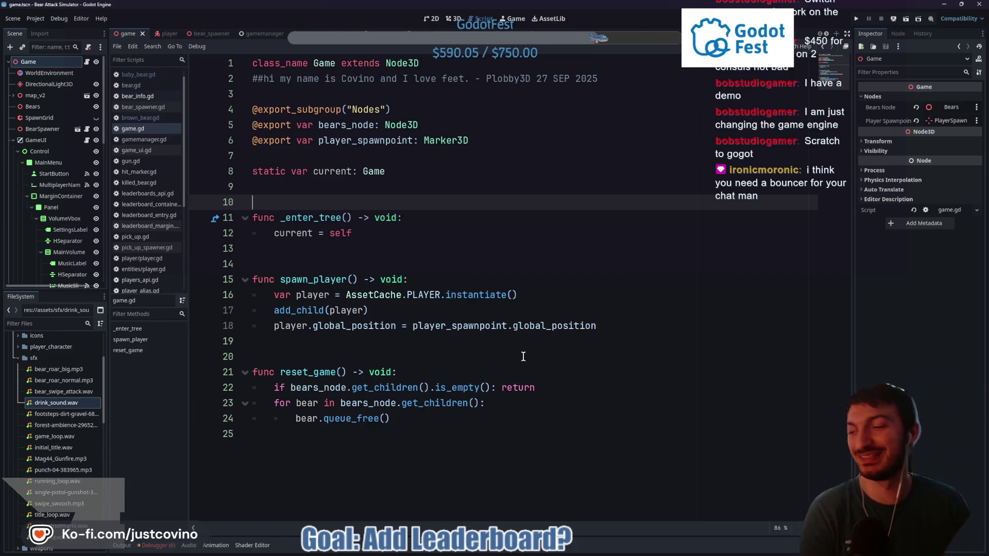
Step through the lines of game.gd and collapse the GameUI node in the scene tree
{"action": "left_click", "coordinate": [379, 193]}
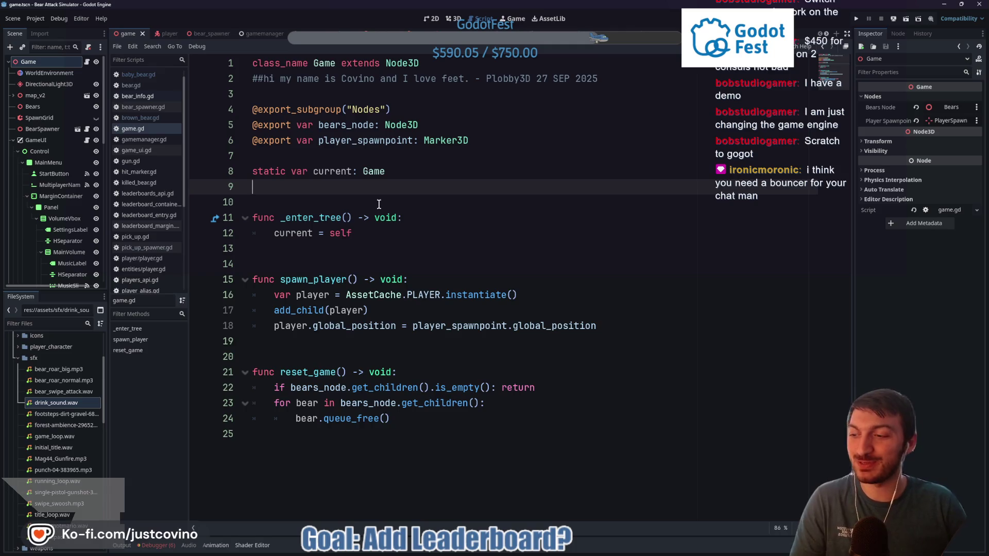
{"action": "left_click", "coordinate": [375, 202]}
{"action": "left_click", "coordinate": [313, 156]}
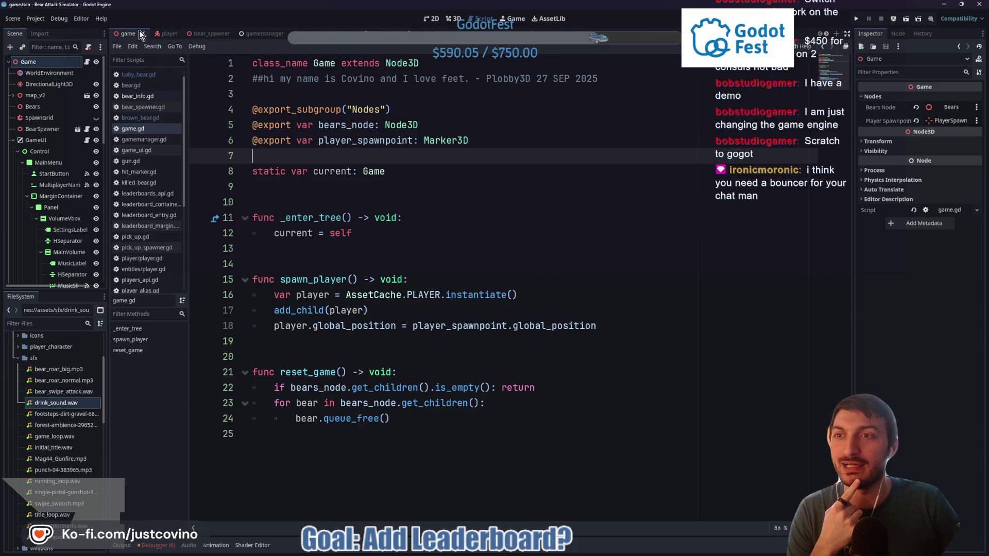
{"action": "left_click", "coordinate": [13, 141]}
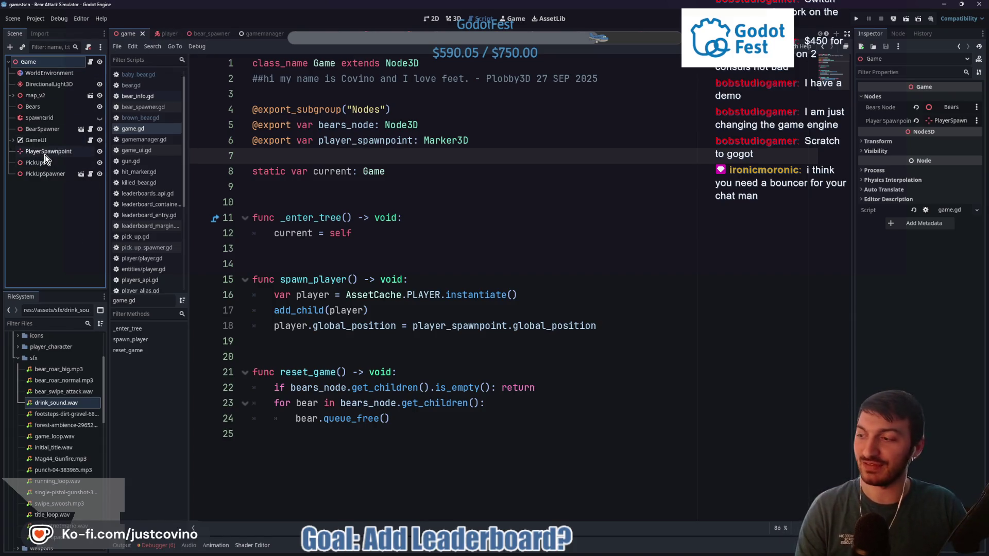
{"action": "left_click", "coordinate": [309, 187]}
{"action": "left_click", "coordinate": [287, 204]}
{"action": "left_click", "coordinate": [281, 248]}
{"action": "left_click", "coordinate": [289, 264]}
{"action": "left_click", "coordinate": [281, 343]}
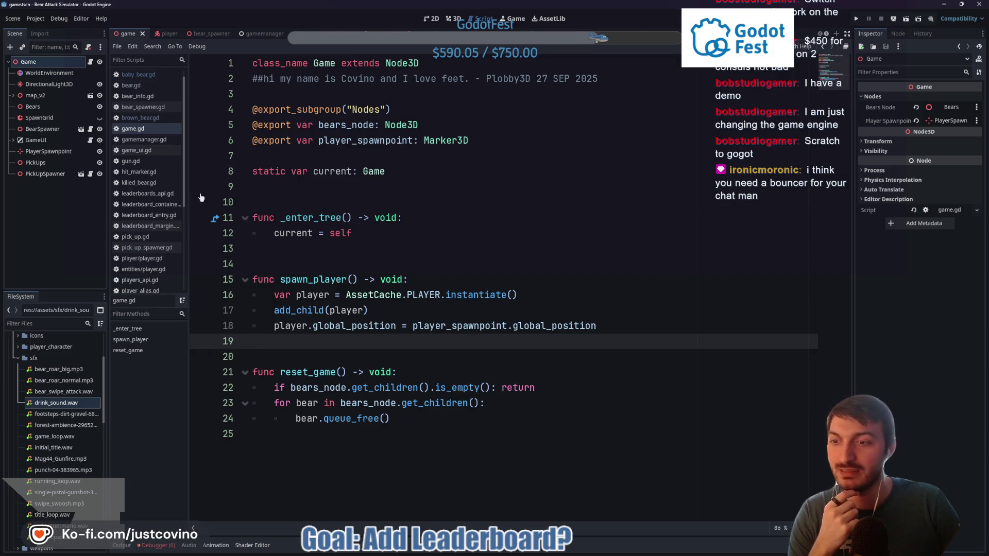
Collapse the sfx, assets, shaders, player and user_interface folders, then re-expand assets
{"action": "left_click", "coordinate": [15, 363]}
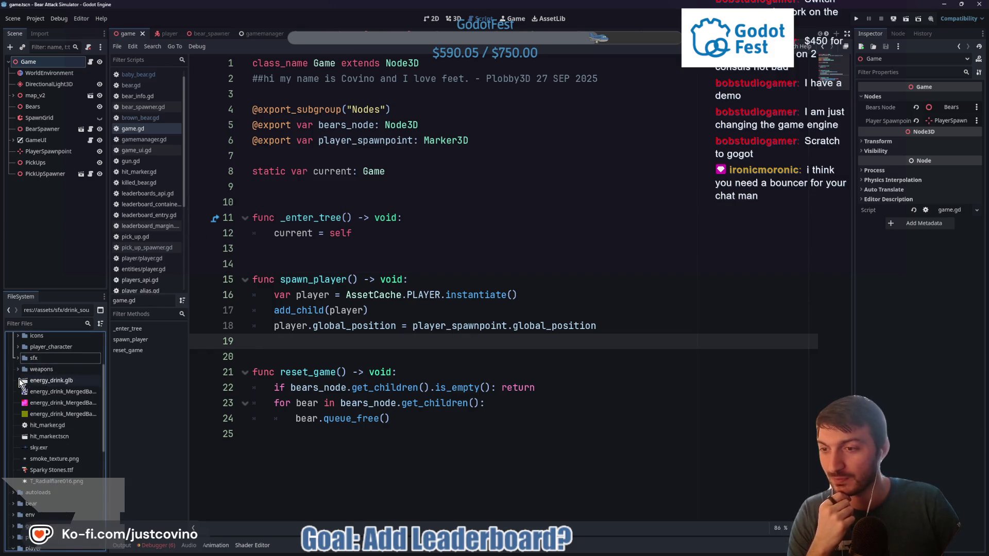
{"action": "left_click", "coordinate": [14, 374]}
{"action": "scroll", "coordinate": [45, 398], "scroll_direction": "down", "scroll_amount": 2}
{"action": "left_click", "coordinate": [14, 429]}
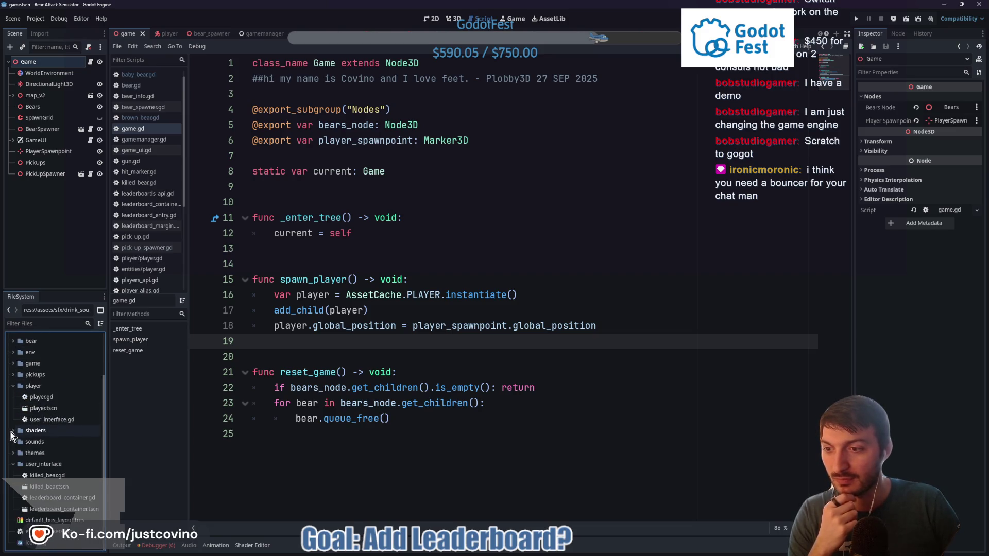
{"action": "left_click", "coordinate": [14, 385]}
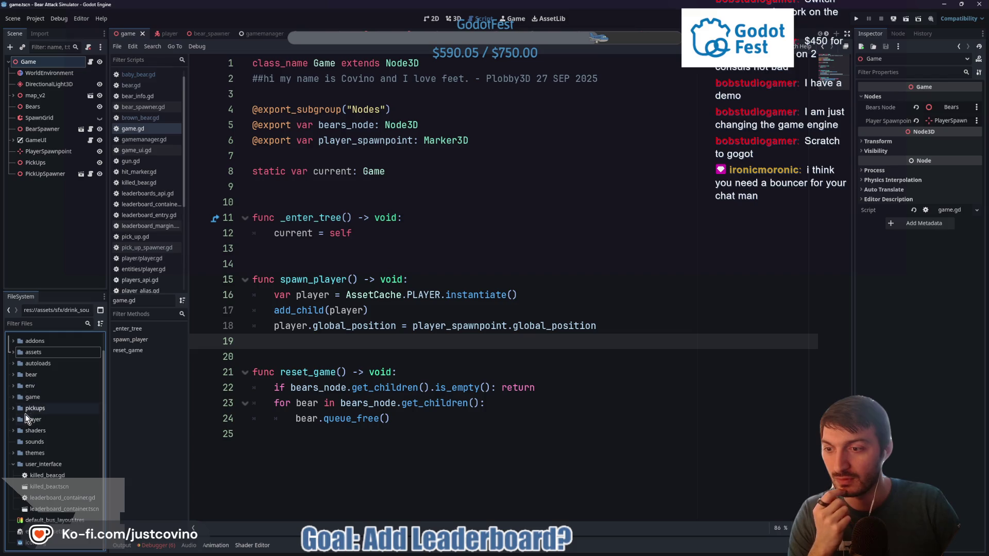
{"action": "left_click", "coordinate": [12, 464]}
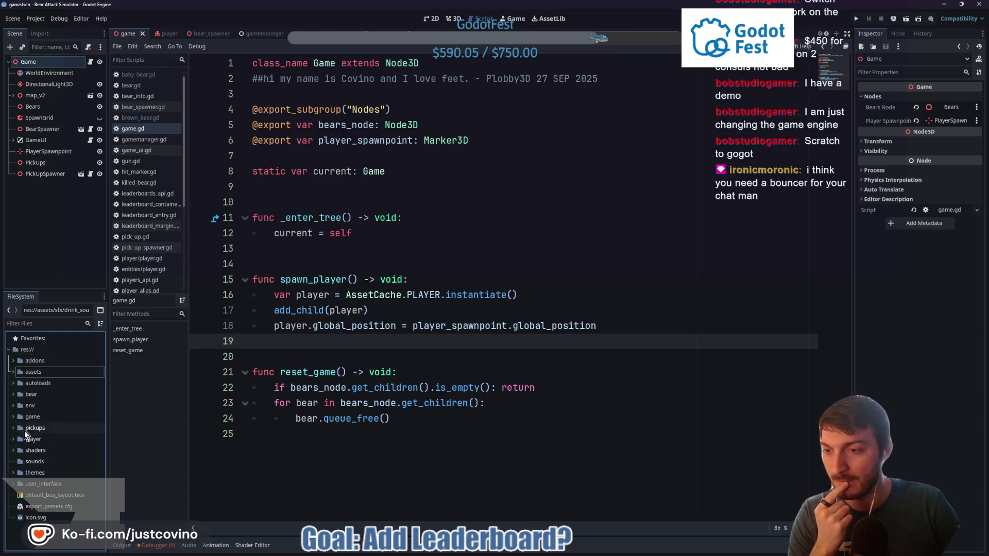
{"action": "left_click", "coordinate": [13, 374]}
{"action": "scroll", "coordinate": [70, 453], "scroll_direction": "down", "scroll_amount": 3}
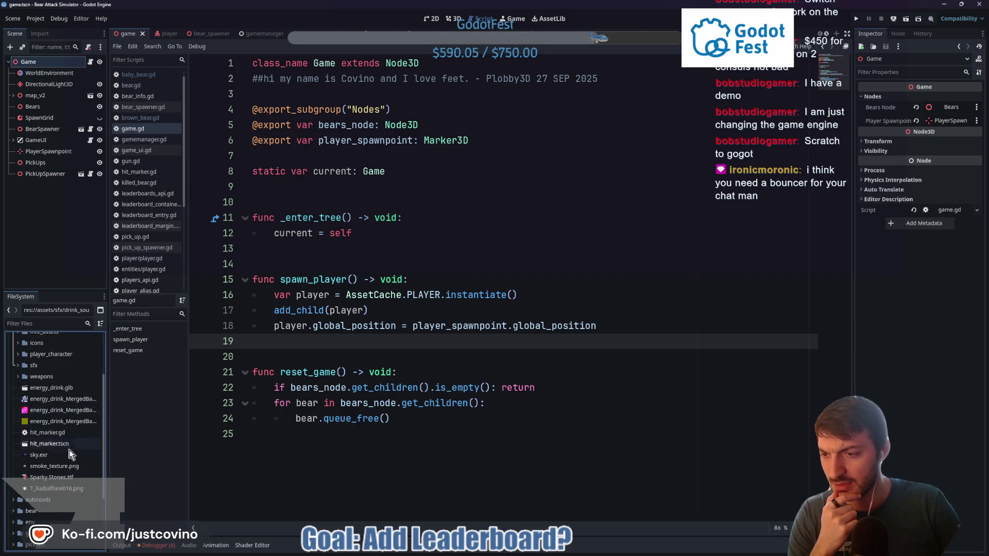
Search Google Fonts for 'sparky stones' as the page font, then close the picker without choosing
{"action": "mouse_move", "coordinate": [103, 554]}
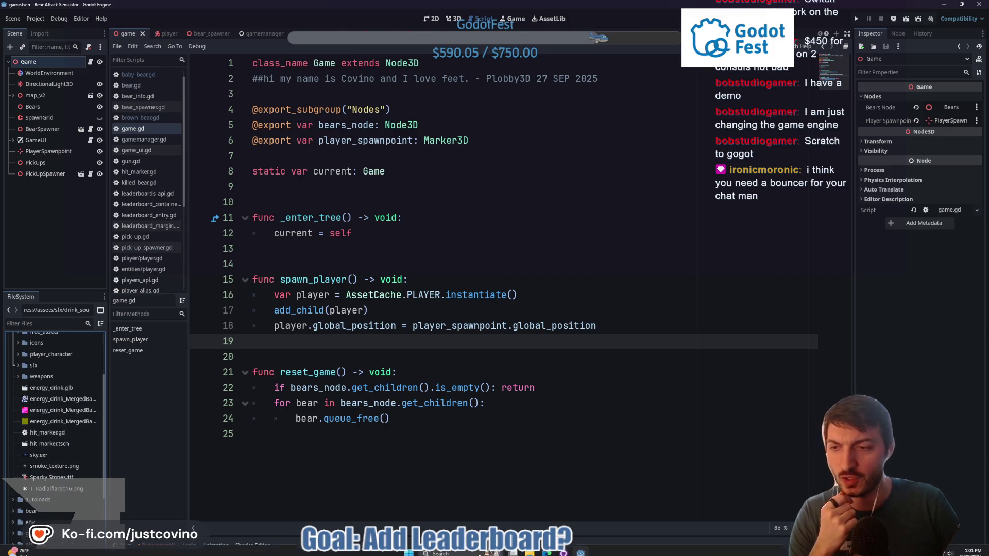
{"action": "left_click", "coordinate": [559, 553]}
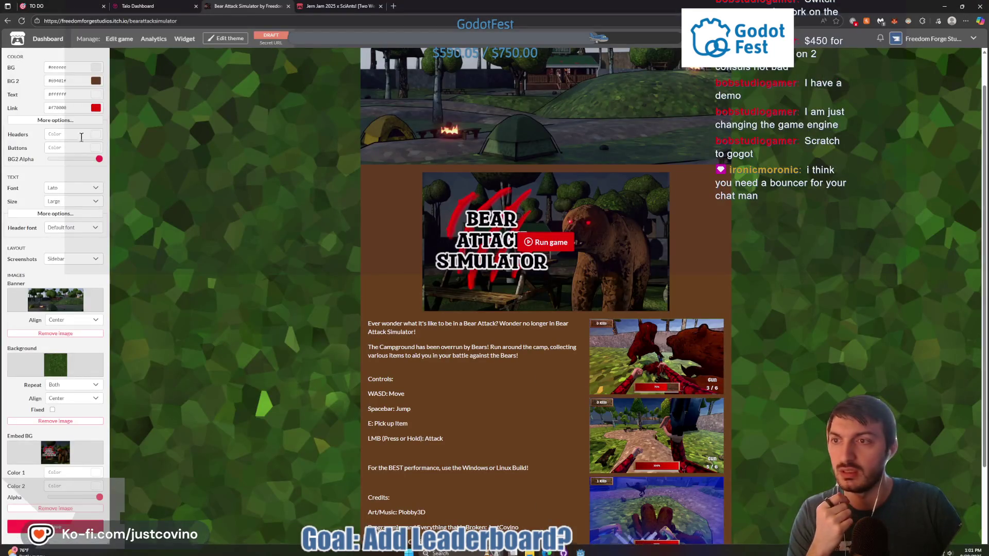
{"action": "left_click", "coordinate": [73, 187]}
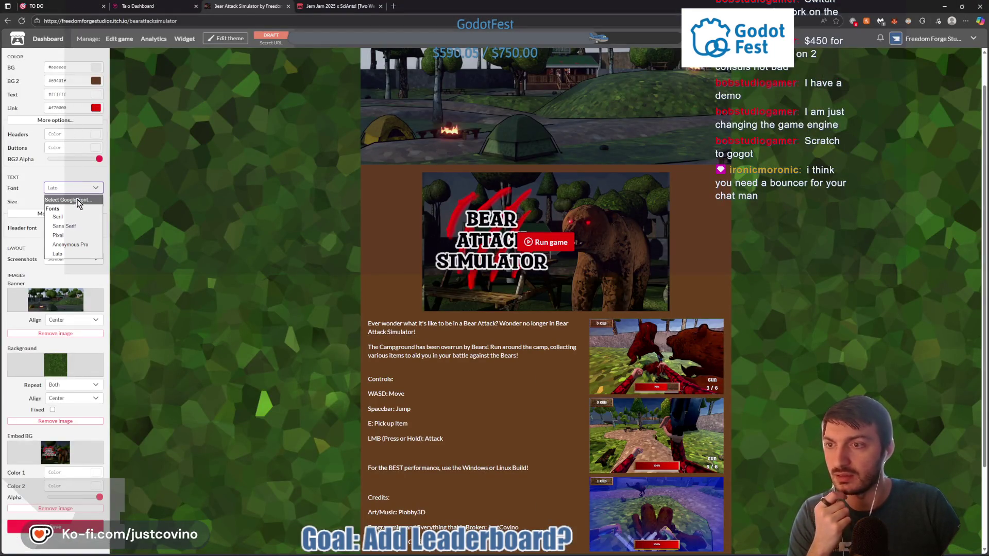
{"action": "left_click", "coordinate": [67, 254]}
{"action": "left_click", "coordinate": [453, 93]}
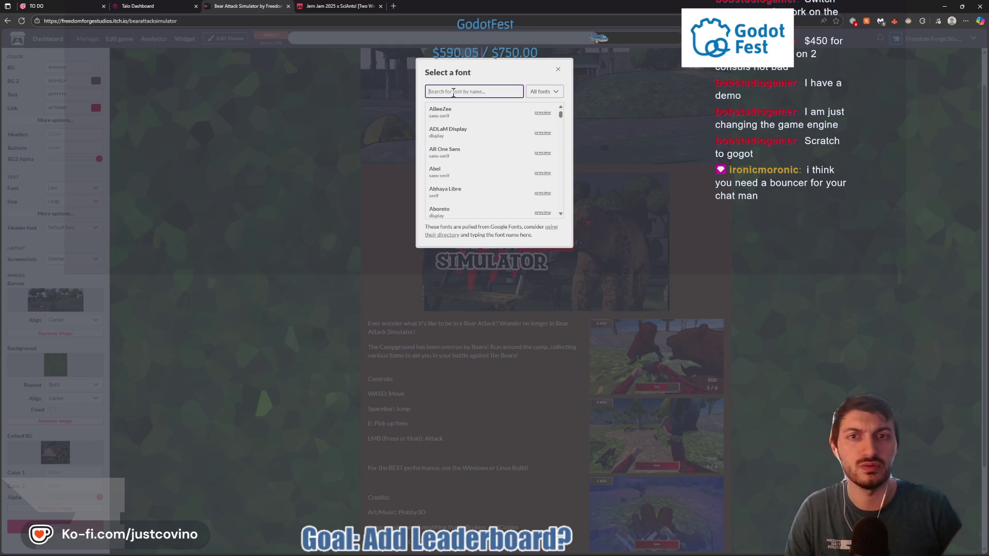
{"action": "type", "text": "sparky"}
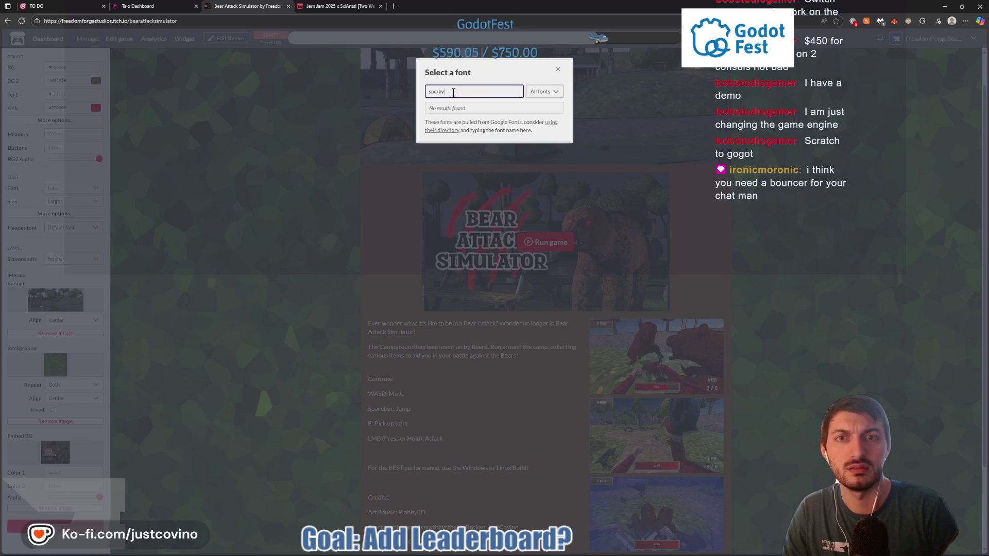
{"action": "type", "text": "stones"}
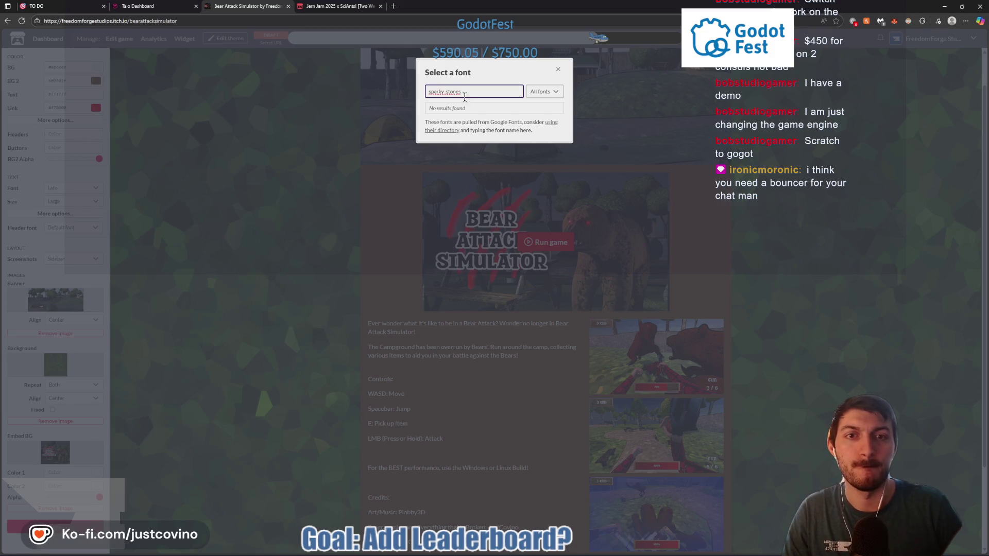
{"action": "key", "text": "ctrl+a"}
{"action": "key", "text": "Escape"}
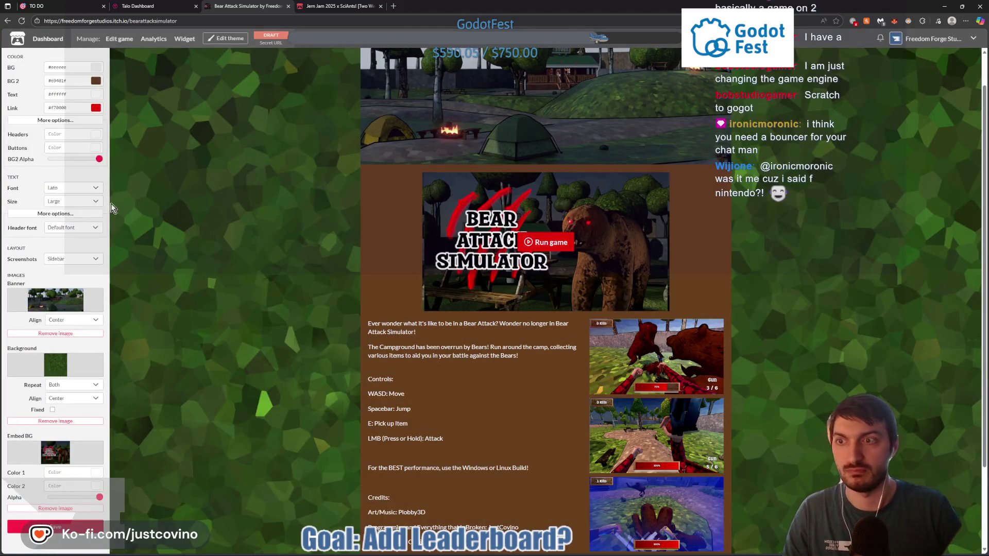
Bring up the Google font picker for the page font and scroll through its font list
{"action": "left_click", "coordinate": [78, 190]}
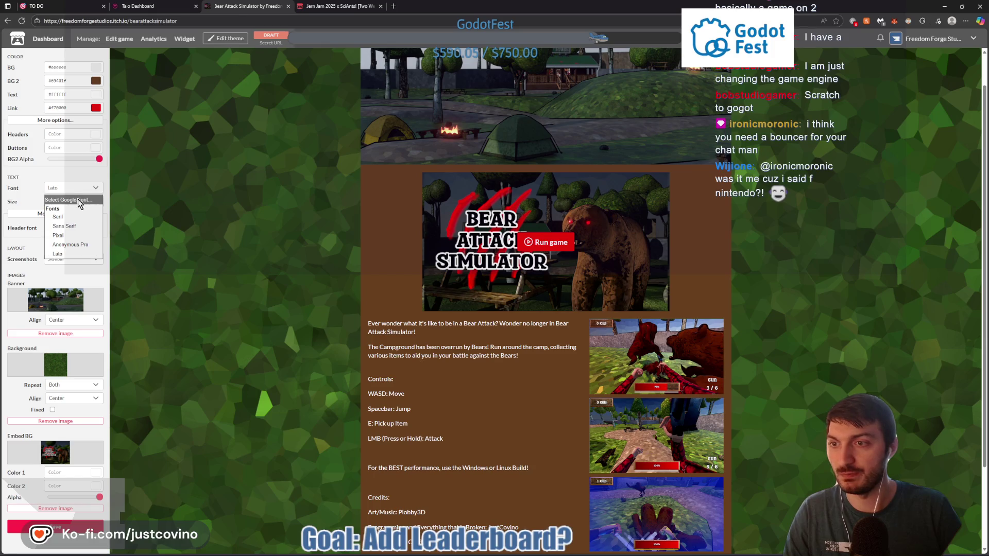
{"action": "left_click", "coordinate": [72, 200]}
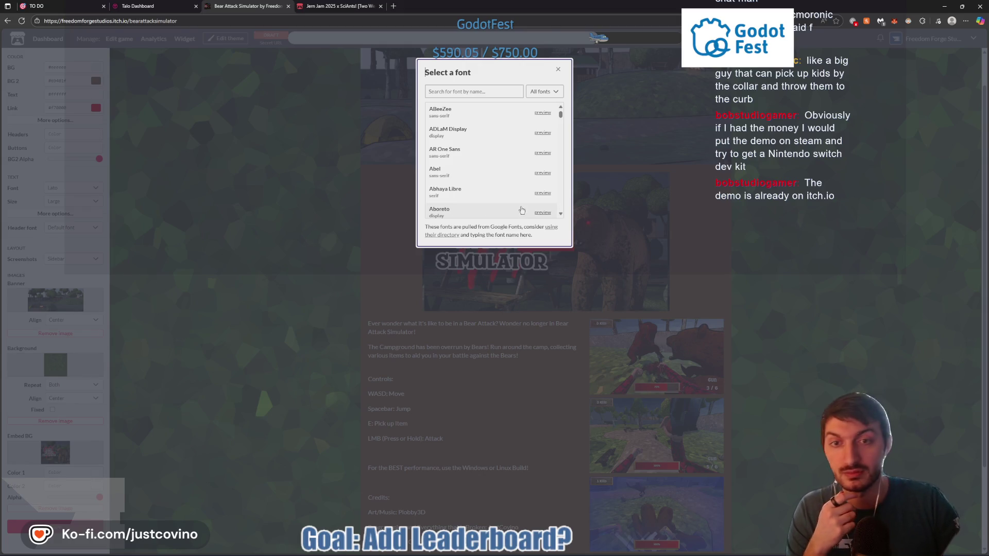
{"action": "scroll", "coordinate": [516, 135], "scroll_direction": "down", "scroll_amount": 3}
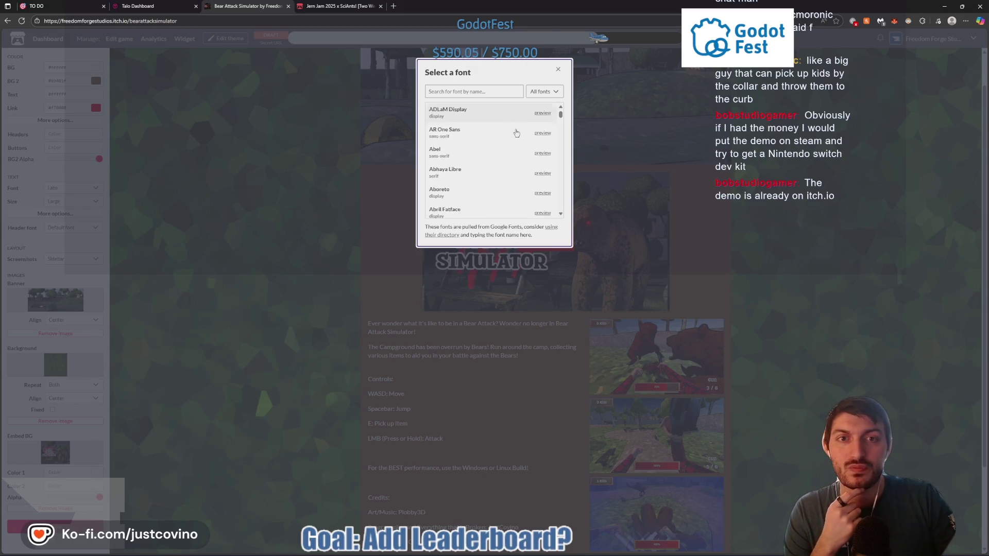
{"action": "scroll", "coordinate": [513, 141], "scroll_direction": "down", "scroll_amount": 2}
{"action": "scroll", "coordinate": [507, 151], "scroll_direction": "down", "scroll_amount": 2}
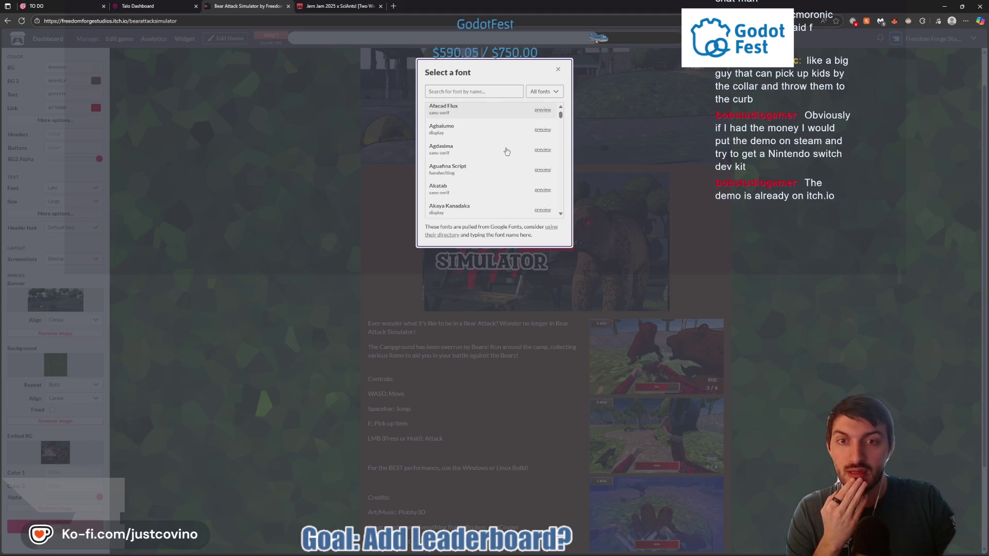
{"action": "scroll", "coordinate": [503, 162], "scroll_direction": "down", "scroll_amount": 3}
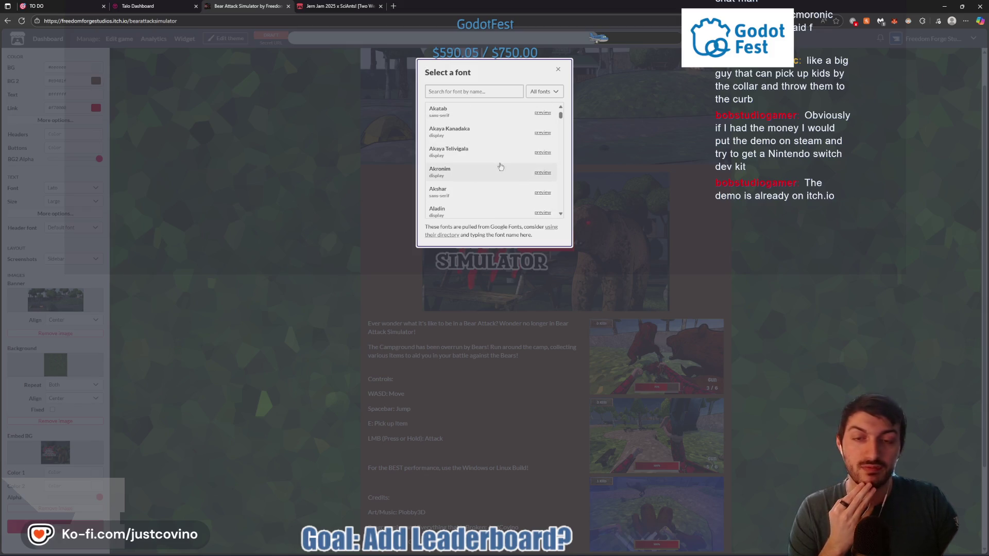
{"action": "scroll", "coordinate": [505, 162], "scroll_direction": "down", "scroll_amount": 4}
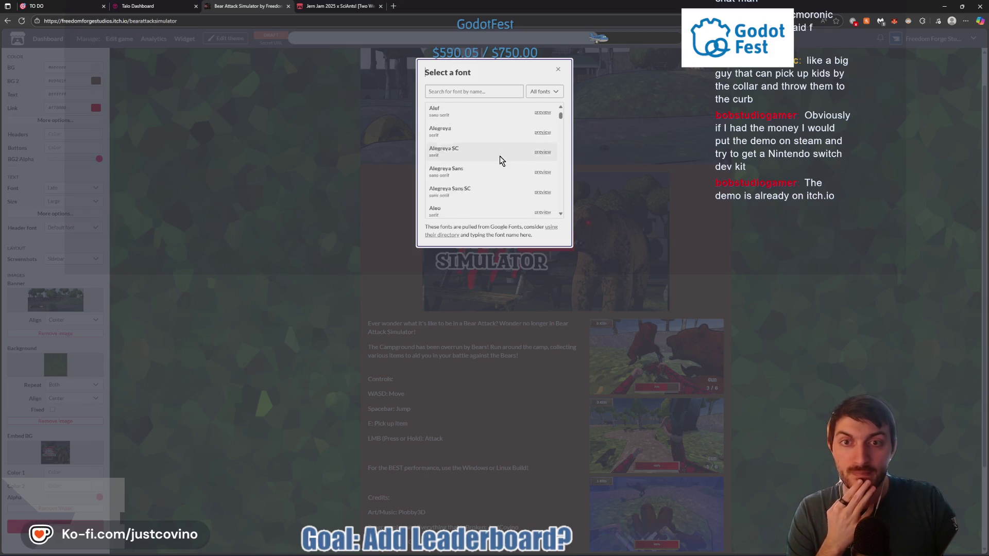
Browse further through the font list and open the full Google Fonts directory in a new tab
{"action": "scroll", "coordinate": [482, 177], "scroll_direction": "up", "scroll_amount": 10}
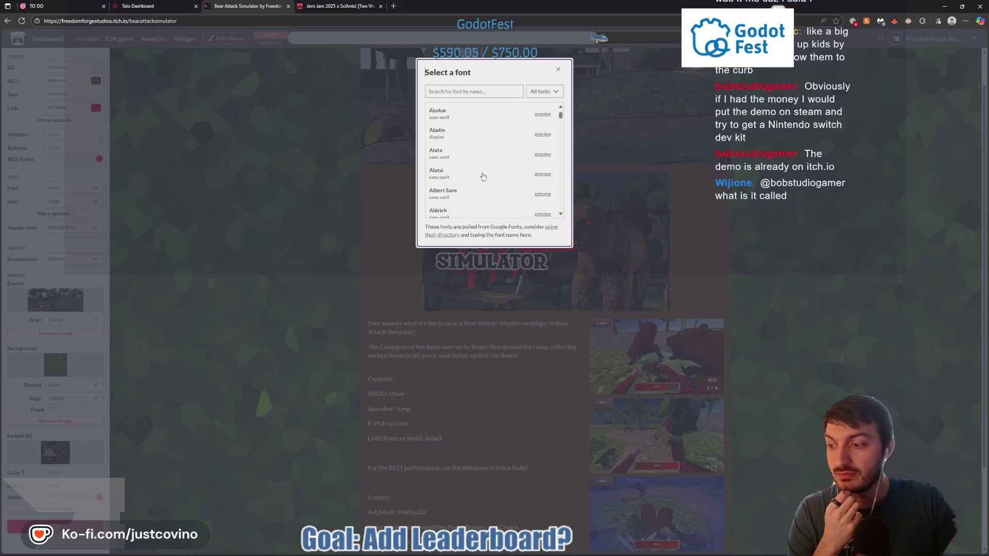
{"action": "scroll", "coordinate": [480, 179], "scroll_direction": "up", "scroll_amount": 3}
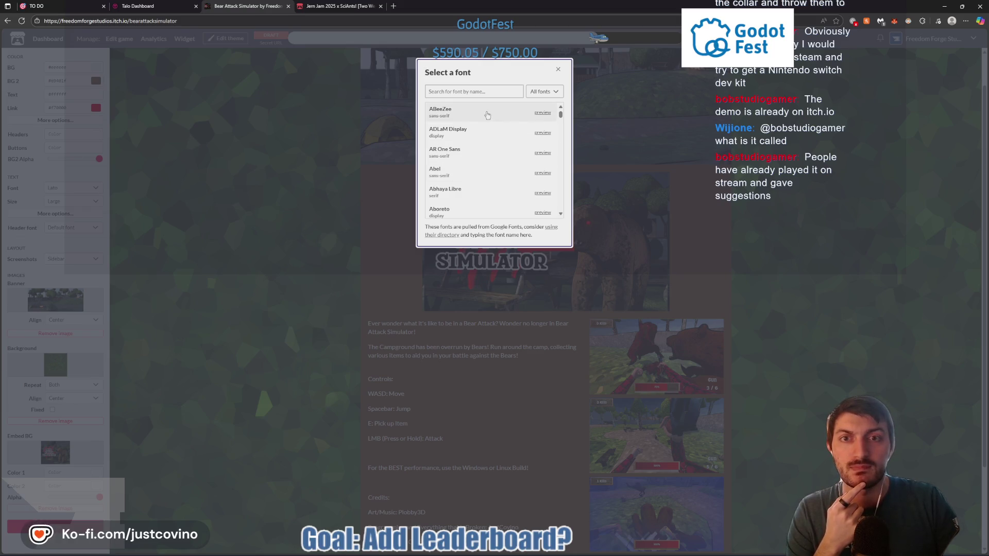
{"action": "scroll", "coordinate": [488, 115], "scroll_direction": "down", "scroll_amount": 10}
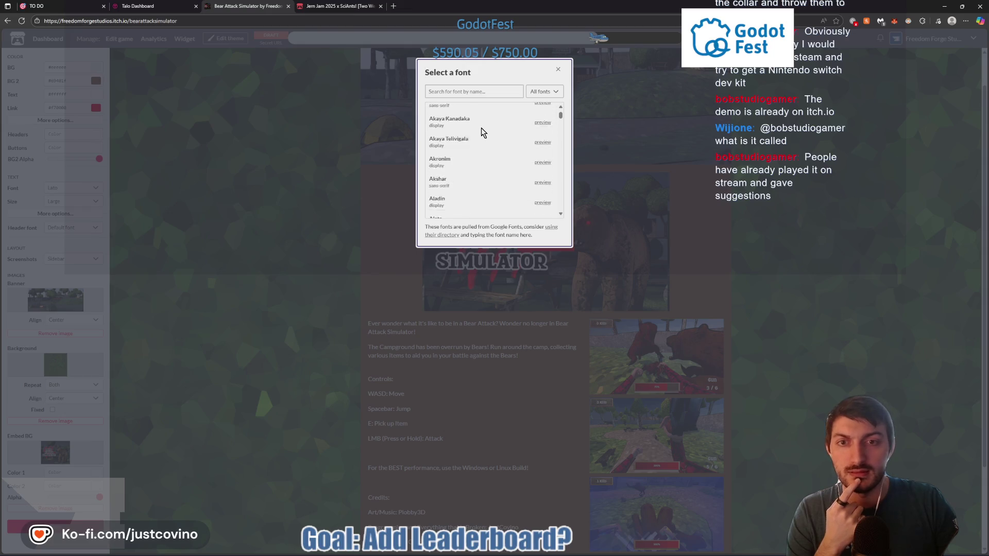
{"action": "scroll", "coordinate": [482, 132], "scroll_direction": "down", "scroll_amount": 4}
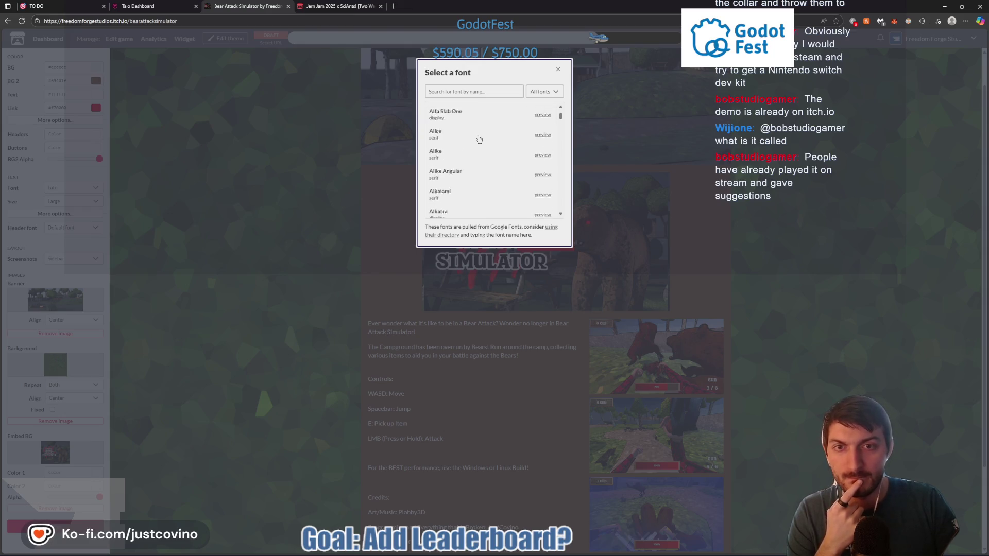
{"action": "scroll", "coordinate": [479, 140], "scroll_direction": "down", "scroll_amount": 10}
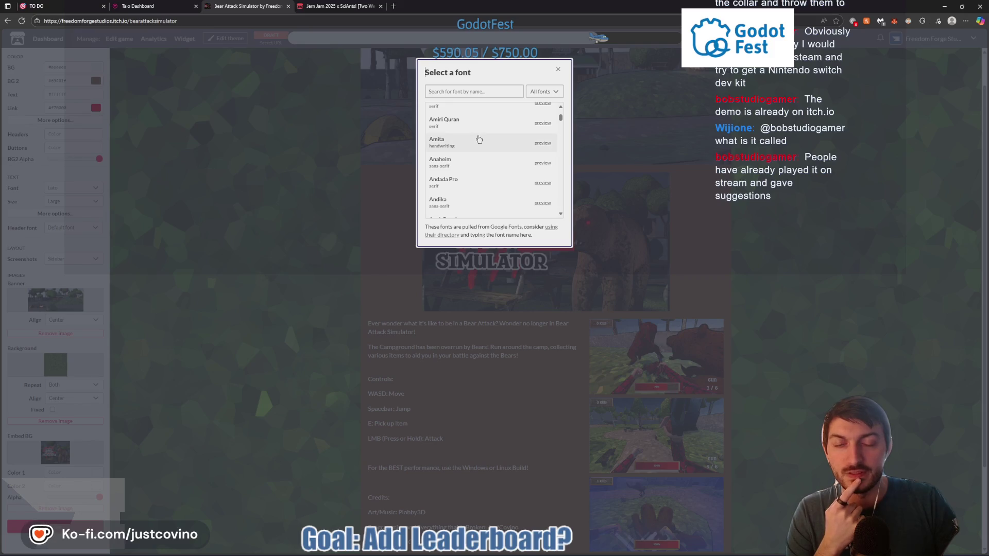
{"action": "scroll", "coordinate": [470, 165], "scroll_direction": "down", "scroll_amount": 6}
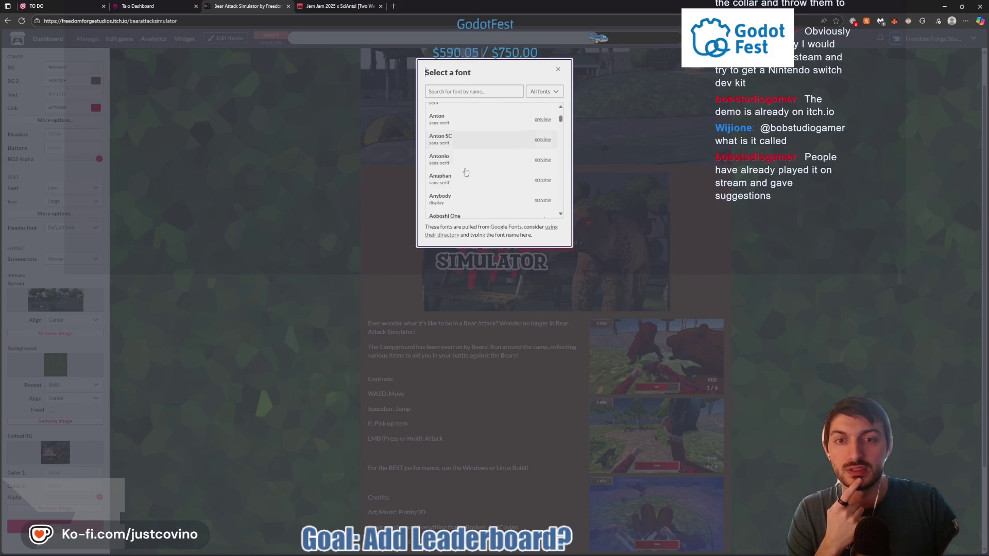
{"action": "left_click", "coordinate": [443, 236]}
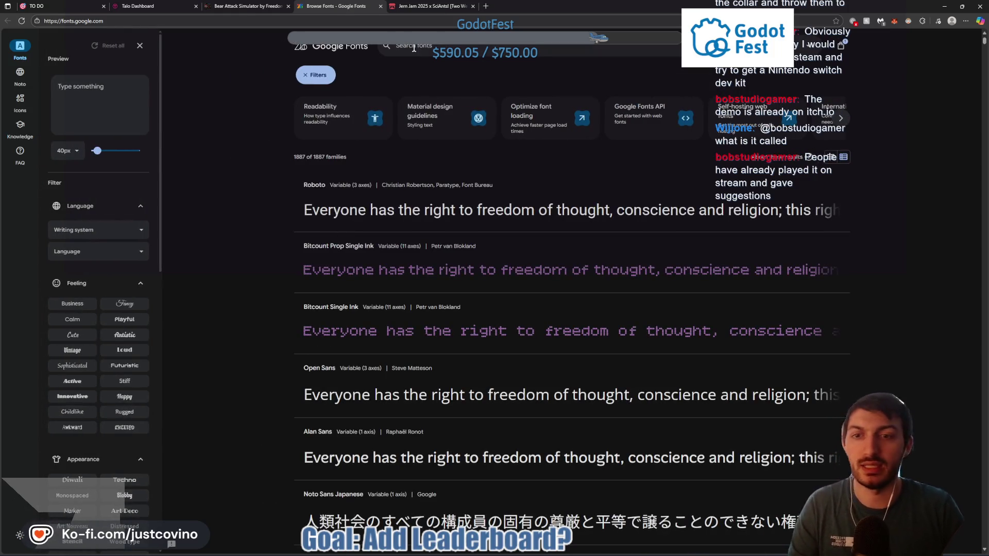
Search Google Fonts for 'camp', open Playpen Sans and copy its name
{"action": "left_click", "coordinate": [413, 46]}
{"action": "type", "text": "sparky"}
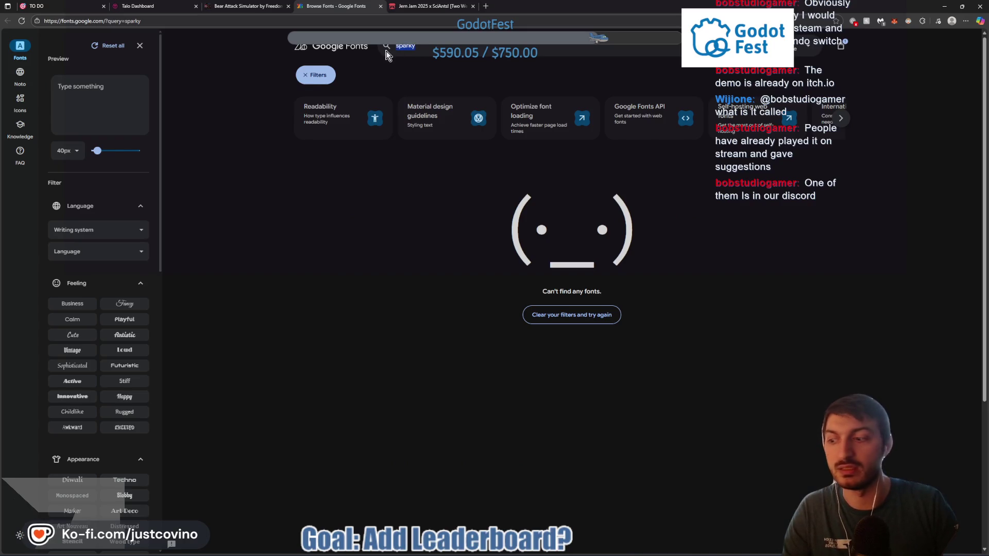
{"action": "key", "text": "ctrl+a"}
{"action": "key", "text": "BackSpace"}
{"action": "type", "text": "camp"}
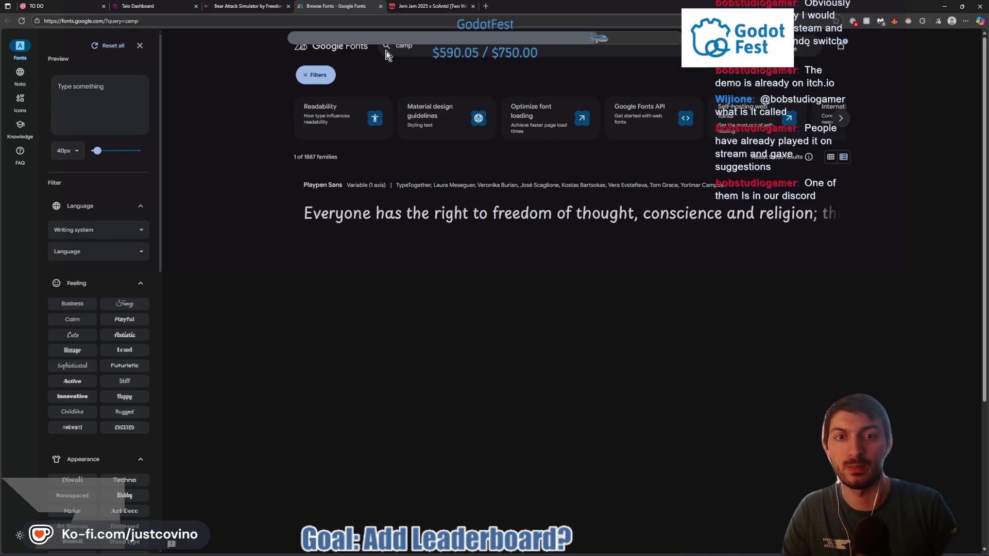
{"action": "left_click", "coordinate": [392, 224]}
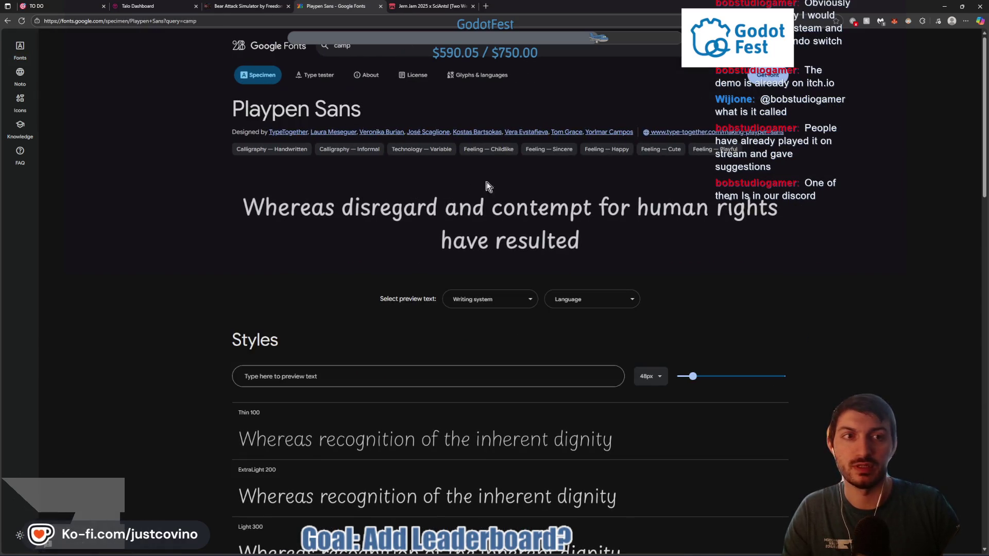
{"action": "left_click_drag", "start_coordinate": [372, 111], "coordinate": [231, 109]}
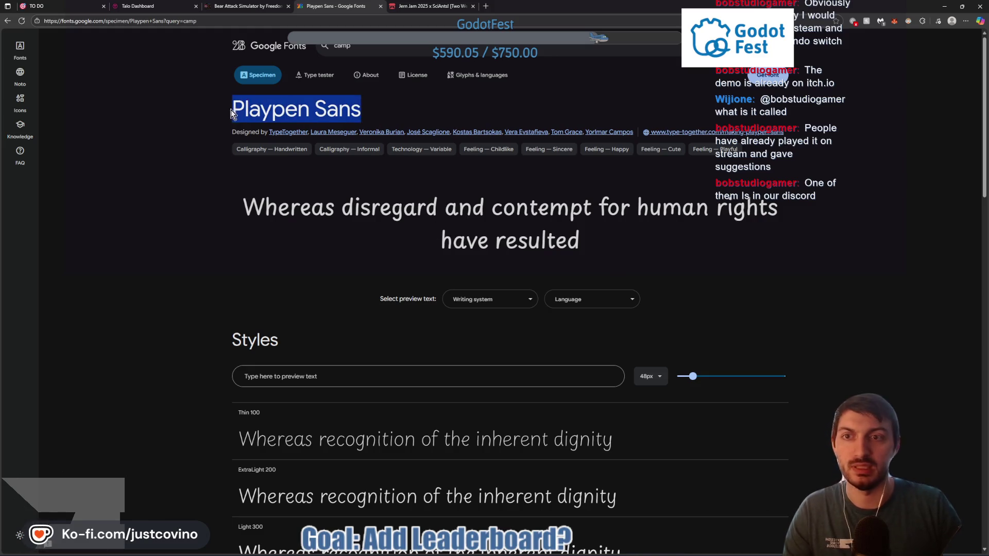
{"action": "key", "text": "ctrl+c"}
{"action": "key", "text": "ctrl+shift+Tab"}
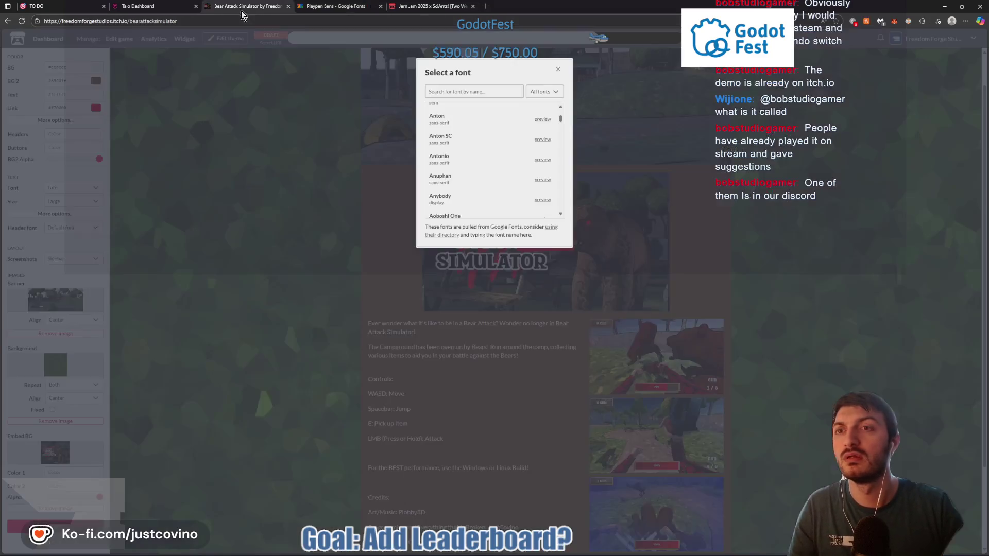
Paste 'Playpen Sans' into the font search and apply it as the page font
{"action": "key", "text": "ctrl+v"}
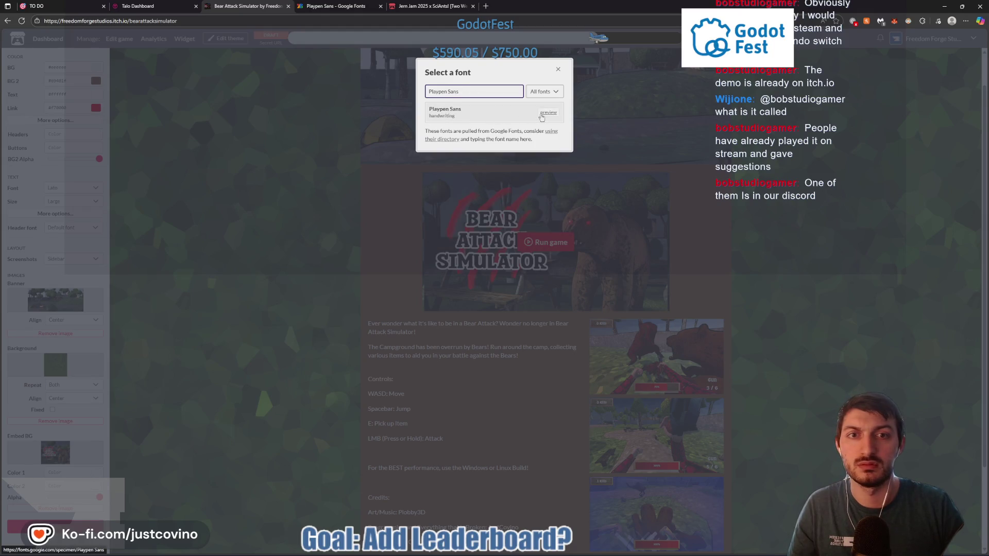
{"action": "left_click", "coordinate": [484, 112]}
{"action": "scroll", "coordinate": [404, 184], "scroll_direction": "down", "scroll_amount": 2}
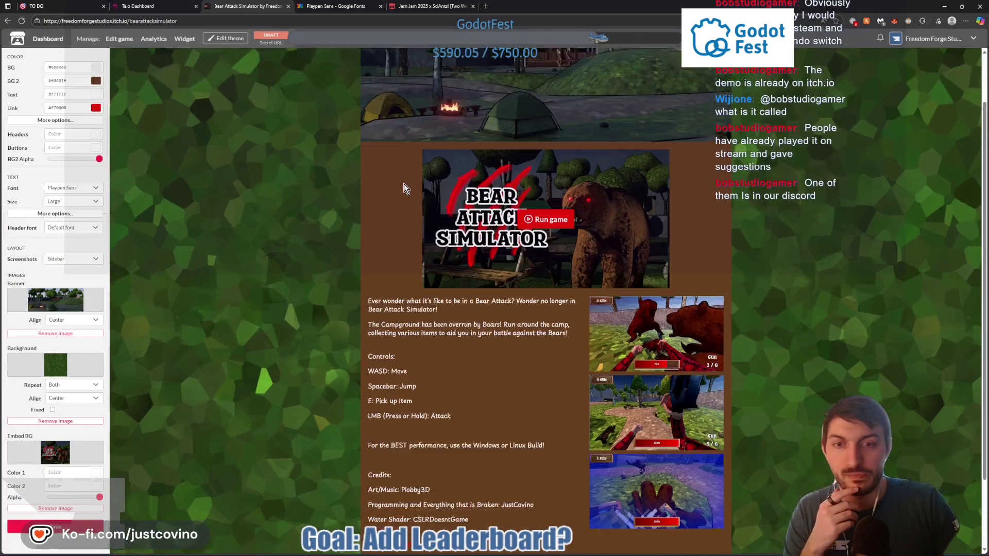
{"action": "scroll", "coordinate": [441, 247], "scroll_direction": "up", "scroll_amount": 3}
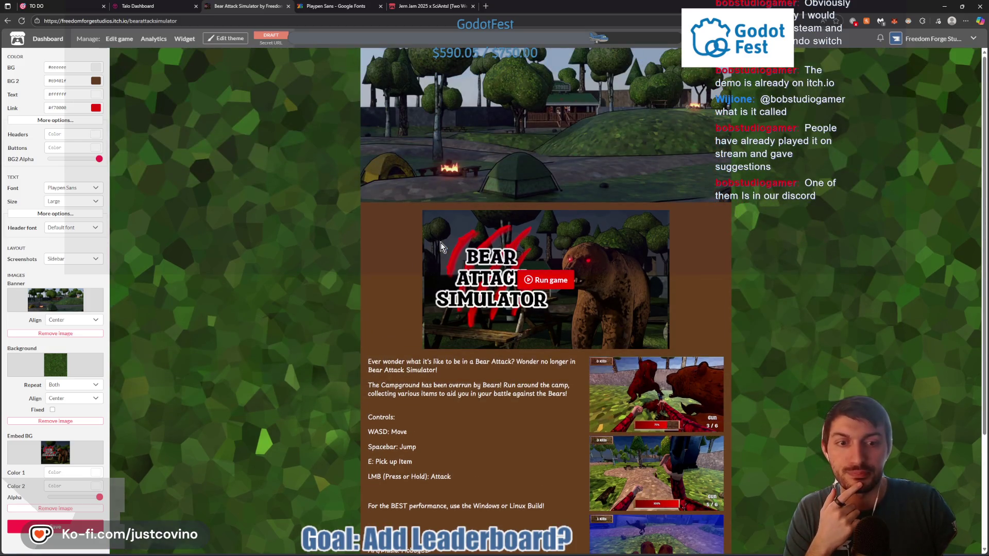
{"action": "scroll", "coordinate": [441, 247], "scroll_direction": "down", "scroll_amount": 3}
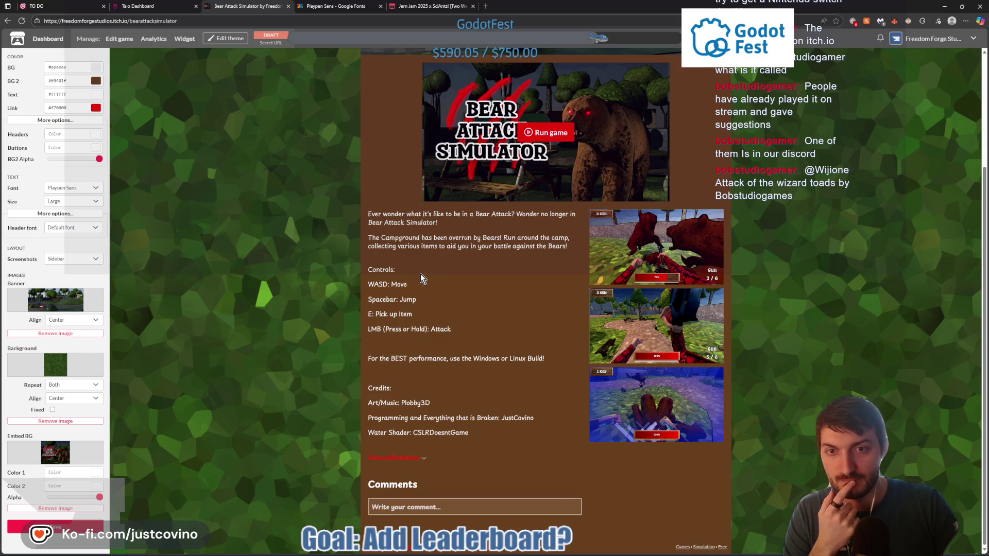
Check the restyled description text and close the Playpen Sans Google Fonts tab
{"action": "triple_click", "coordinate": [381, 356]}
{"action": "left_click", "coordinate": [485, 363]}
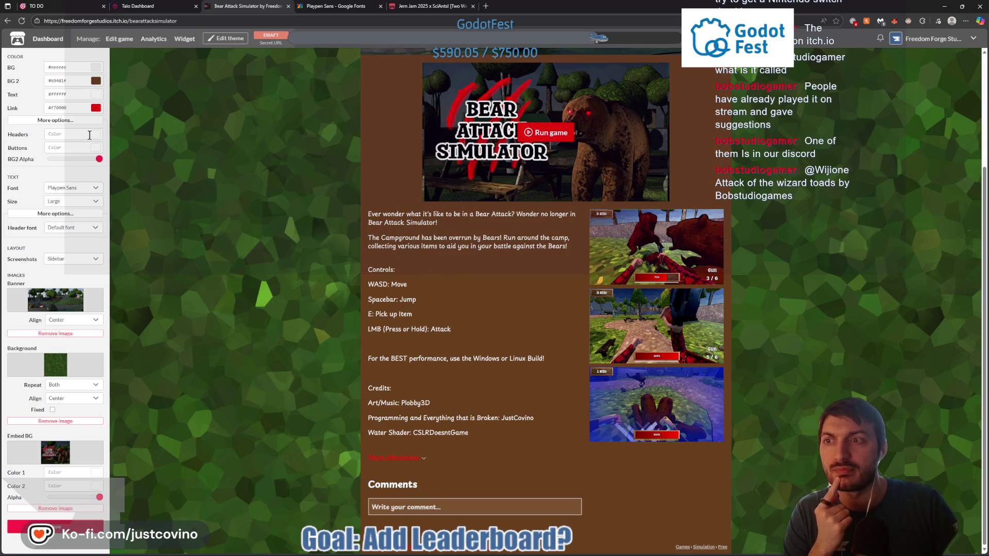
{"action": "scroll", "coordinate": [293, 199], "scroll_direction": "up", "scroll_amount": 2}
{"action": "scroll", "coordinate": [289, 196], "scroll_direction": "up", "scroll_amount": 2}
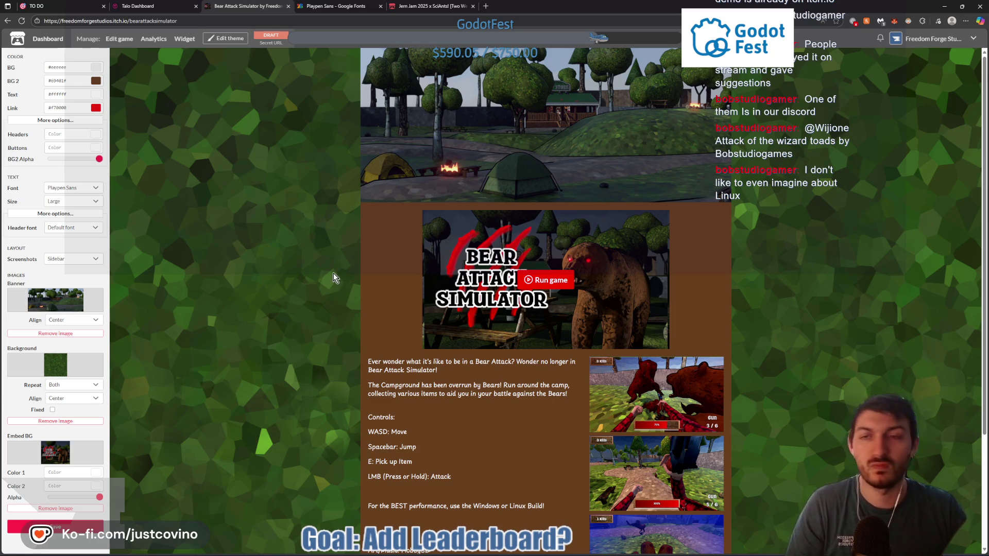
{"action": "left_click", "coordinate": [381, 7]}
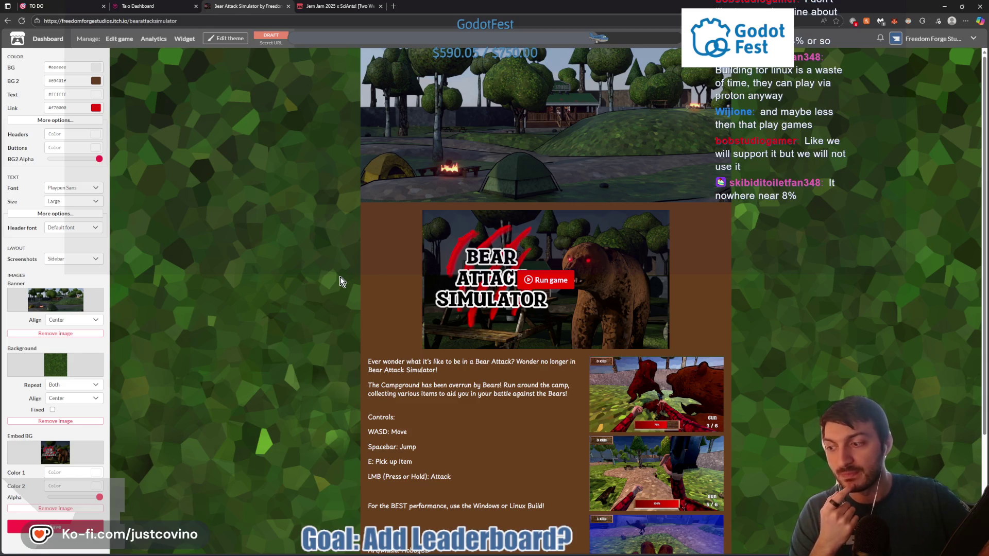
Review the Bear Attack Simulator page in Playpen Sans Large and save its theme
{"action": "scroll", "coordinate": [316, 312], "scroll_direction": "down", "scroll_amount": 2}
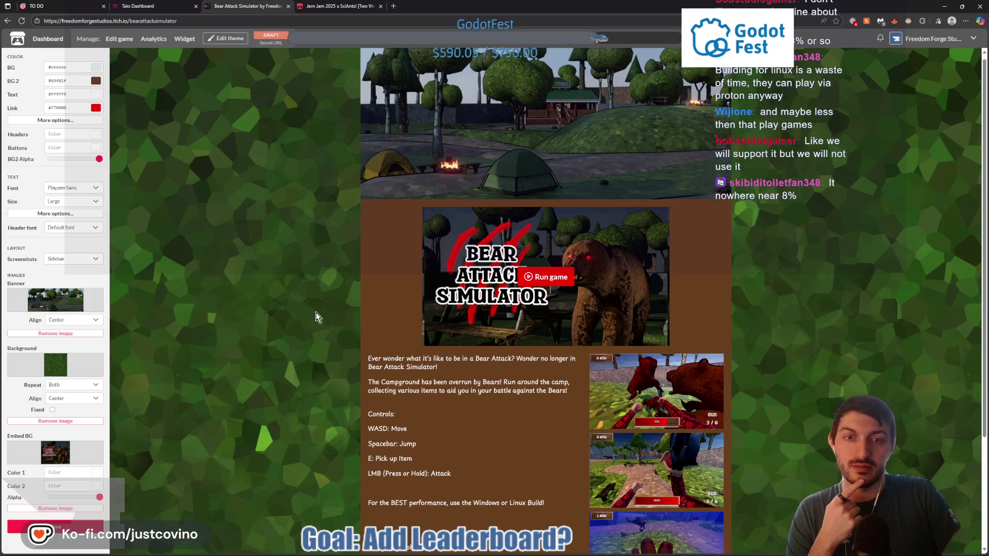
{"action": "scroll", "coordinate": [332, 309], "scroll_direction": "up", "scroll_amount": 1}
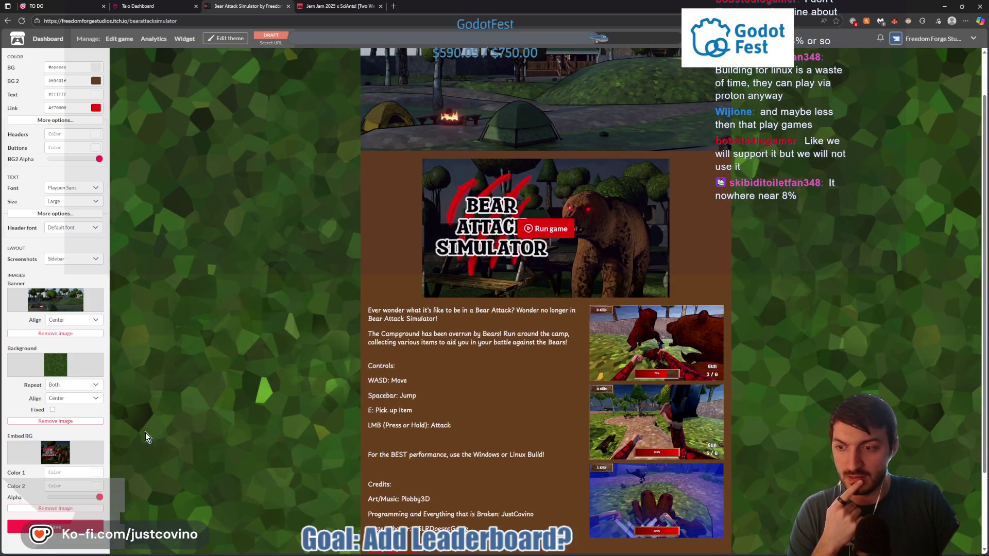
{"action": "scroll", "coordinate": [389, 347], "scroll_direction": "down", "scroll_amount": 2}
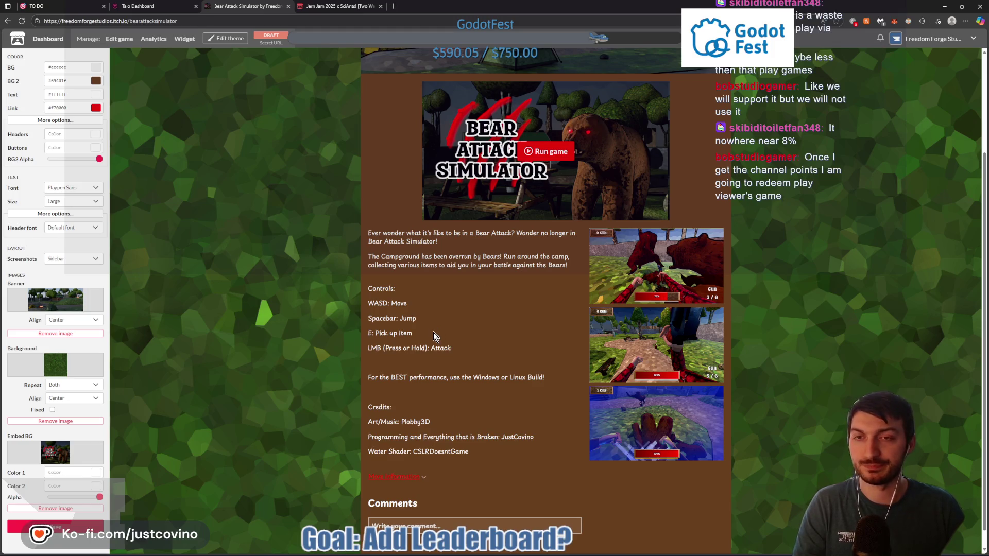
{"action": "left_click", "coordinate": [101, 525]}
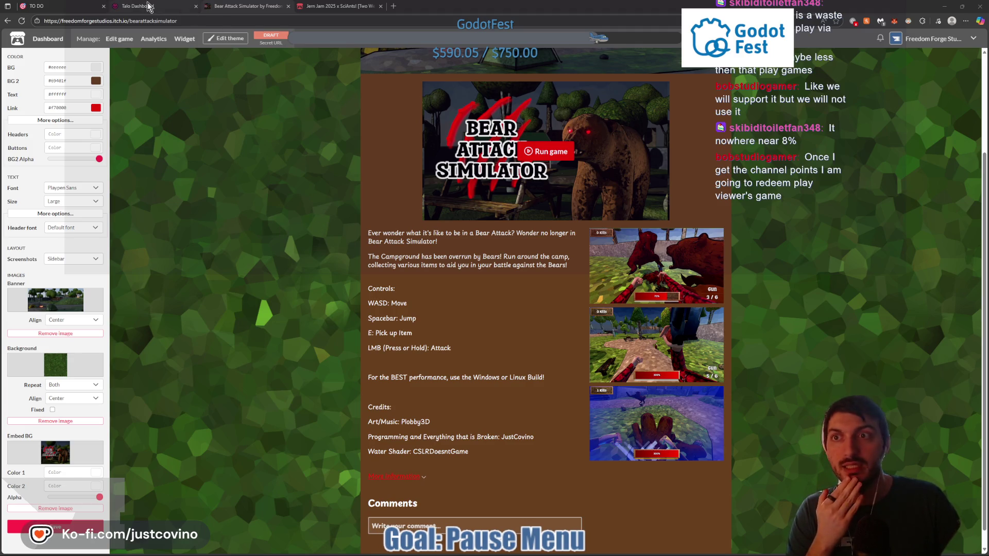
Check the Talo dashboard's 38 players against the itch.io page, then bring up the Notion TO DO board
{"action": "key", "text": "ctrl+shift+Tab"}
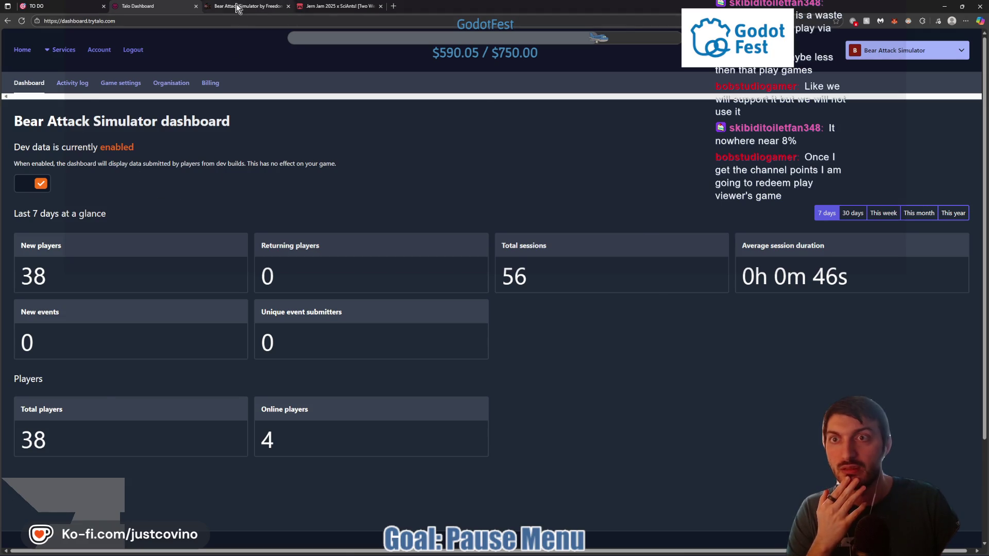
{"action": "left_click", "coordinate": [237, 6]}
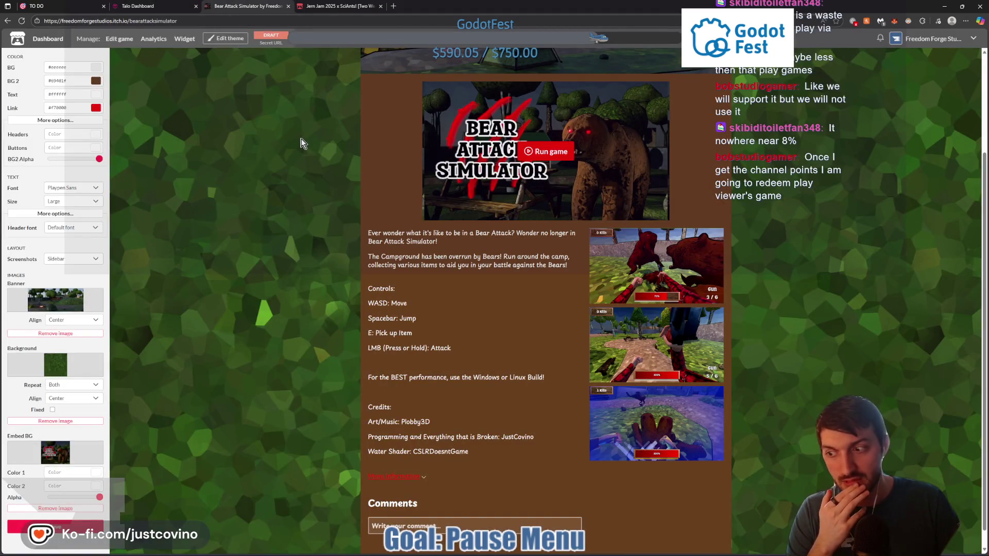
{"action": "left_click", "coordinate": [144, 7]}
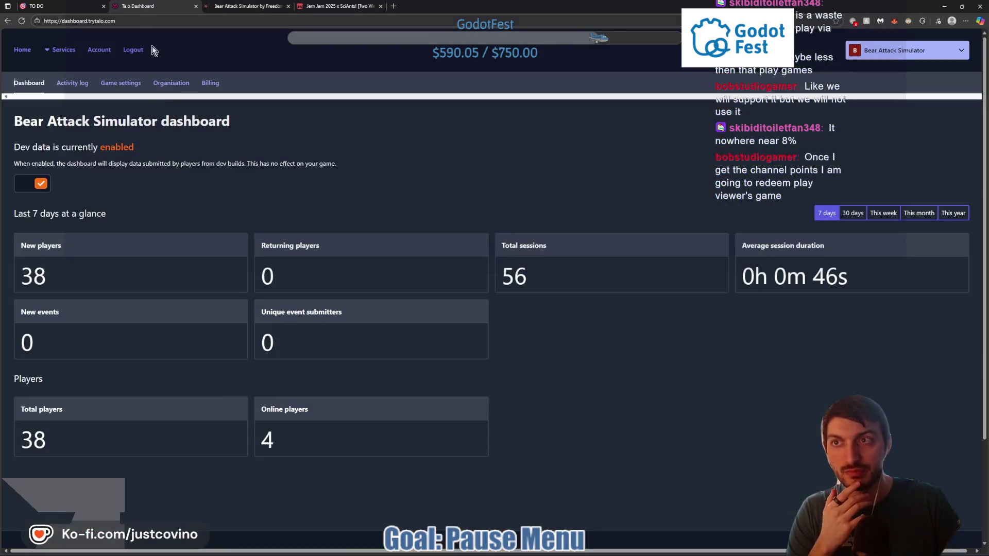
{"action": "left_click", "coordinate": [208, 8]}
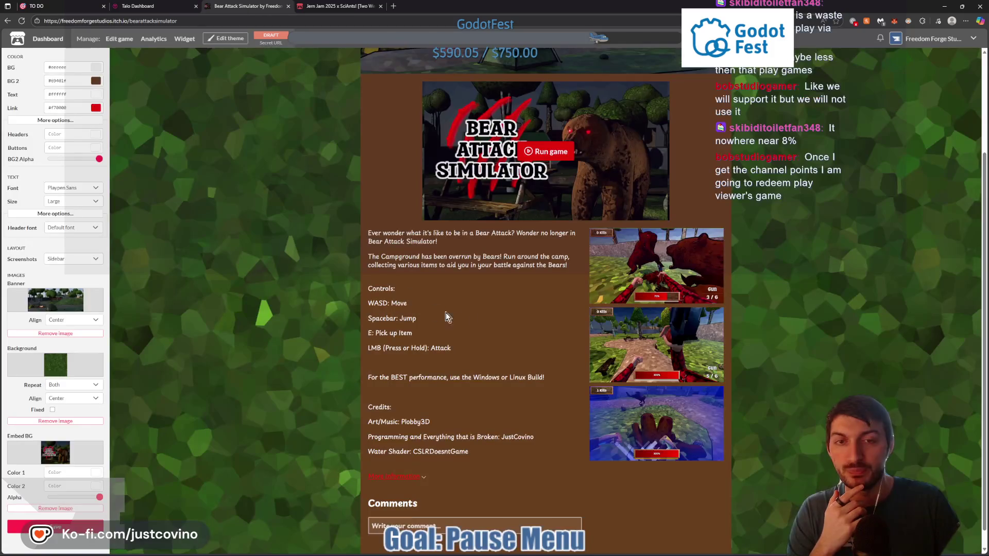
{"action": "left_click", "coordinate": [52, 6]}
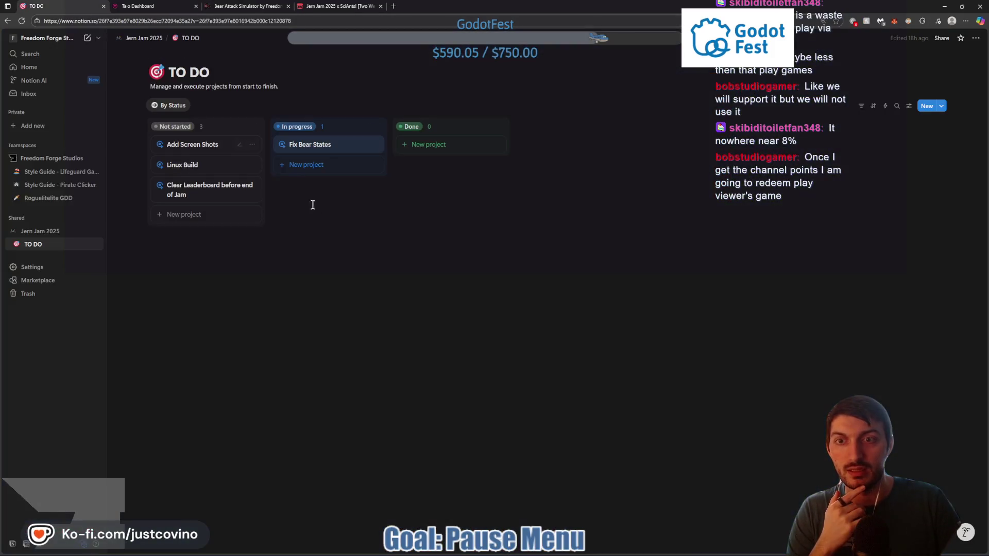
Move Add Screen Shots and Fix Bear States into Done, then return to the itch.io pages
{"action": "left_click_drag", "start_coordinate": [223, 145], "coordinate": [440, 155]}
{"action": "mouse_move", "coordinate": [330, 146]}
{"action": "left_mouse_down"}
{"action": "mouse_move", "coordinate": [388, 170]}
{"action": "mouse_move", "coordinate": [443, 165]}
{"action": "left_mouse_up"}
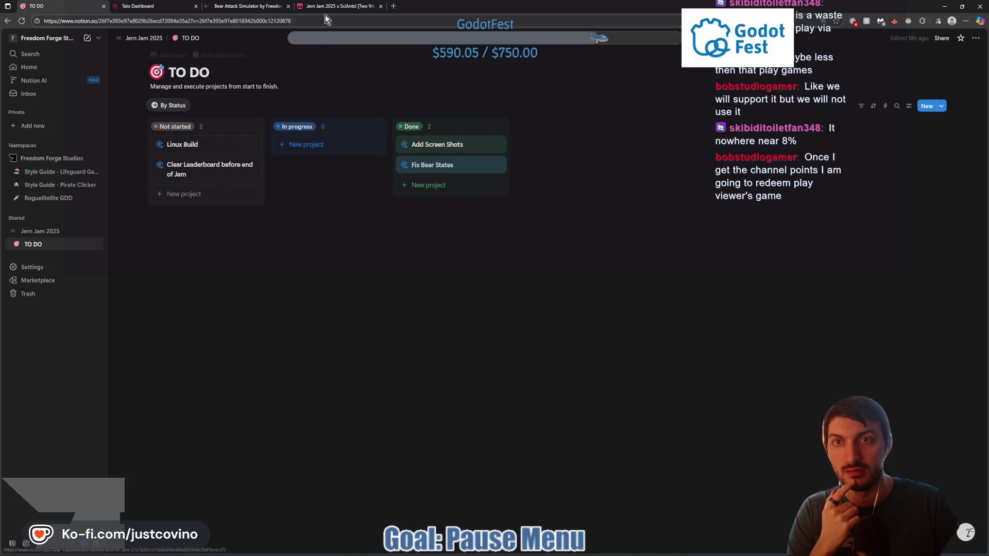
{"action": "left_click", "coordinate": [345, 7]}
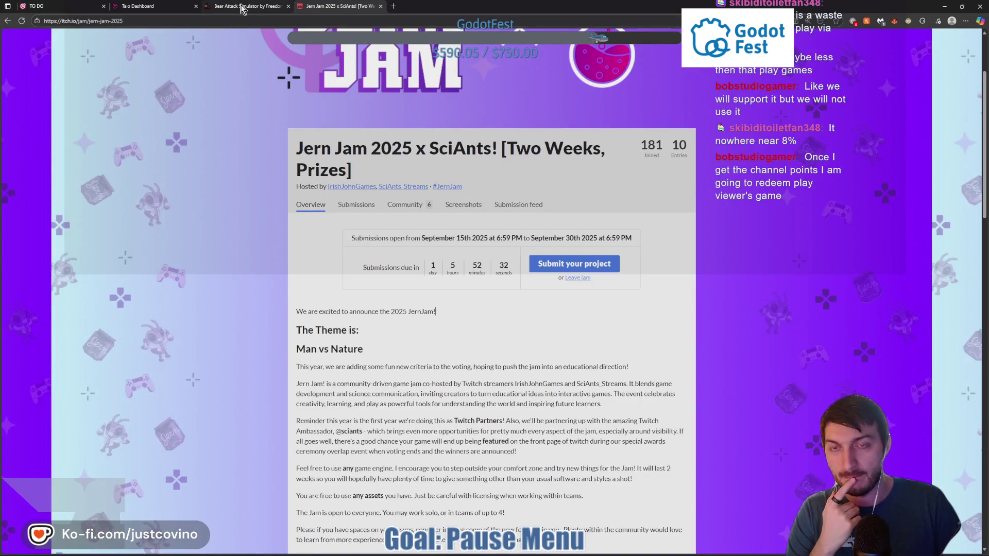
{"action": "left_click", "coordinate": [247, 6]}
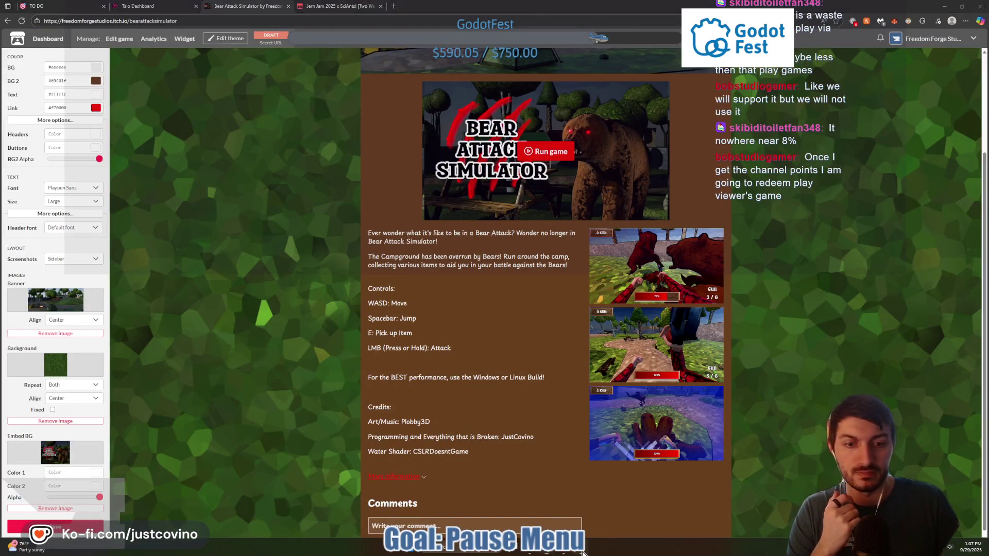
Switch to the Godot editor and place the caret on empty line 20 of game.gd
{"action": "key", "text": "alt+Tab"}
{"action": "left_click", "coordinate": [441, 361]}
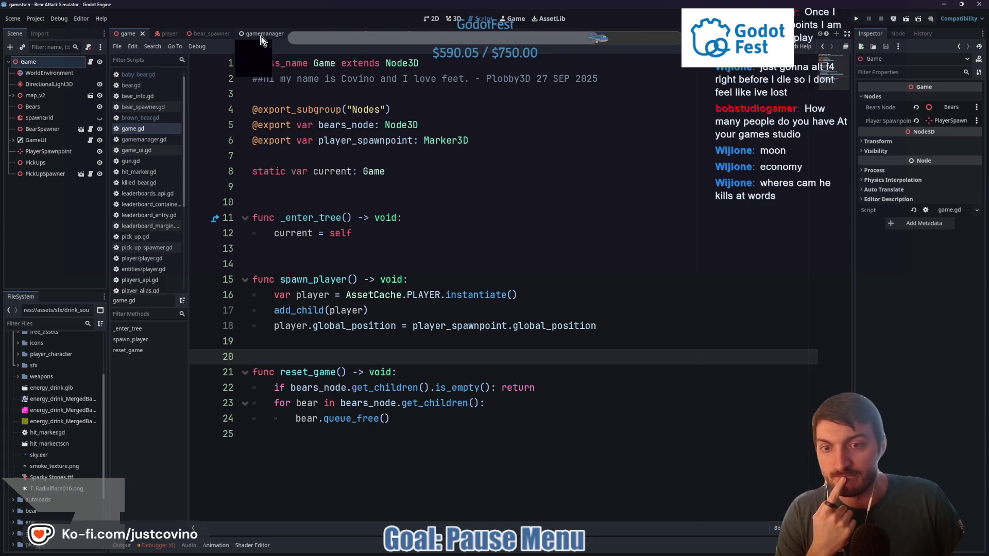
From the 2D workspace, review the Editor > Movie Writer options in Project Settings, then close them
{"action": "left_click", "coordinate": [431, 19]}
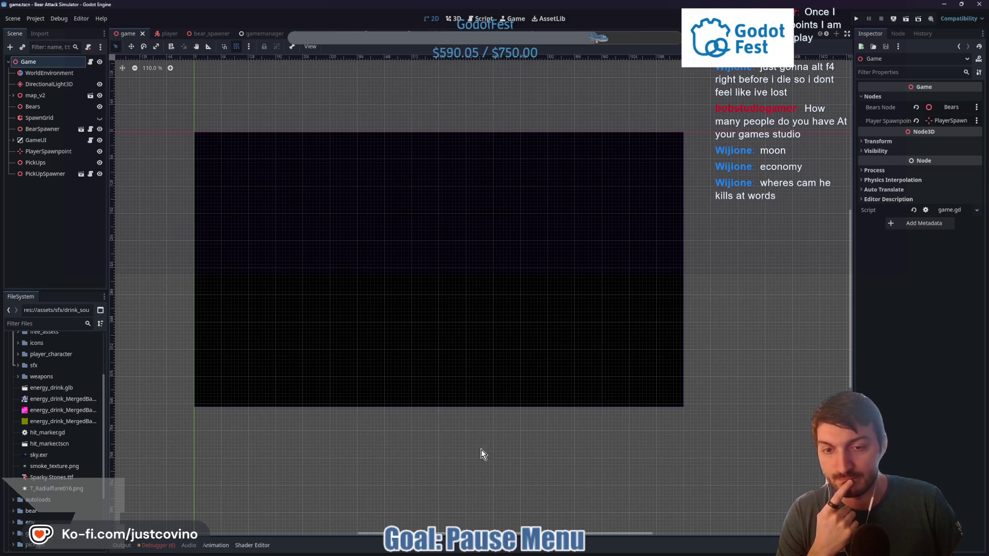
{"action": "mouse_move", "coordinate": [550, 551]}
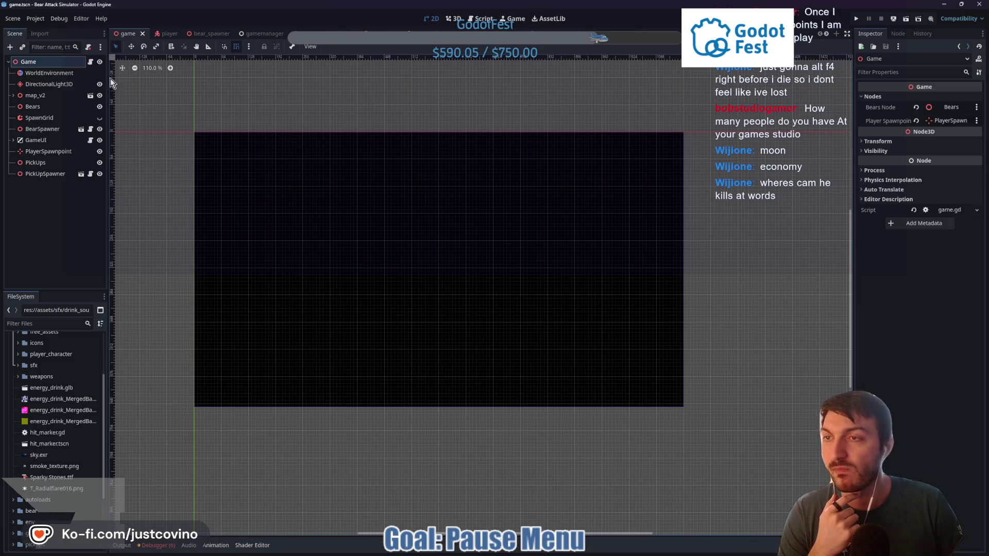
{"action": "left_click", "coordinate": [35, 19]}
{"action": "left_click", "coordinate": [41, 32]}
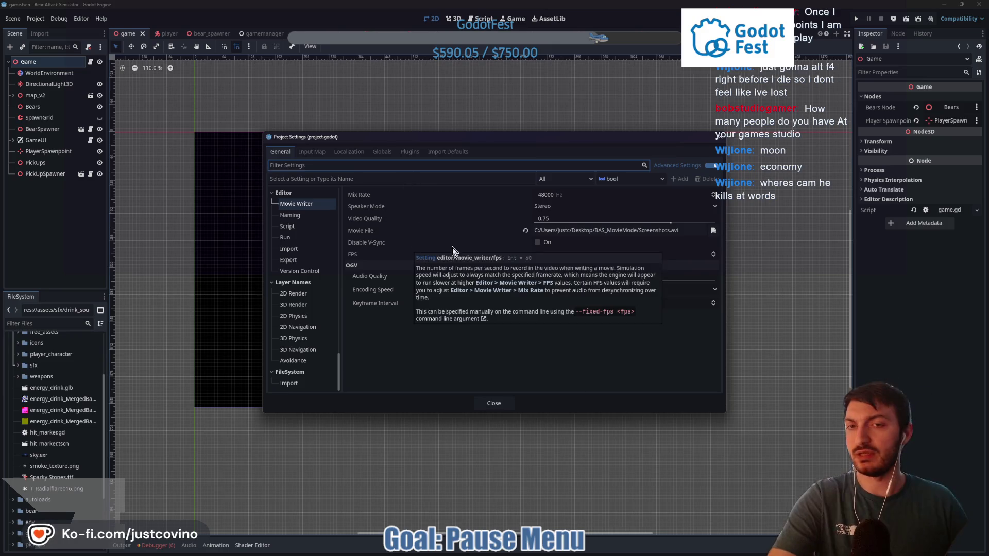
{"action": "mouse_move", "coordinate": [515, 244]}
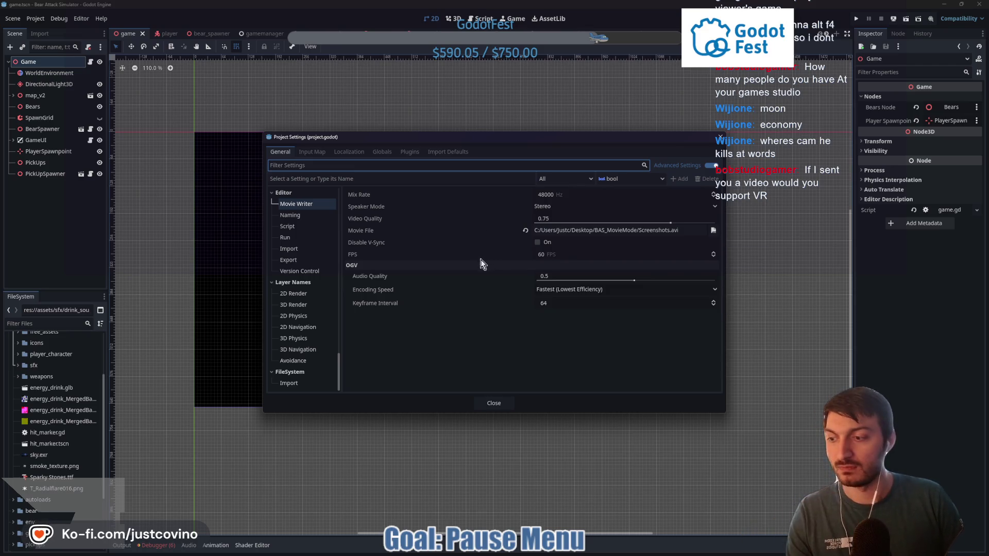
{"action": "mouse_move", "coordinate": [481, 264]}
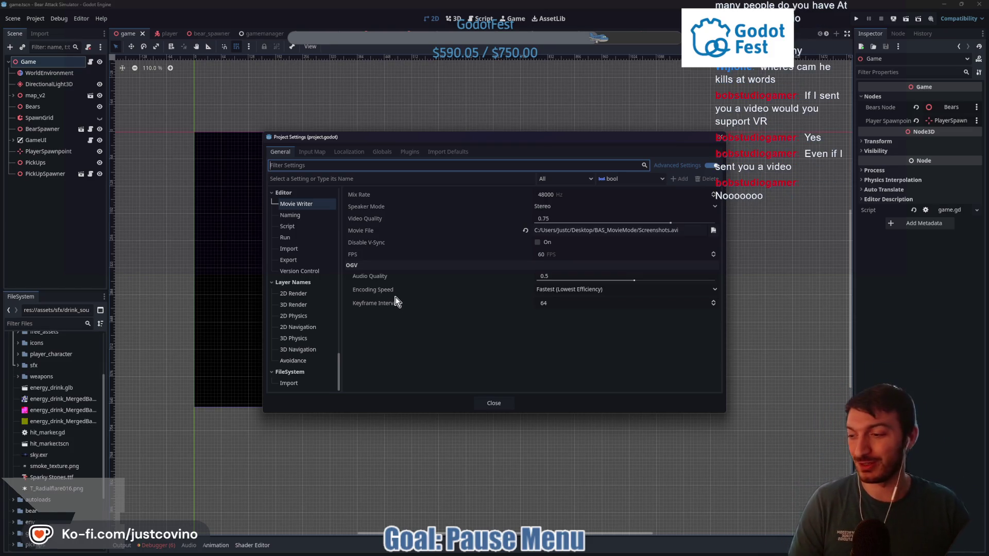
{"action": "mouse_move", "coordinate": [398, 303]}
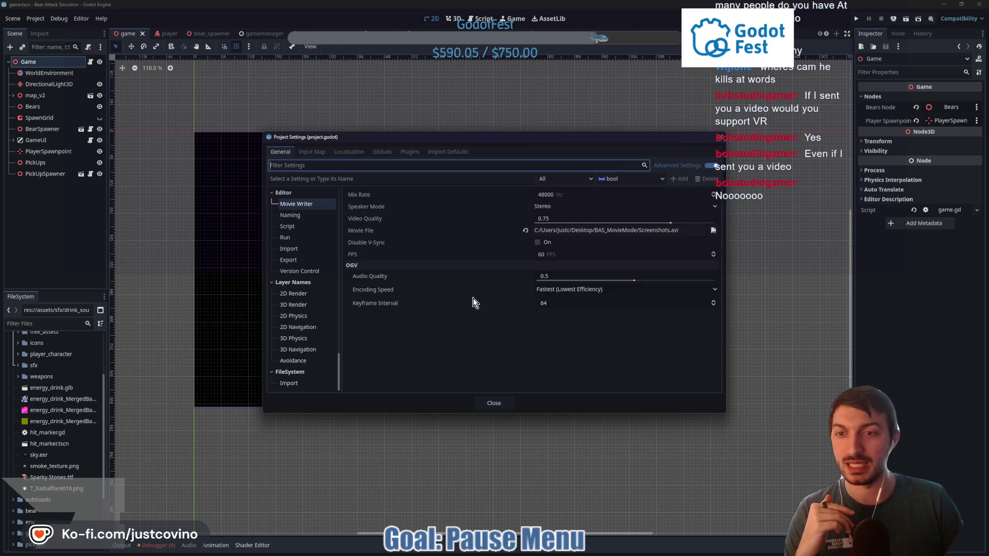
{"action": "mouse_move", "coordinate": [471, 304]}
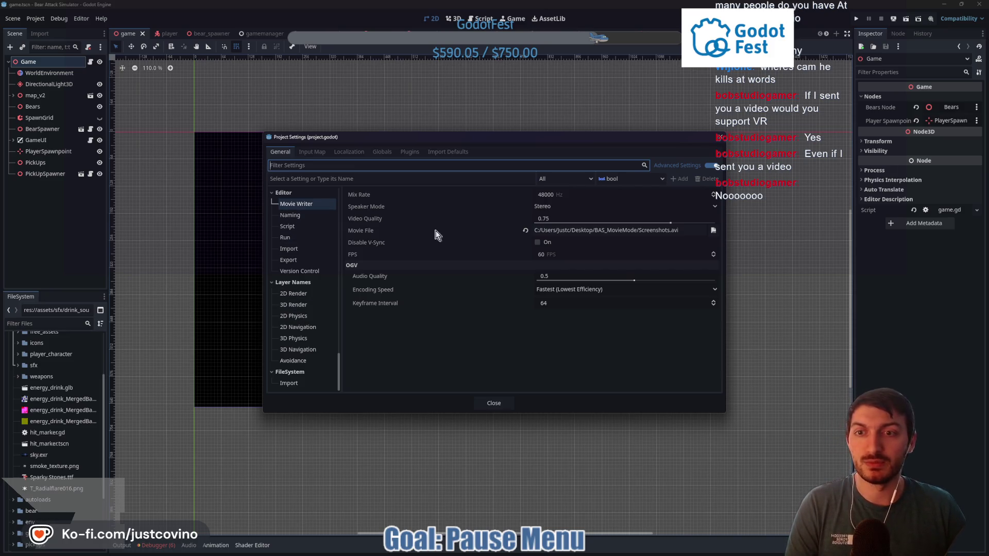
{"action": "left_click", "coordinate": [495, 403]}
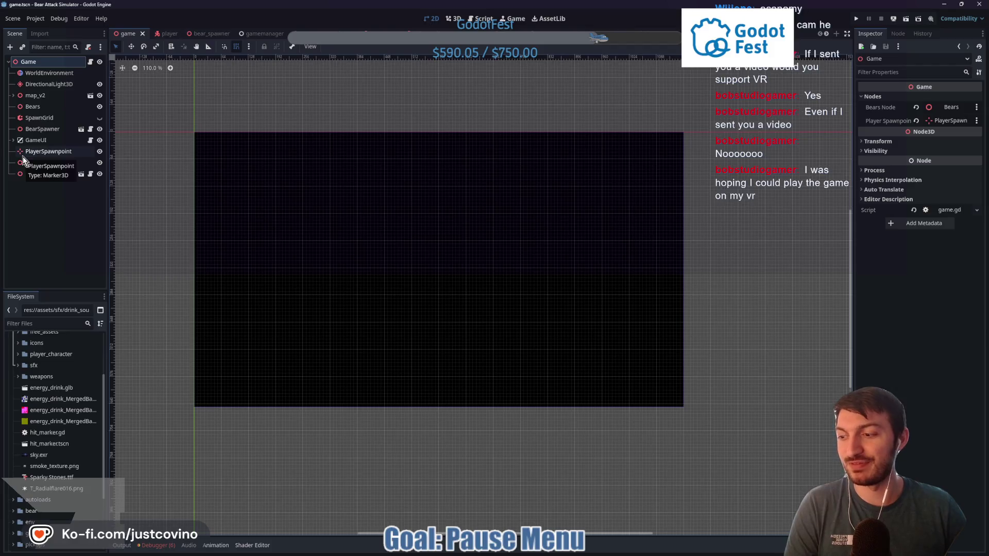
Hide OpeningFade under GameUI to preview the main menu, restore it, then open the player scene
{"action": "left_click", "coordinate": [12, 140]}
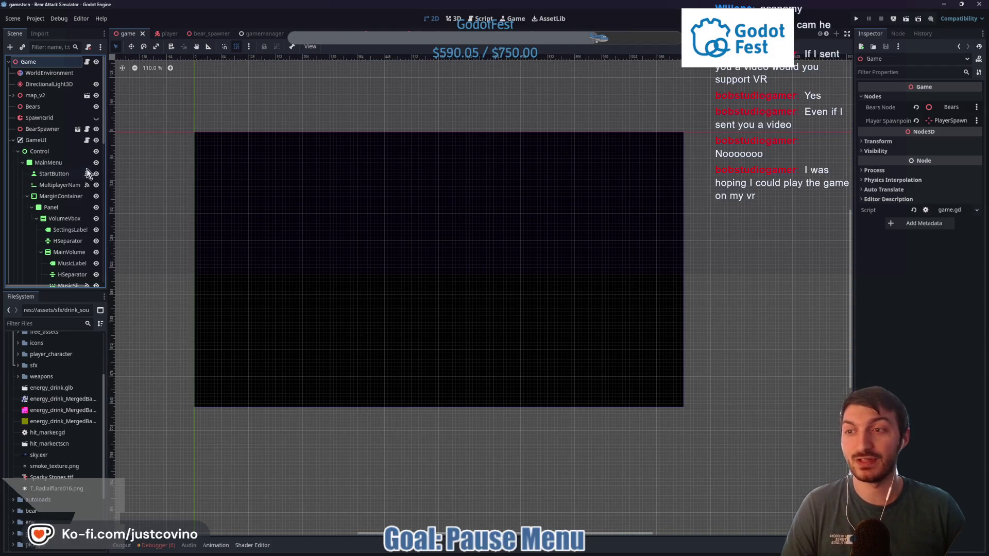
{"action": "left_click", "coordinate": [18, 152]}
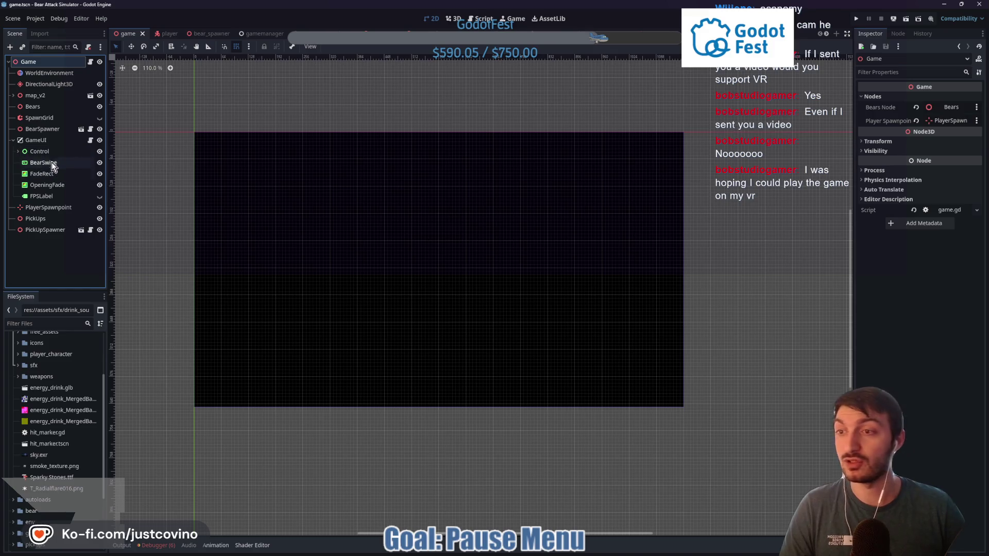
{"action": "left_click", "coordinate": [100, 185]}
{"action": "left_click_drag", "start_coordinate": [324, 227], "coordinate": [354, 225]}
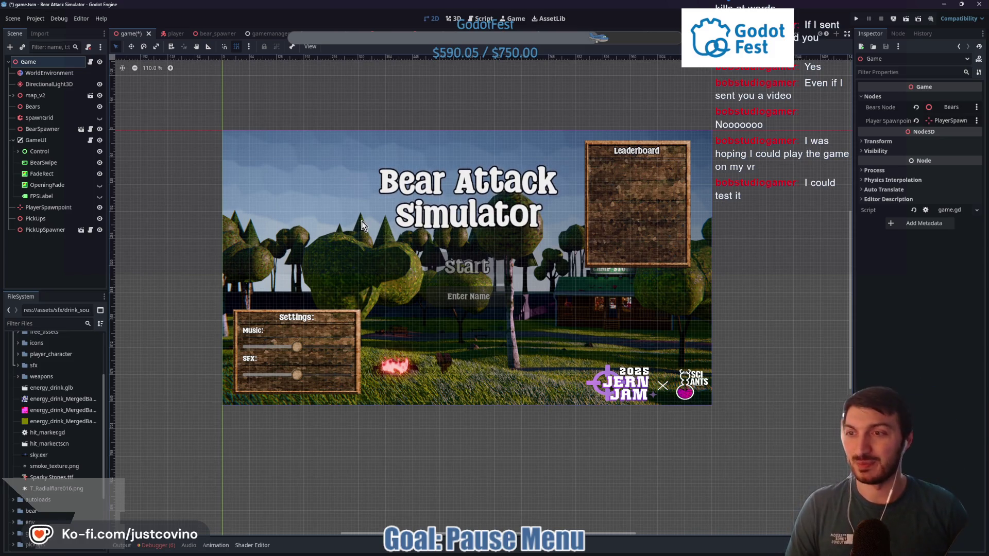
{"action": "left_click", "coordinate": [100, 186]}
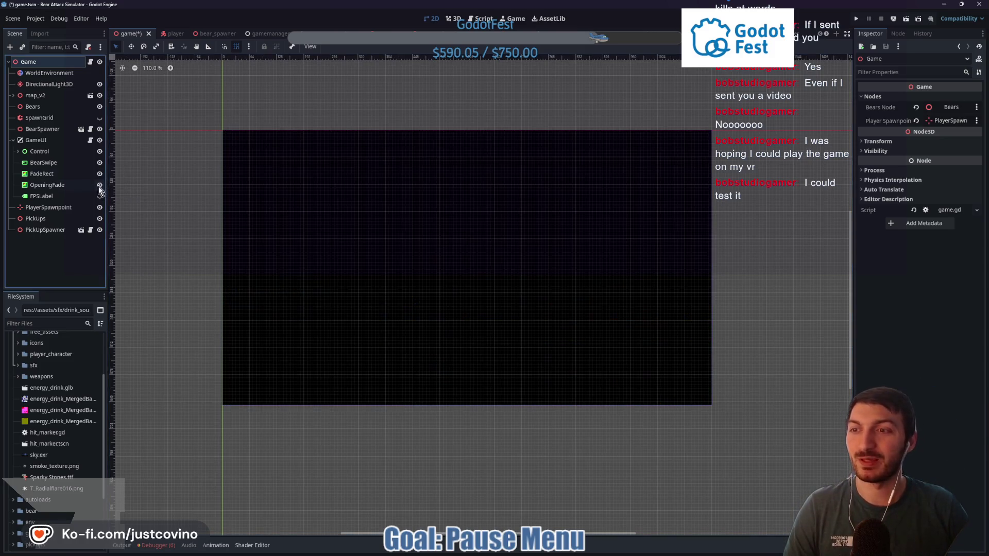
{"action": "left_click", "coordinate": [174, 34]}
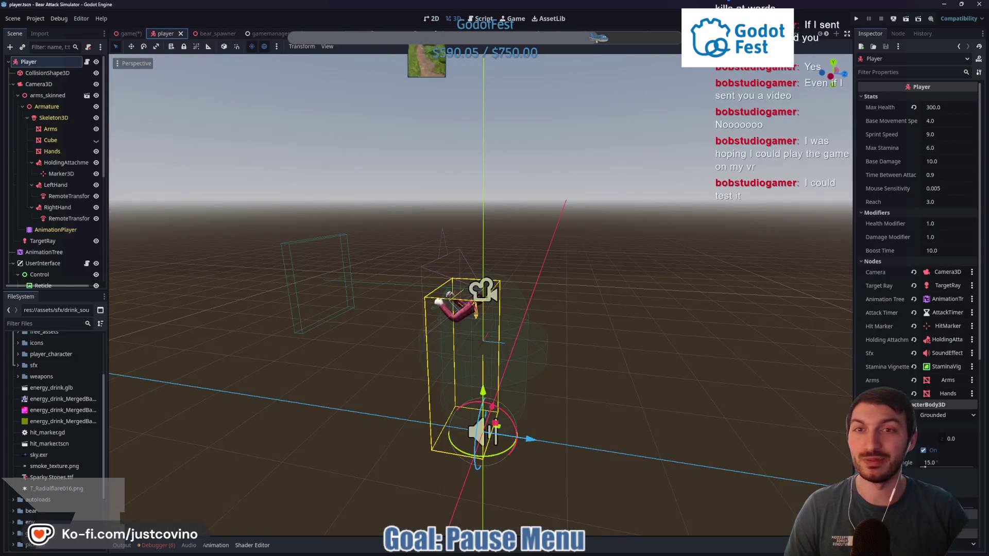
Frame the player's whole UI in the 2D view and glance at the UserInterface node's script
{"action": "left_click", "coordinate": [431, 18]}
{"action": "scroll", "coordinate": [423, 170], "scroll_direction": "down", "scroll_amount": 3}
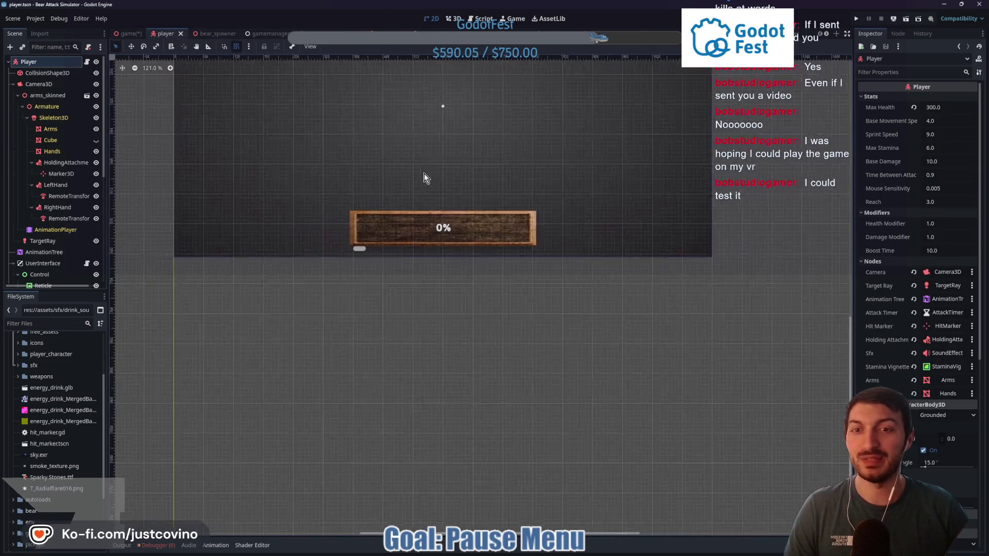
{"action": "left_click_drag", "start_coordinate": [427, 147], "coordinate": [442, 336]}
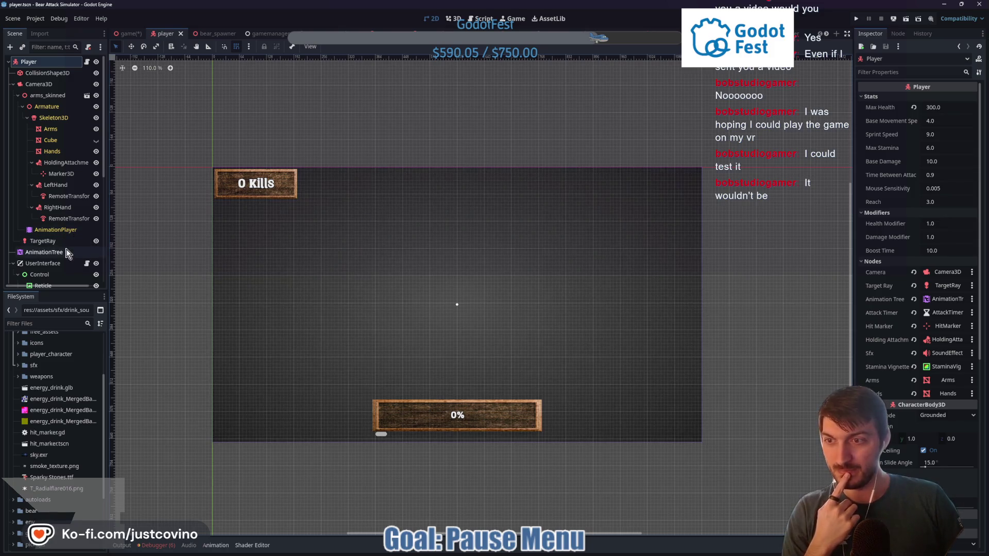
{"action": "scroll", "coordinate": [63, 260], "scroll_direction": "down", "scroll_amount": 3}
{"action": "left_click", "coordinate": [91, 208]}
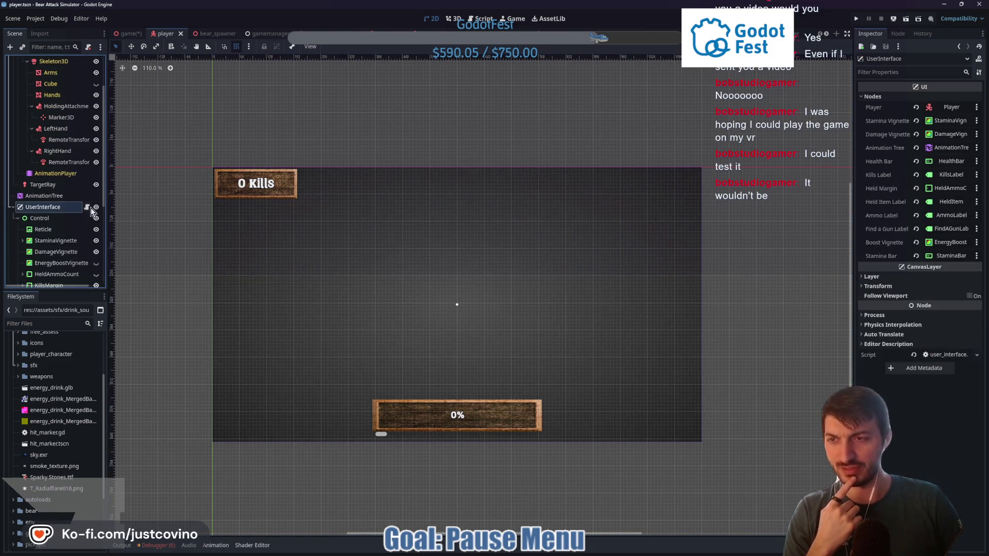
{"action": "left_click", "coordinate": [88, 207]}
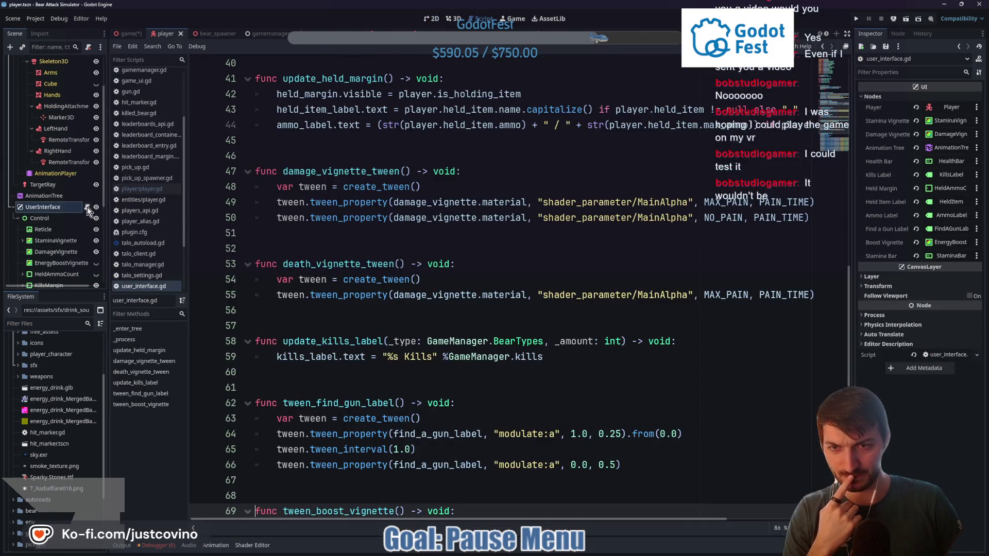
{"action": "left_click", "coordinate": [54, 209]}
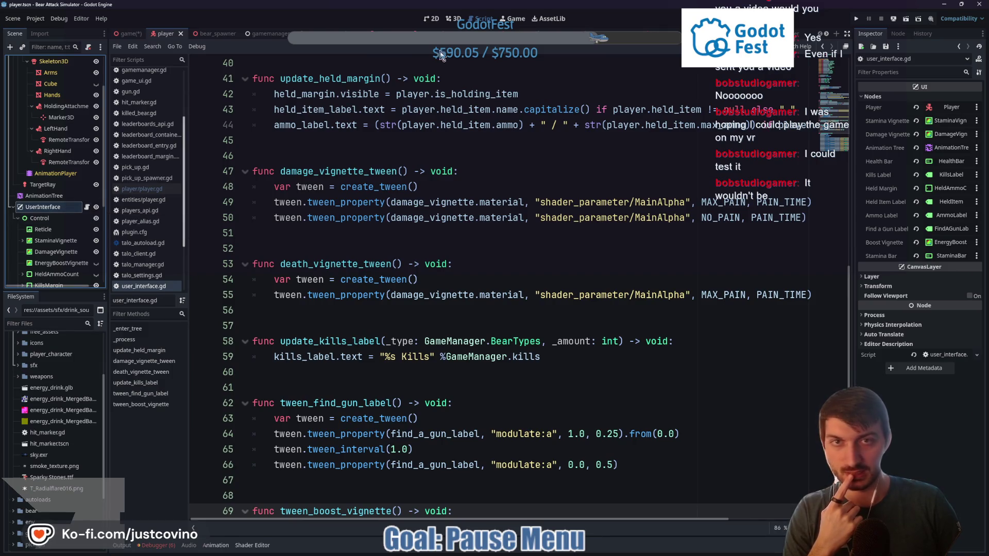
{"action": "key", "text": "ctrl+F1"}
With the UI's Control node selected, open Create New Node and search label3 to find Label3D
{"action": "left_click", "coordinate": [35, 218]}
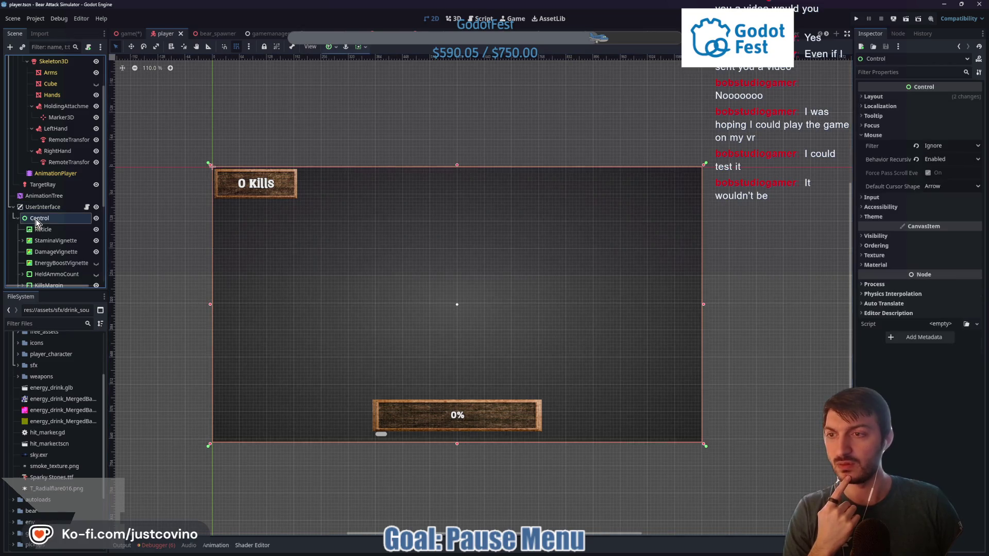
{"action": "scroll", "coordinate": [51, 216], "scroll_direction": "down", "scroll_amount": 5}
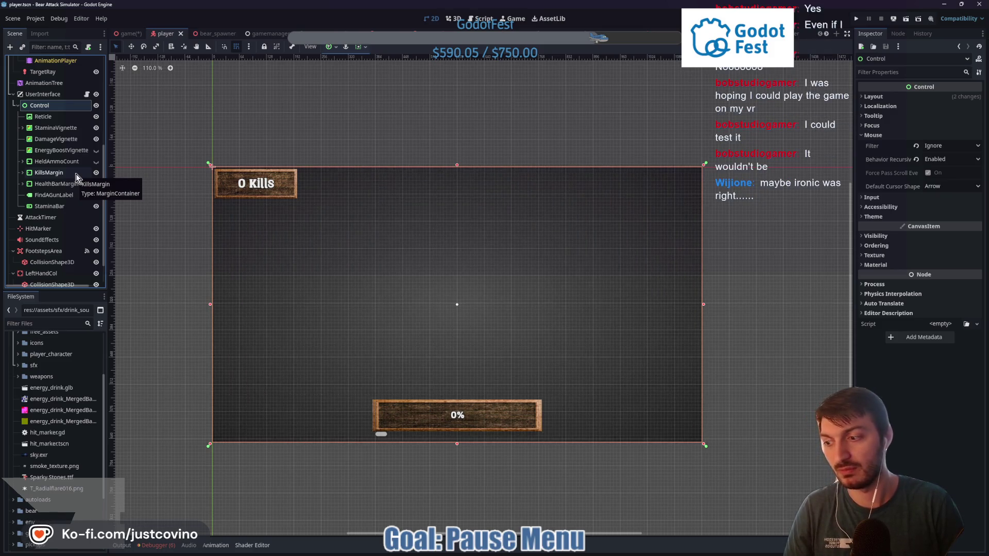
{"action": "key", "text": "ctrl+a"}
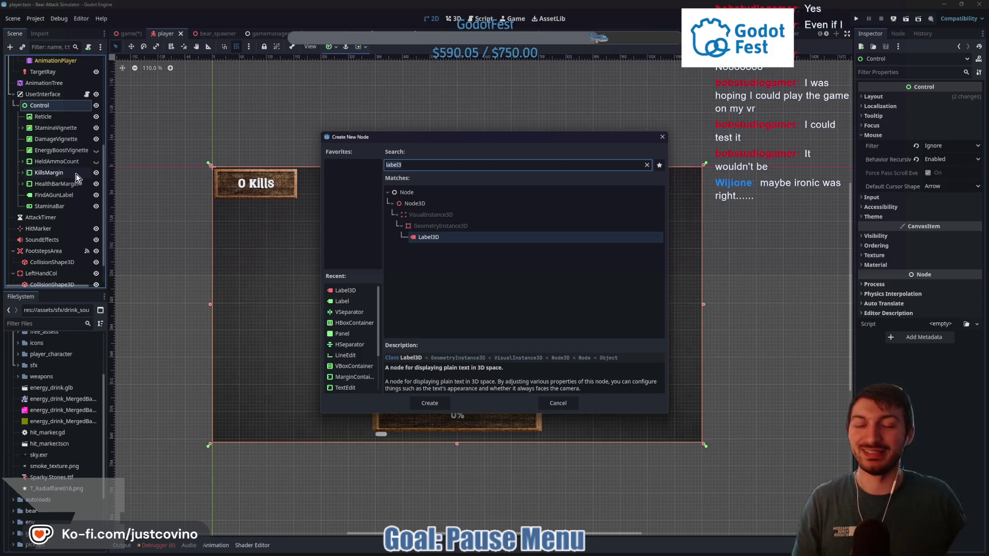
Clear the label3 search and cancel Create New Node without adding a node
{"action": "key", "text": "ctrl+a"}
{"action": "key", "text": "BackSpace"}
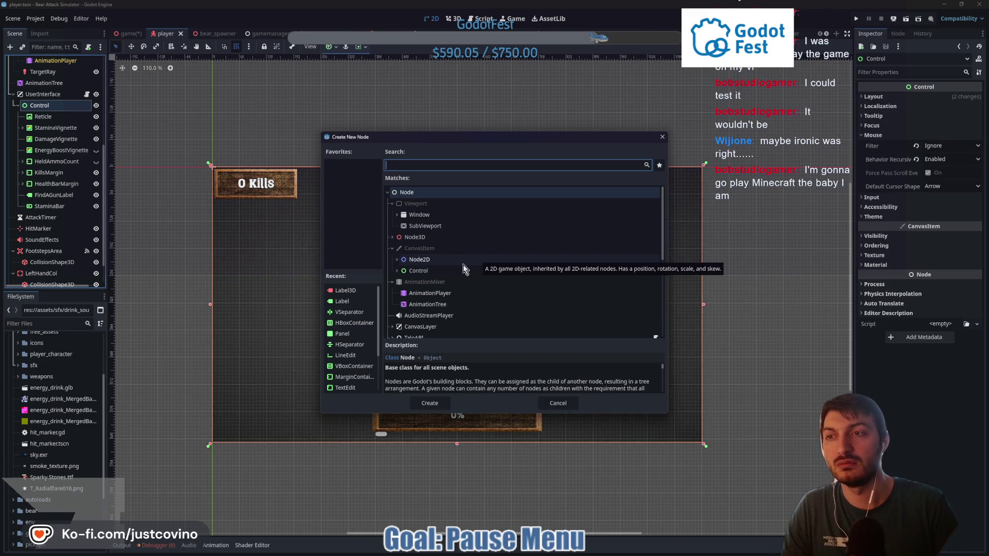
{"action": "left_click", "coordinate": [574, 407]}
Launch Godot_v4.5-stable_win64 from the Godot folder and open Project Goo
{"action": "mouse_move", "coordinate": [530, 549]}
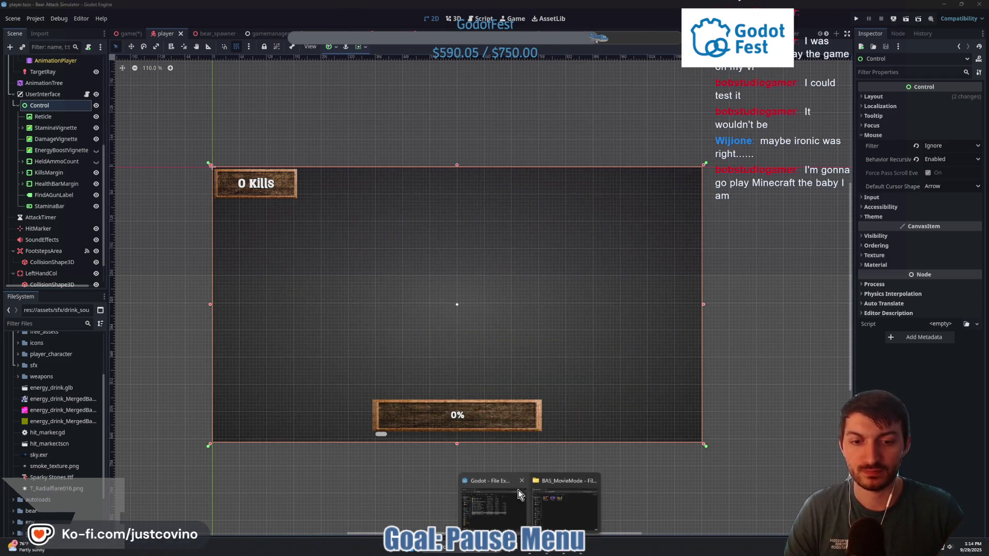
{"action": "left_click", "coordinate": [508, 510]}
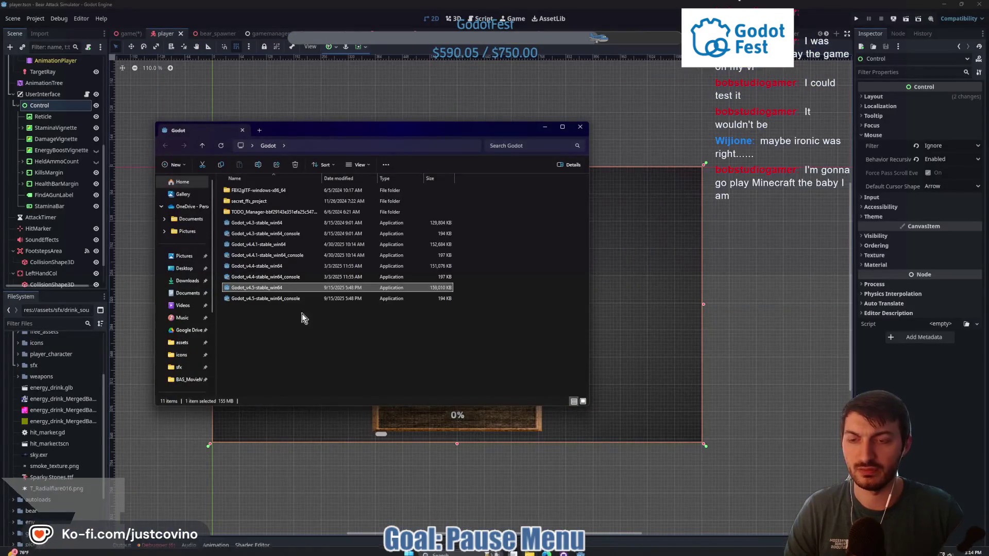
{"action": "double_click", "coordinate": [282, 291]}
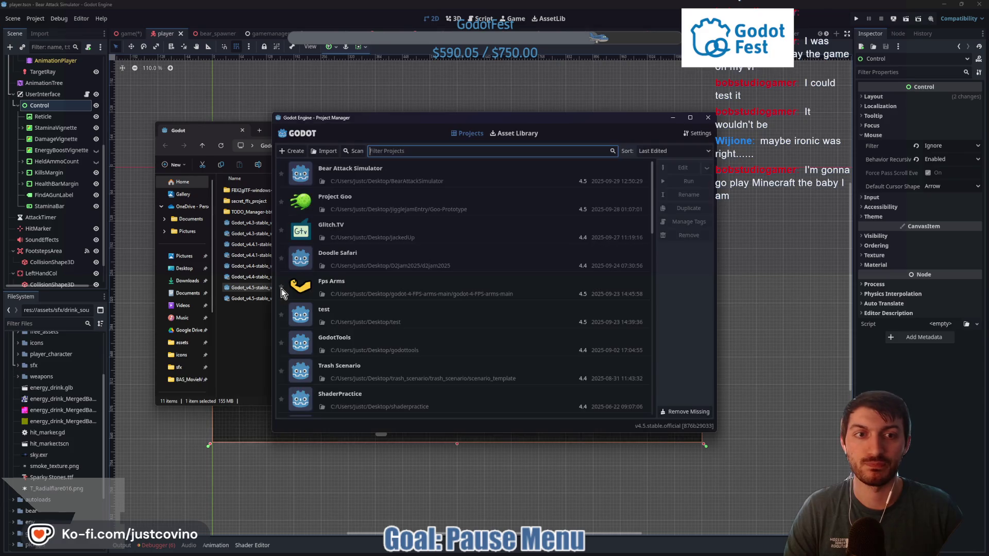
{"action": "double_click", "coordinate": [404, 200]}
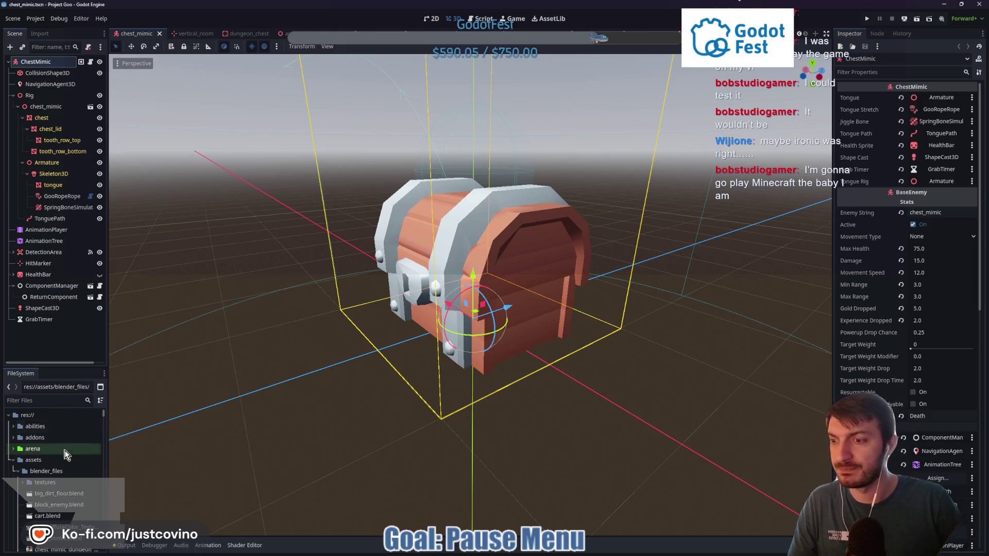
Browse the player scene's node tree, then show game_manager's PauseMenu Control and its children
{"action": "scroll", "coordinate": [65, 453], "scroll_direction": "down", "scroll_amount": 5}
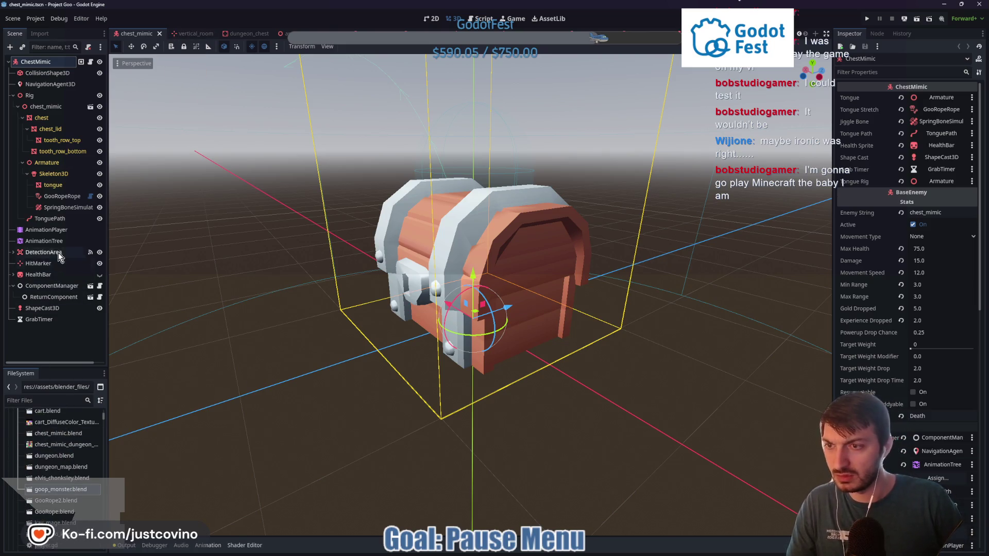
{"action": "scroll", "coordinate": [232, 34], "scroll_direction": "down", "scroll_amount": 5}
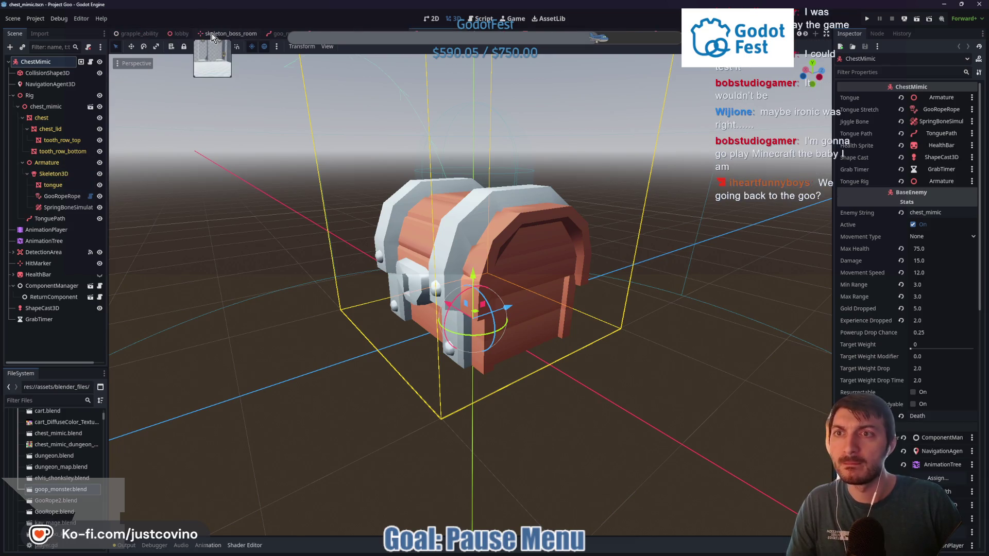
{"action": "left_click", "coordinate": [215, 34]}
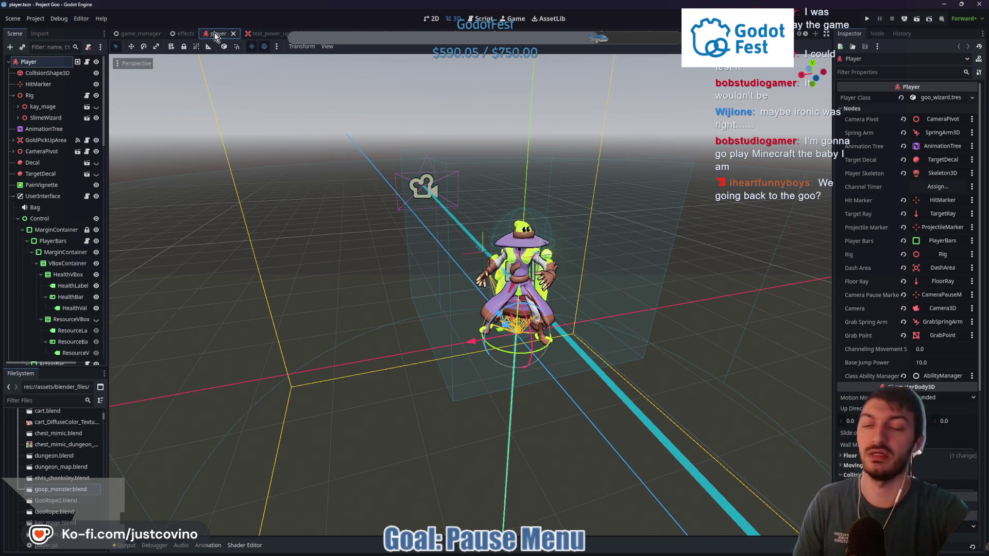
{"action": "scroll", "coordinate": [42, 208], "scroll_direction": "down", "scroll_amount": 5}
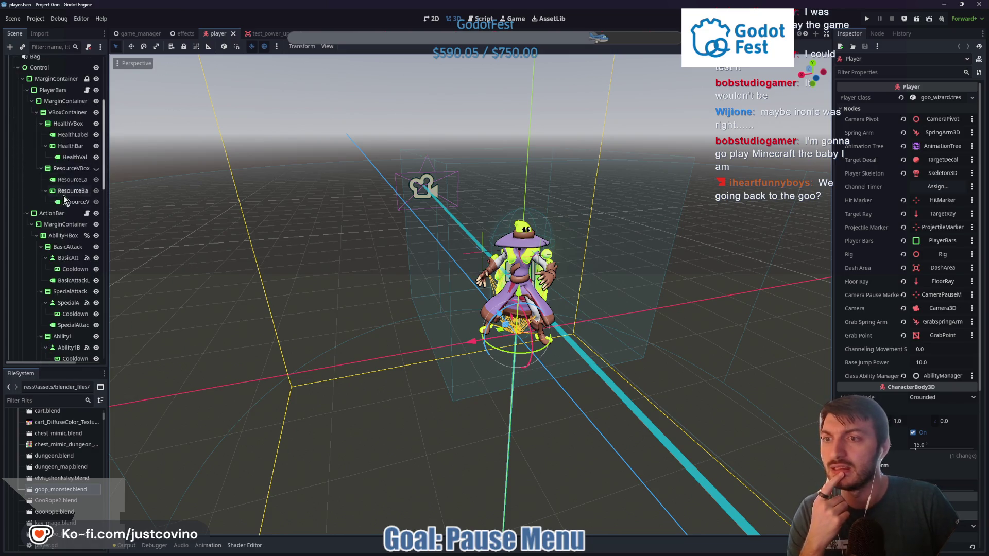
{"action": "scroll", "coordinate": [59, 200], "scroll_direction": "up", "scroll_amount": 4}
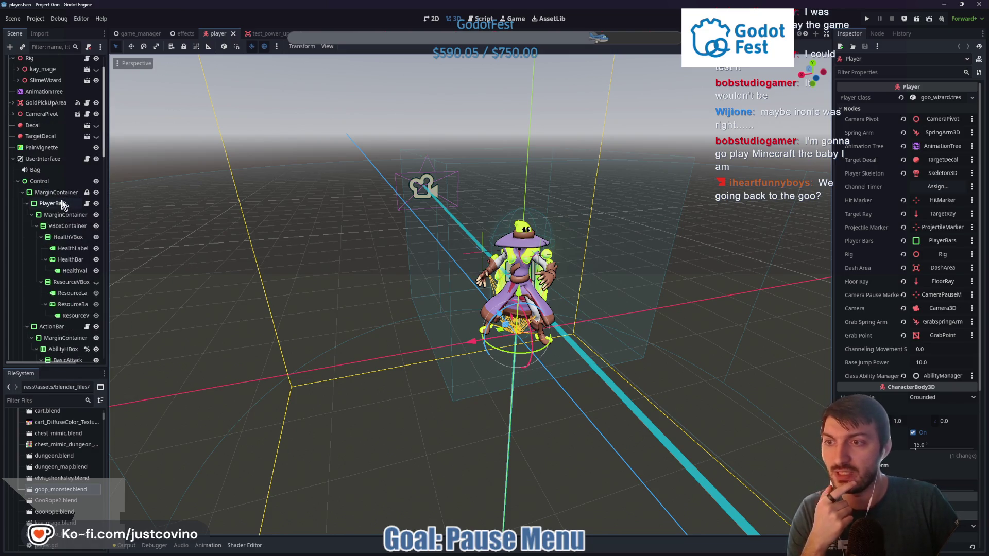
{"action": "scroll", "coordinate": [62, 204], "scroll_direction": "down", "scroll_amount": 4}
{"action": "scroll", "coordinate": [60, 205], "scroll_direction": "down", "scroll_amount": 6}
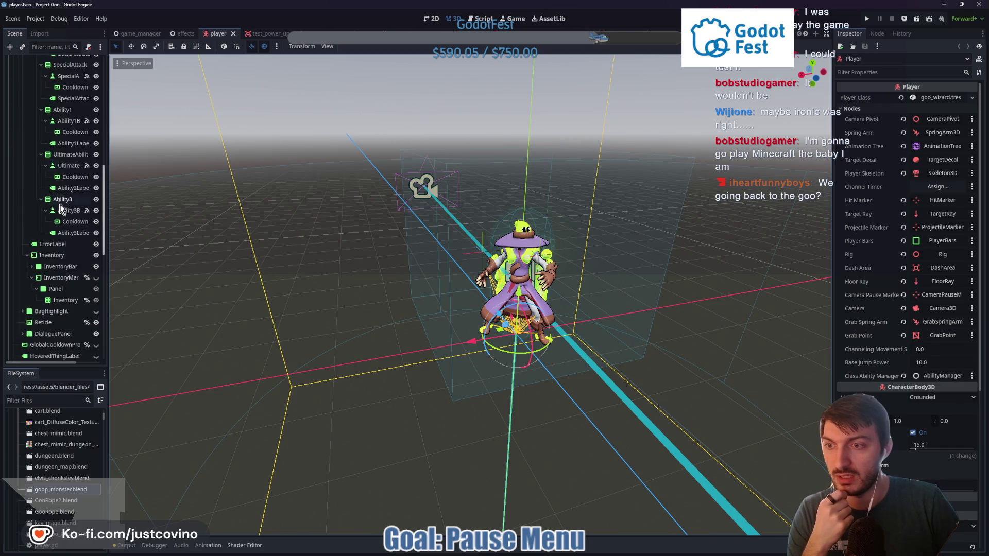
{"action": "scroll", "coordinate": [67, 273], "scroll_direction": "down", "scroll_amount": 4}
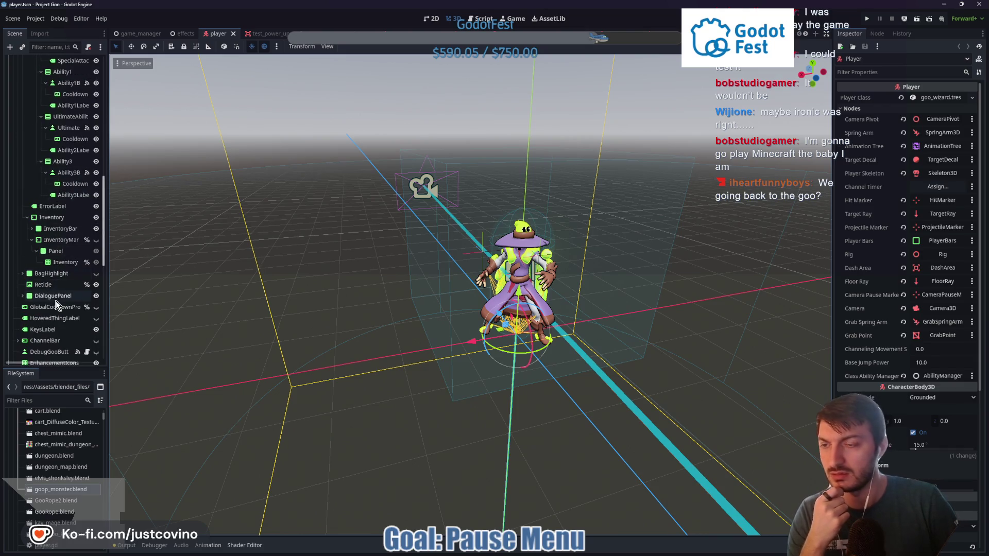
{"action": "scroll", "coordinate": [56, 304], "scroll_direction": "down", "scroll_amount": 1}
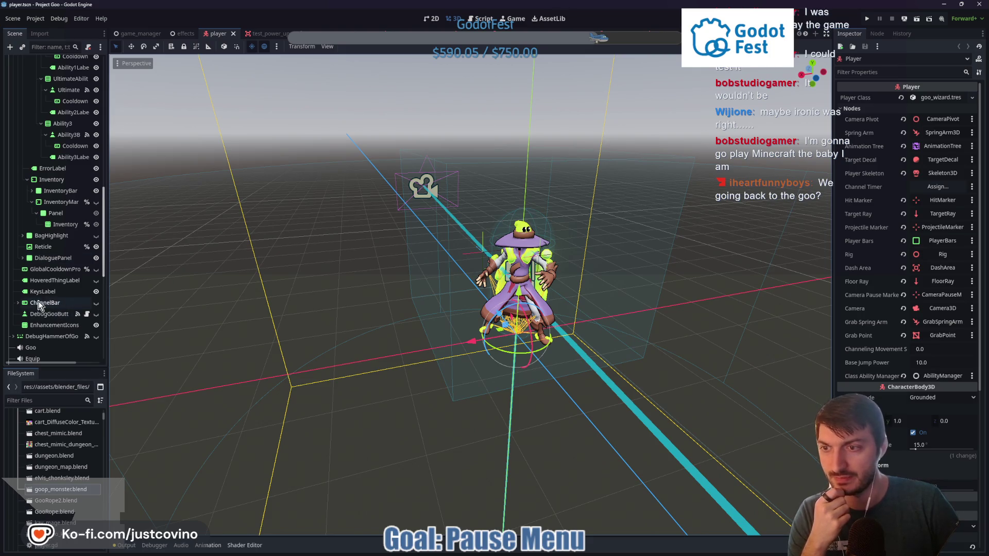
{"action": "scroll", "coordinate": [40, 295], "scroll_direction": "up", "scroll_amount": 1}
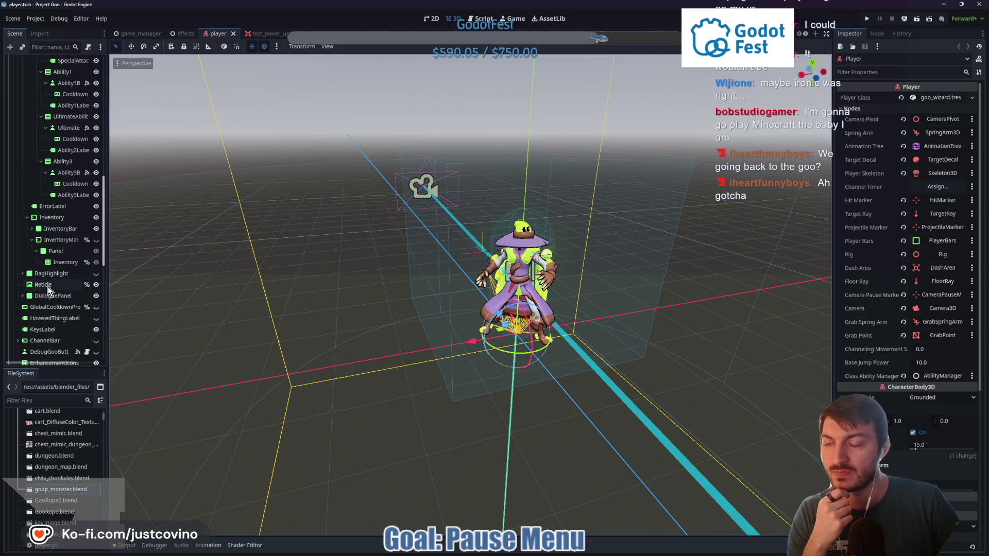
{"action": "scroll", "coordinate": [36, 295], "scroll_direction": "up", "scroll_amount": 10}
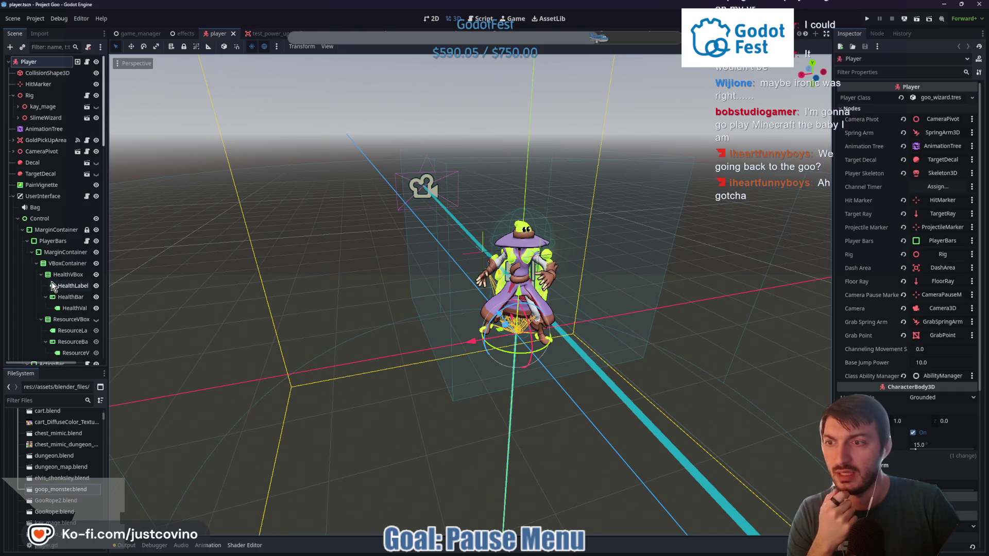
{"action": "left_click", "coordinate": [140, 33]}
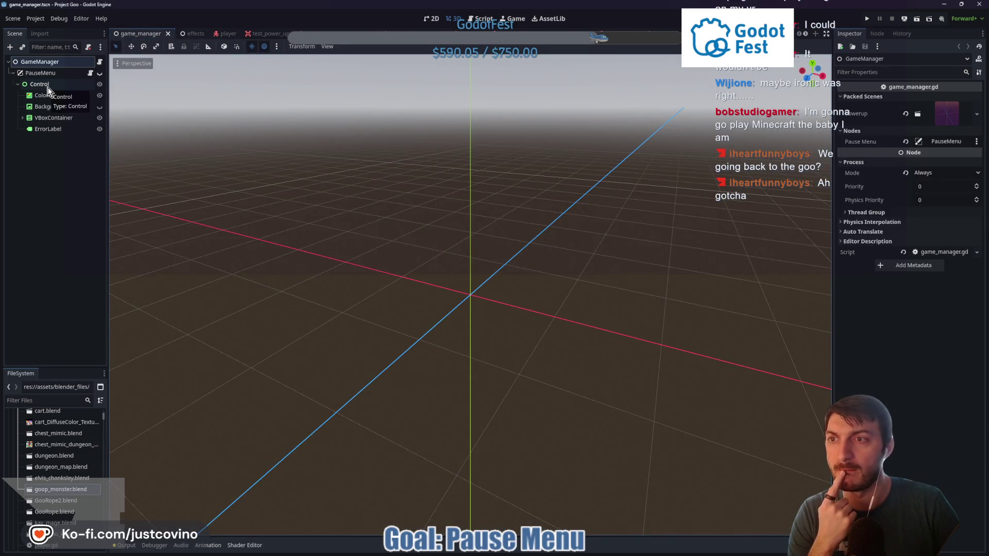
Review Project Goo's pause_menu.gd script, pause menu and Background noise texture settings
{"action": "left_click", "coordinate": [89, 74]}
{"action": "scroll", "coordinate": [319, 221], "scroll_direction": "up", "scroll_amount": 2}
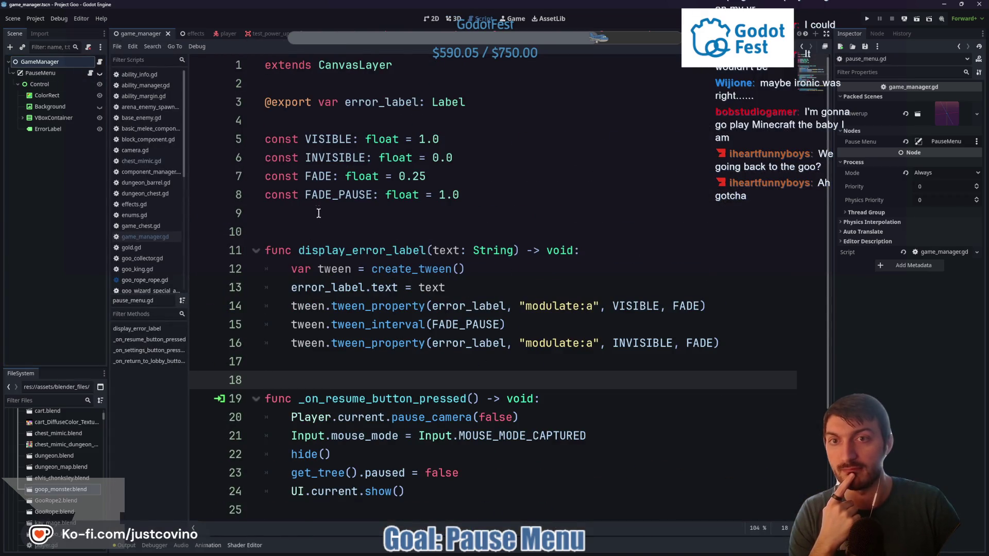
{"action": "left_click", "coordinate": [421, 19]}
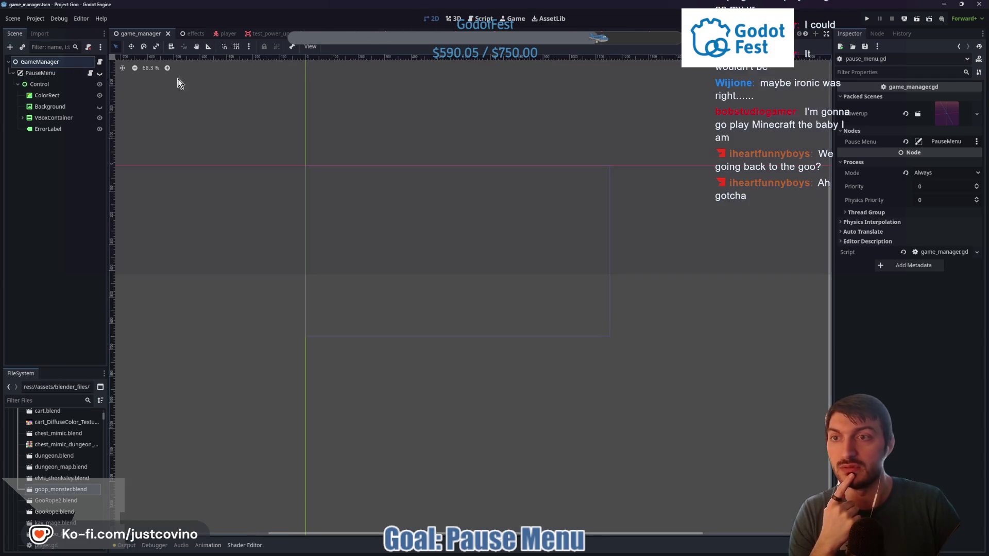
{"action": "left_click", "coordinate": [100, 75]}
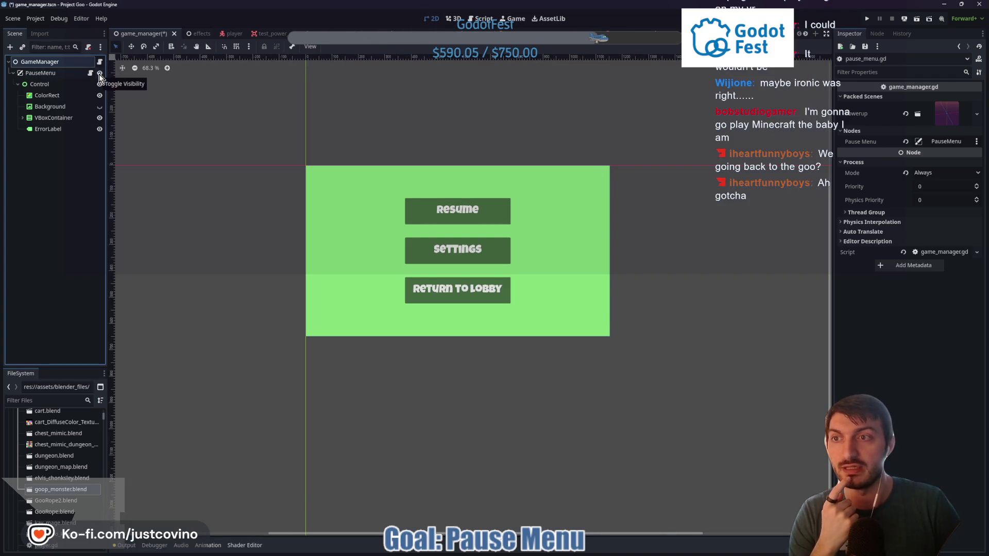
{"action": "left_click", "coordinate": [100, 75]}
{"action": "left_click", "coordinate": [65, 108]}
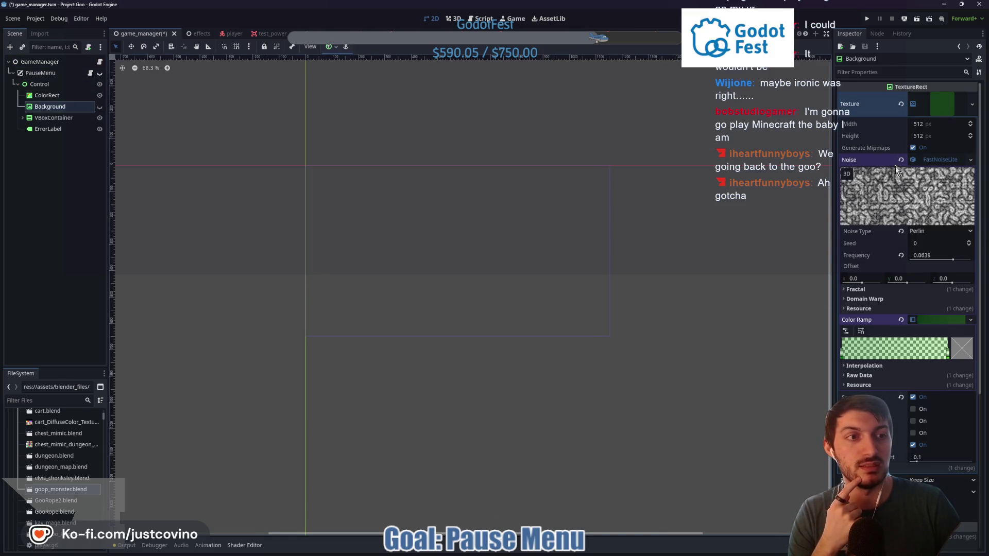
{"action": "left_click", "coordinate": [942, 160]}
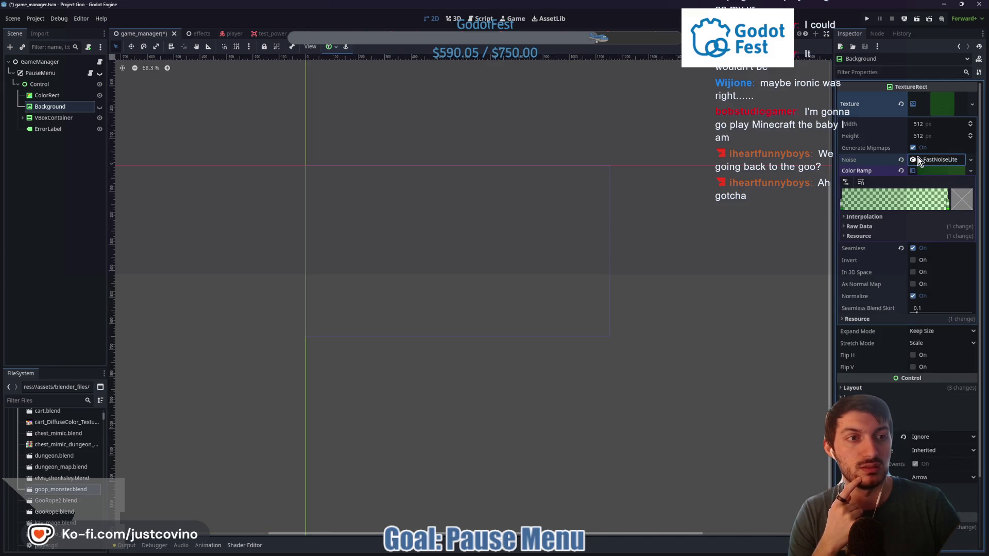
{"action": "left_click", "coordinate": [940, 103]}
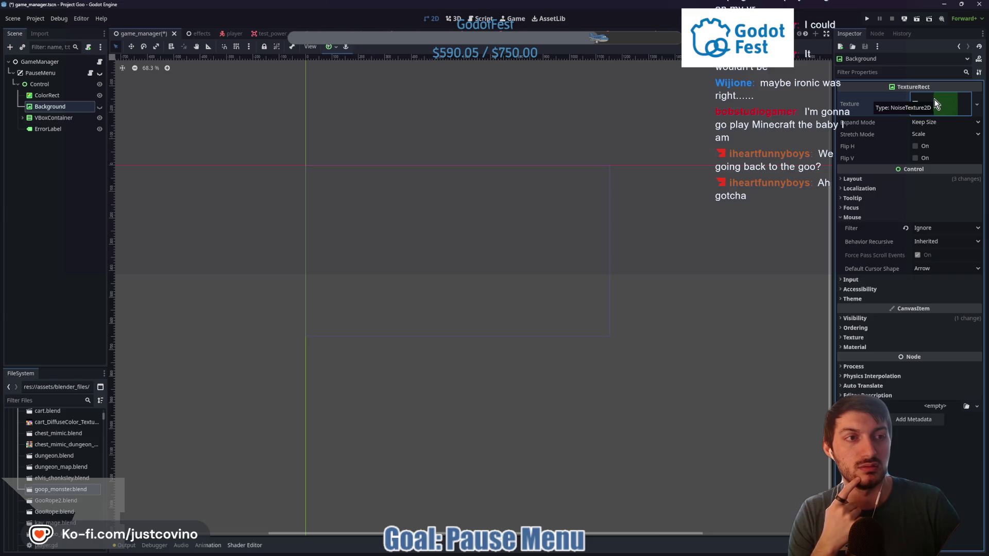
{"action": "left_click", "coordinate": [21, 118]}
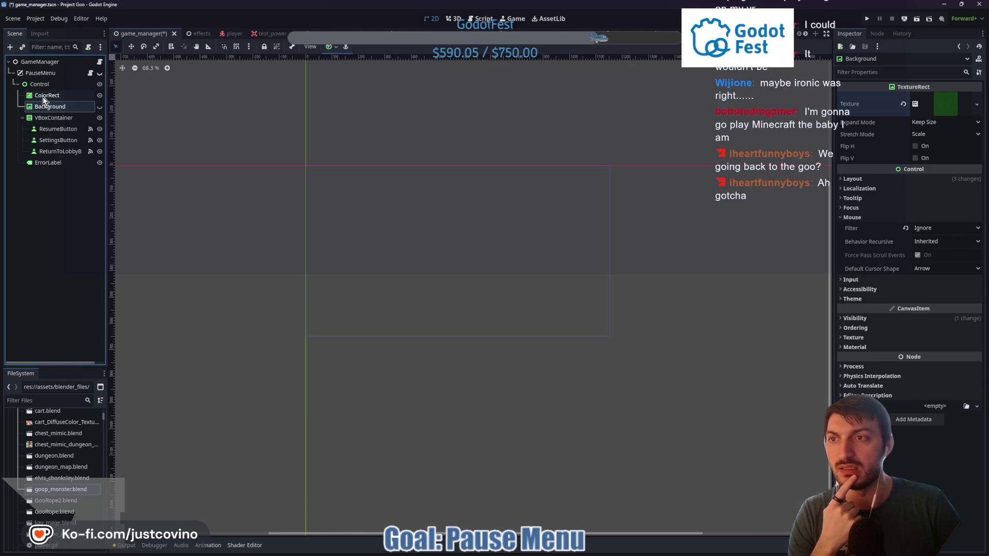
Select all of the ColorRect's menu_ripple shader code and return to Bear Attack Simulator
{"action": "left_click", "coordinate": [43, 96]}
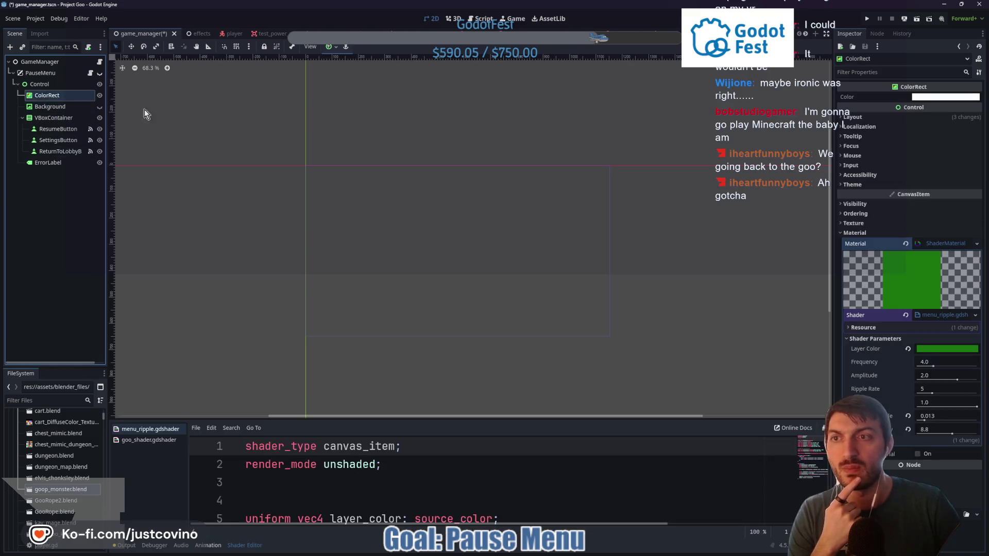
{"action": "left_click", "coordinate": [944, 315]}
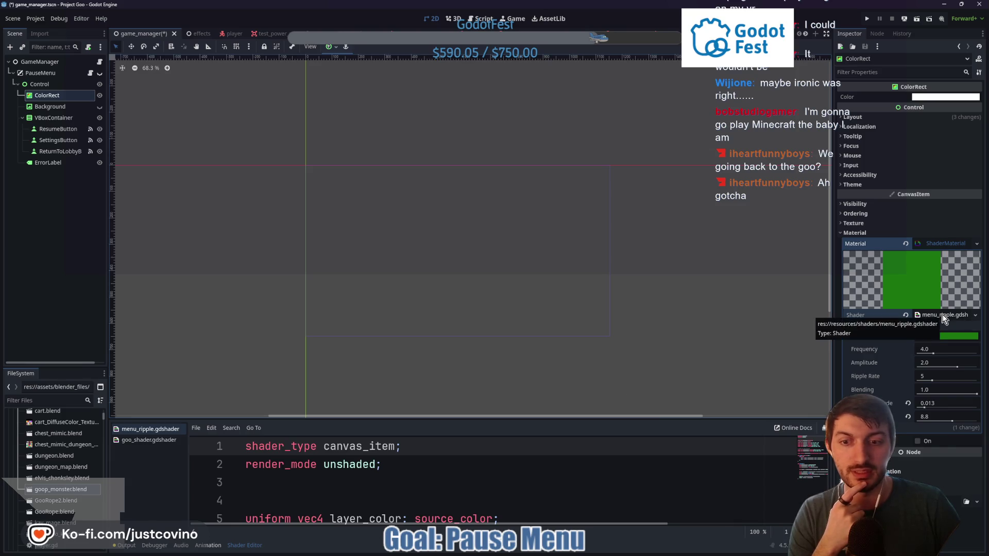
{"action": "left_click", "coordinate": [945, 316]}
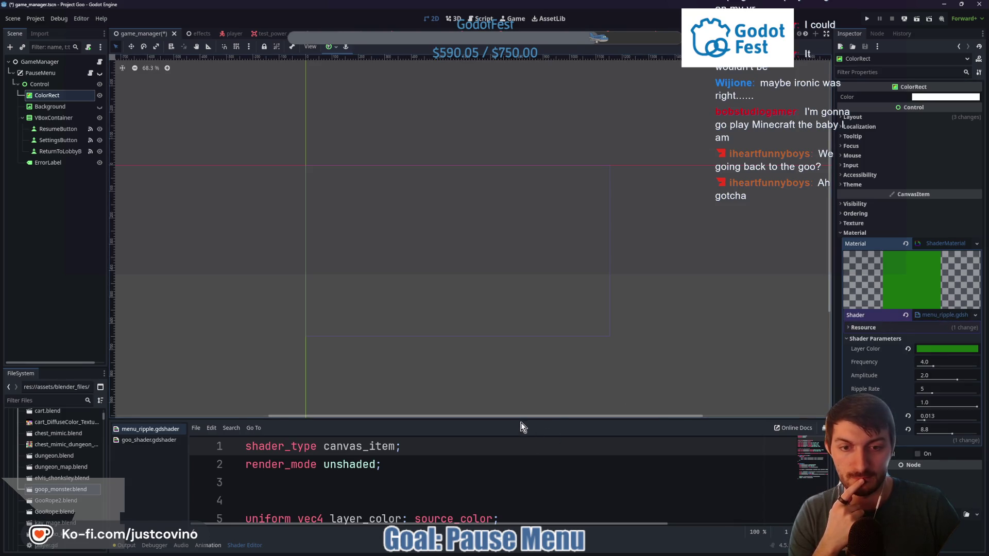
{"action": "left_click_drag", "start_coordinate": [514, 419], "coordinate": [514, 238]}
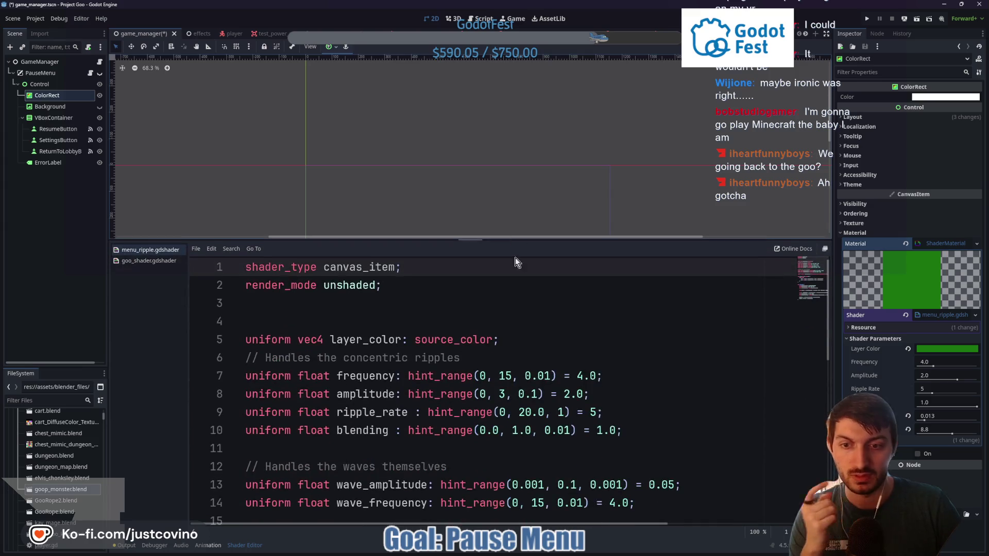
{"action": "left_click", "coordinate": [496, 306]}
{"action": "key", "text": "ctrl+a"}
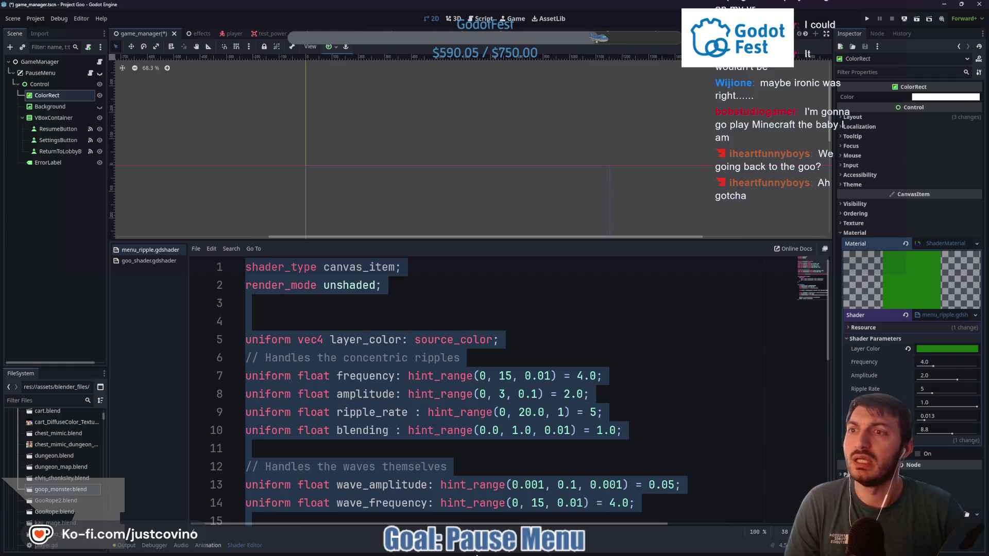
{"action": "mouse_move", "coordinate": [550, 554]}
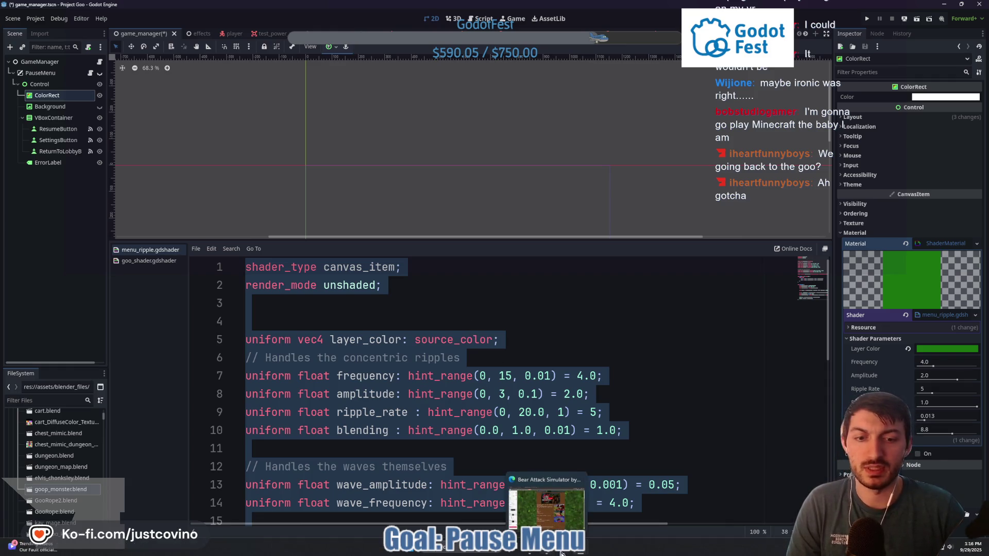
{"action": "key", "text": "alt+Tab"}
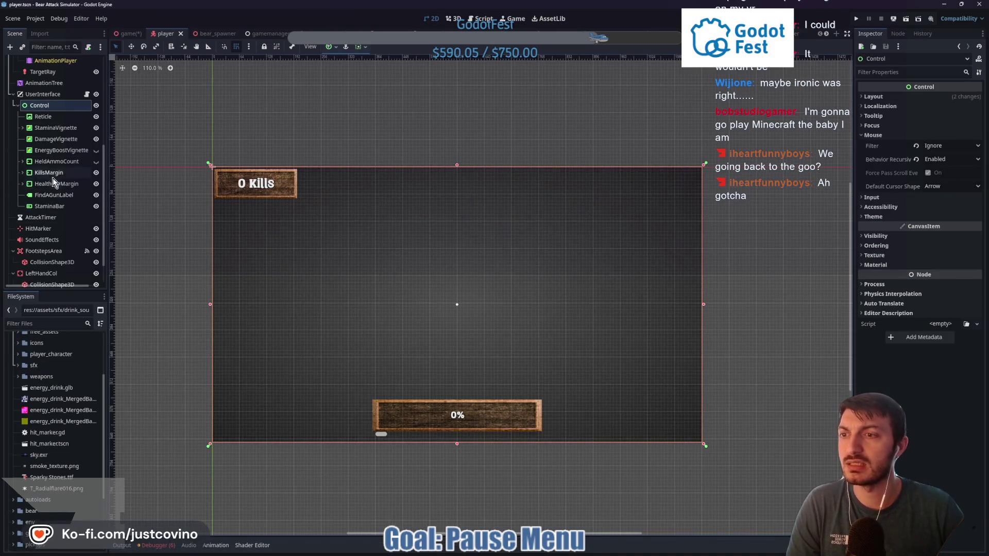
Add a CanvasLayer named PauseMenu to the gamemanager scene
{"action": "left_click", "coordinate": [270, 37]}
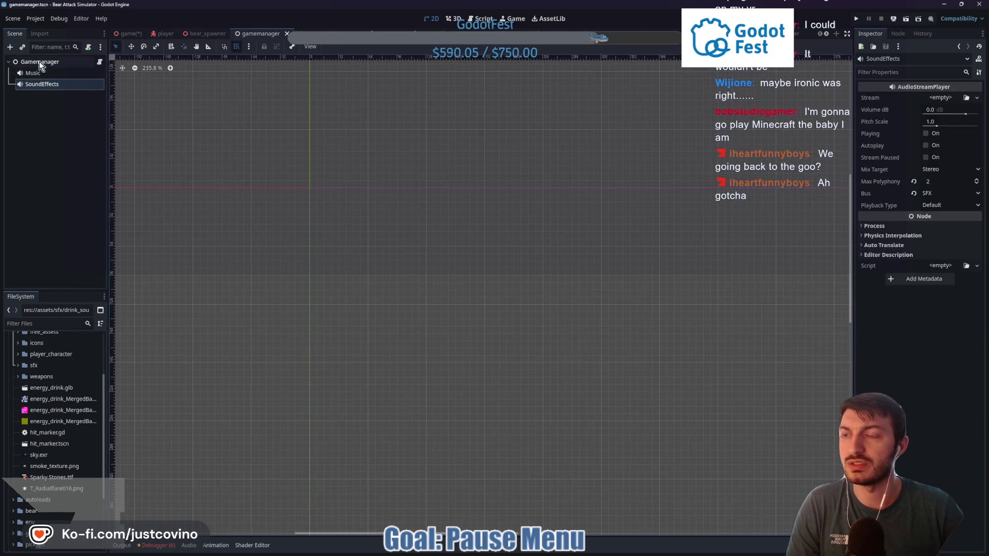
{"action": "key", "text": "ctrl+a"}
{"action": "type", "text": "canvas"}
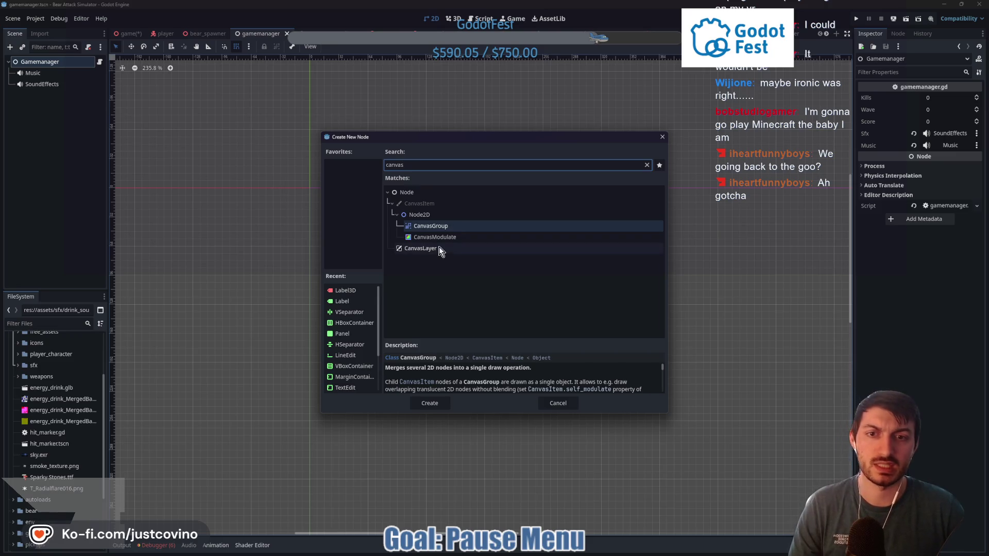
{"action": "left_click", "coordinate": [438, 248]}
{"action": "left_click", "coordinate": [429, 403]}
{"action": "double_click", "coordinate": [73, 95]}
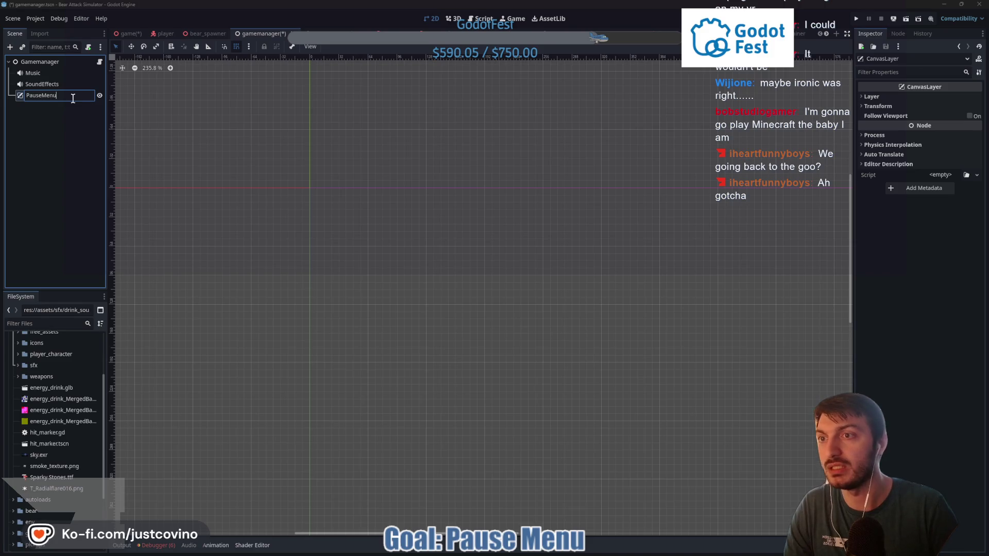
{"action": "key", "text": "Return"}
Add a Control under PauseMenu with the Full Rect anchor preset
{"action": "key", "text": "ctrl+a"}
{"action": "type", "text": "co"}
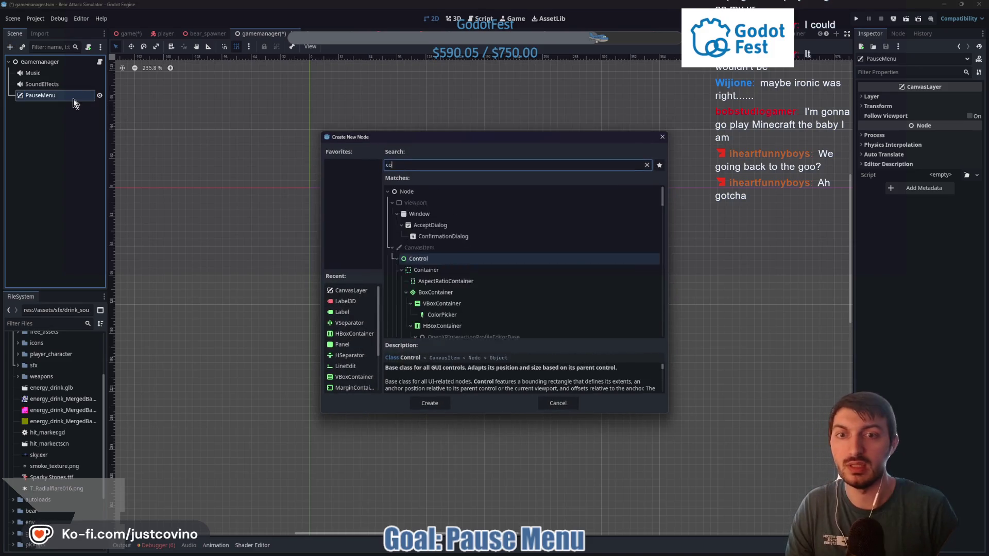
{"action": "type", "text": "ntrol"}
{"action": "key", "text": "Return"}
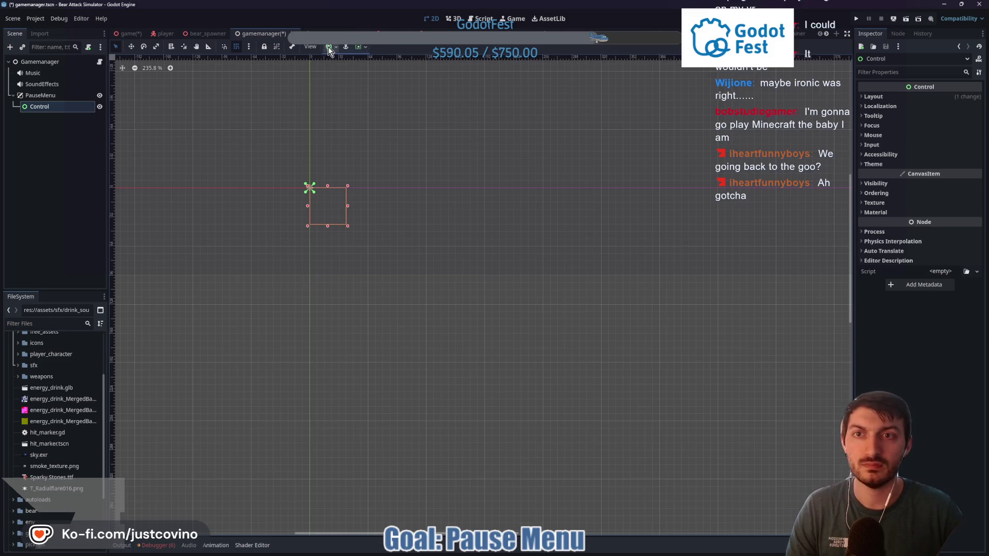
{"action": "left_click", "coordinate": [328, 47]}
{"action": "left_click", "coordinate": [377, 119]}
{"action": "scroll", "coordinate": [422, 177], "scroll_direction": "down", "scroll_amount": 2}
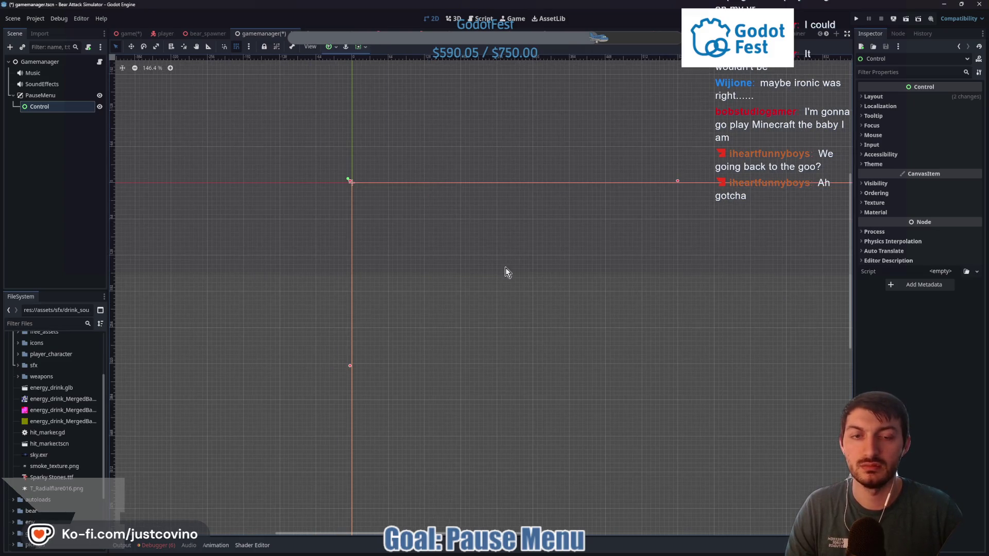
{"action": "scroll", "coordinate": [307, 203], "scroll_direction": "down", "scroll_amount": 2}
Add a Full Rect ColorRect under the Control, checking the other project for reference
{"action": "key", "text": "ctrl+a"}
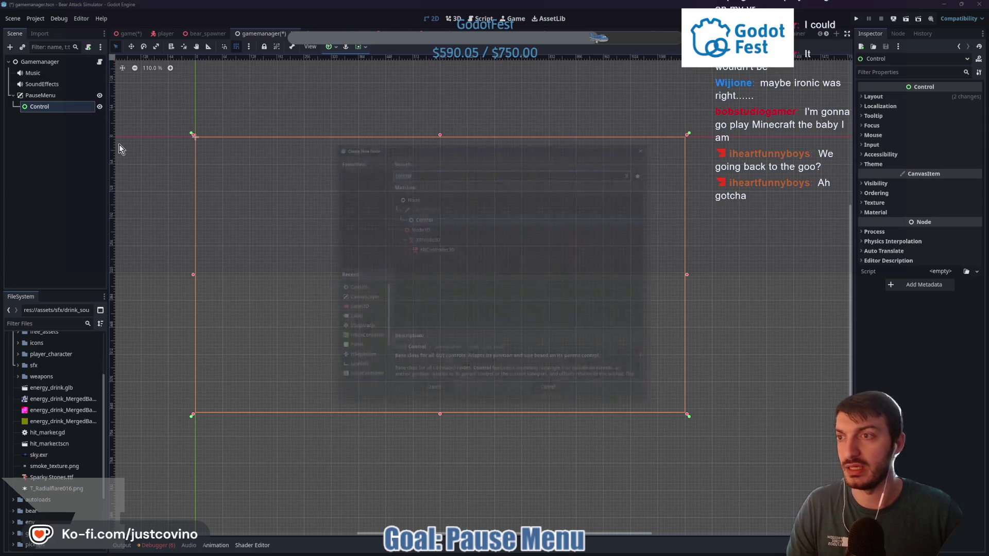
{"action": "type", "text": "colorrect"}
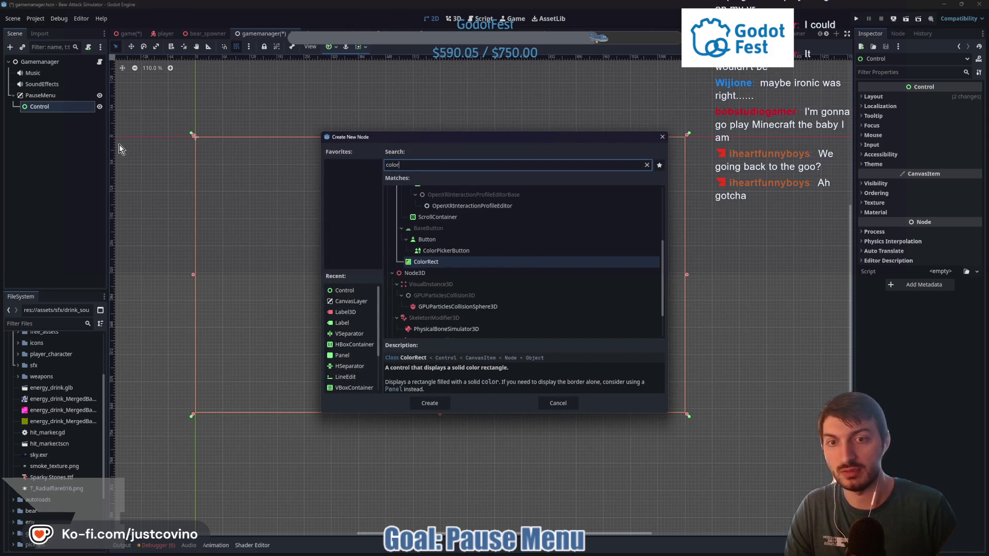
{"action": "key", "text": "Return"}
{"action": "left_click", "coordinate": [330, 47]}
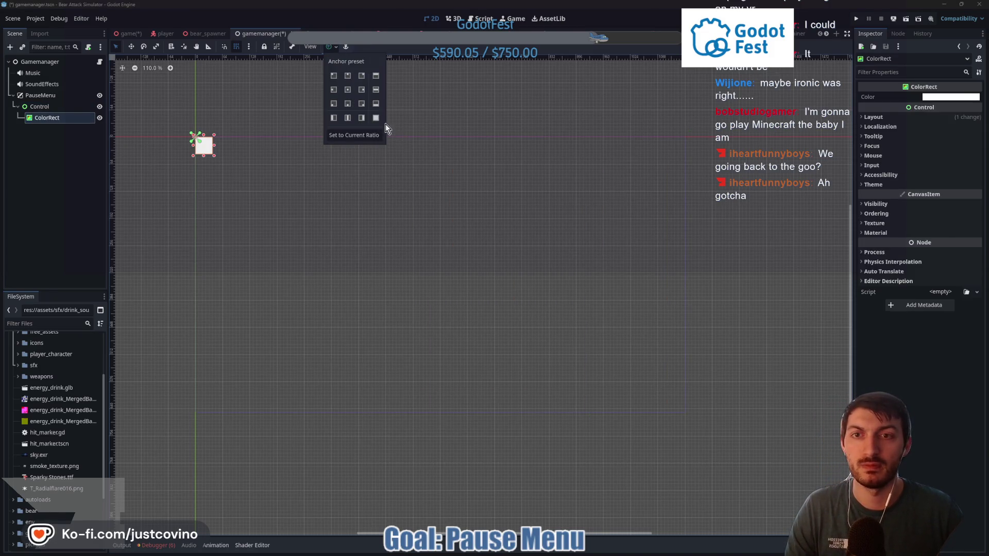
{"action": "left_click", "coordinate": [376, 118]}
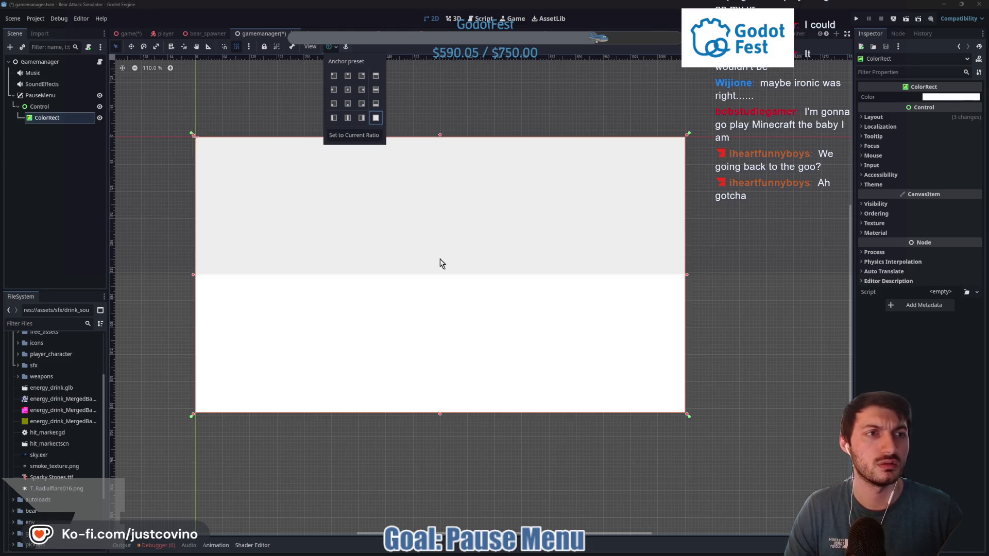
{"action": "mouse_move", "coordinate": [560, 553]}
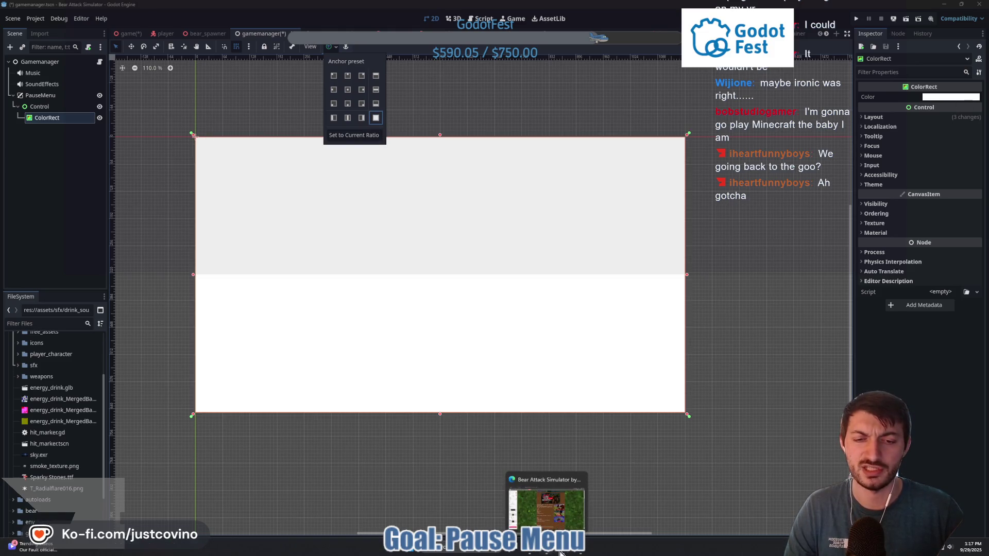
{"action": "left_click", "coordinate": [597, 536]}
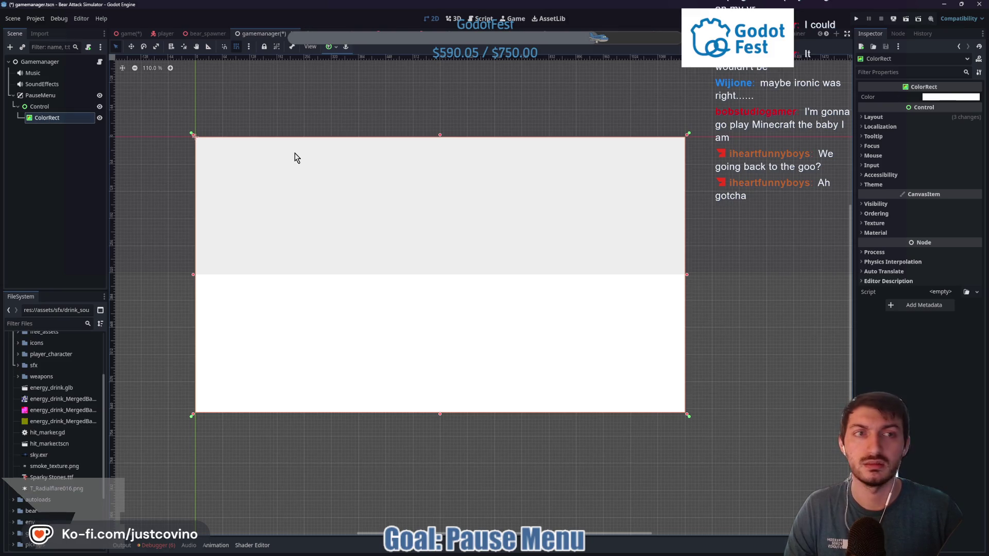
{"action": "right_click", "coordinate": [51, 118]}
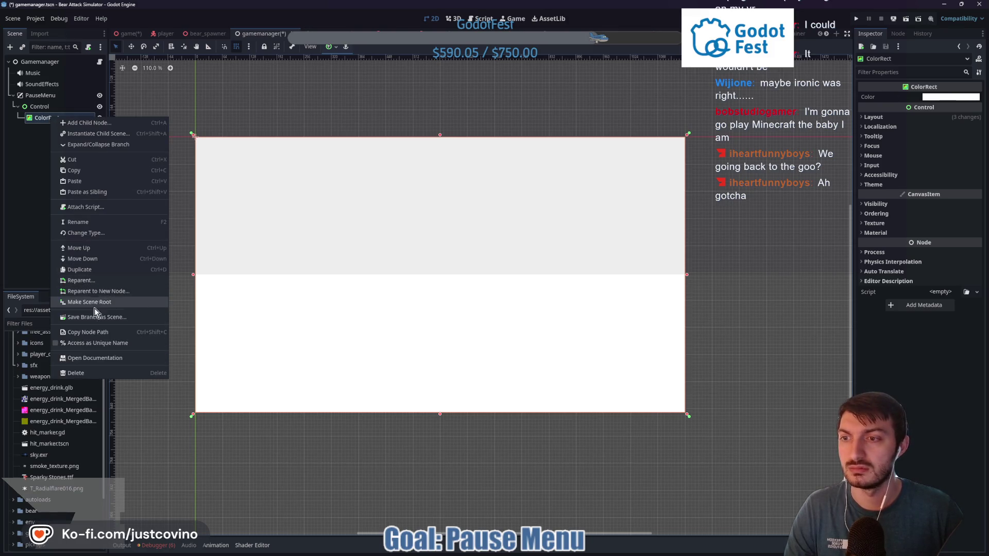
Change the ColorRect into a TextureRect named PauseBackground
{"action": "left_click", "coordinate": [92, 233]}
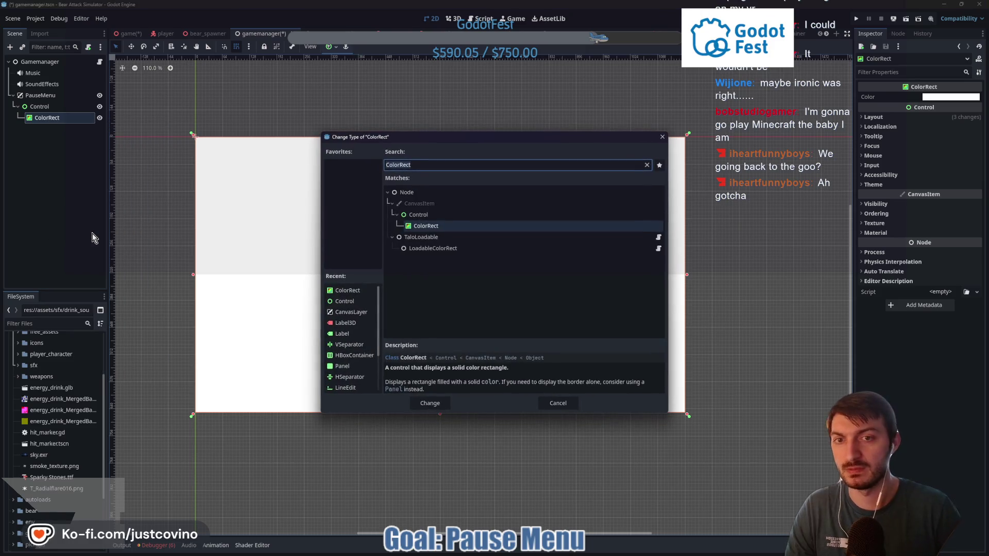
{"action": "type", "text": "texture"}
{"action": "key", "text": "Return"}
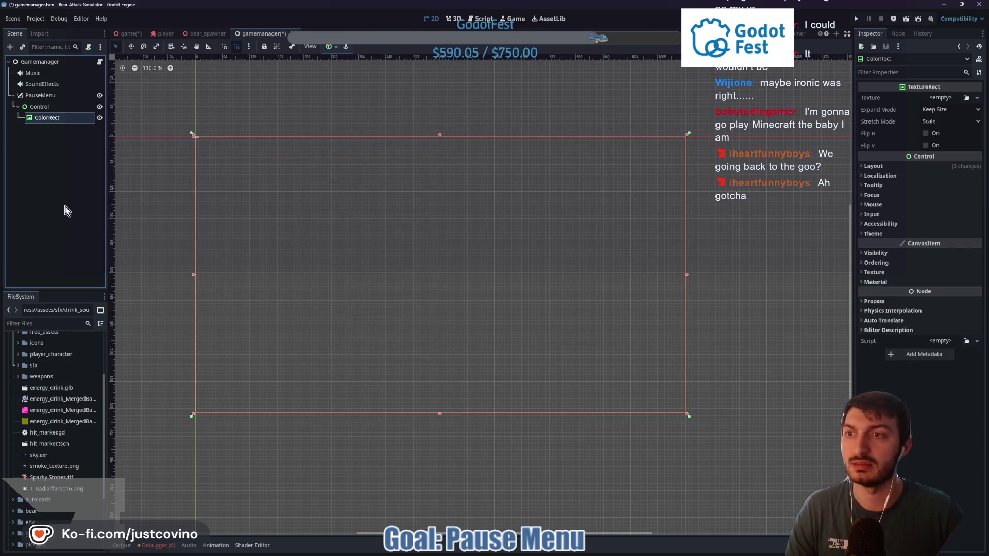
{"action": "double_click", "coordinate": [46, 118]}
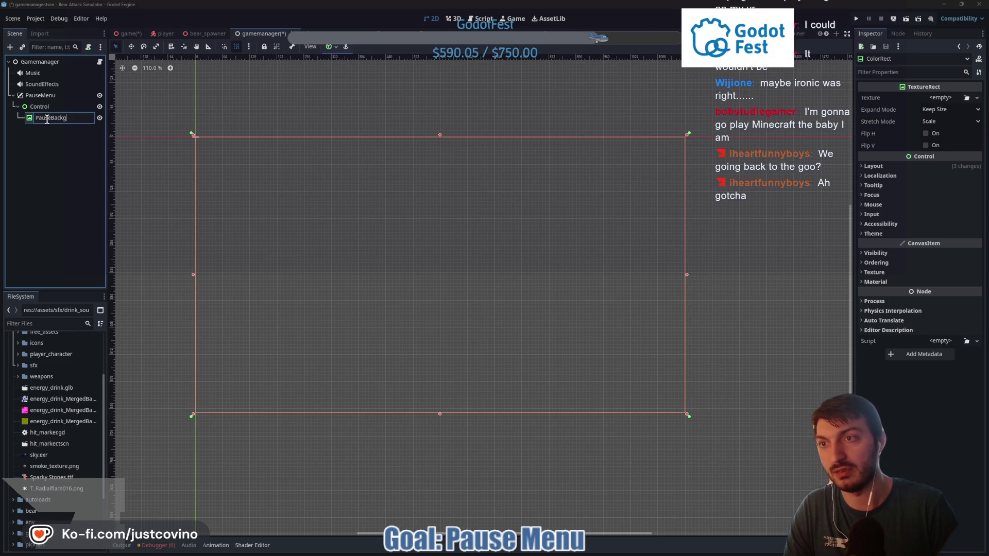
{"action": "type", "text": "d"}
{"action": "key", "text": "Return"}
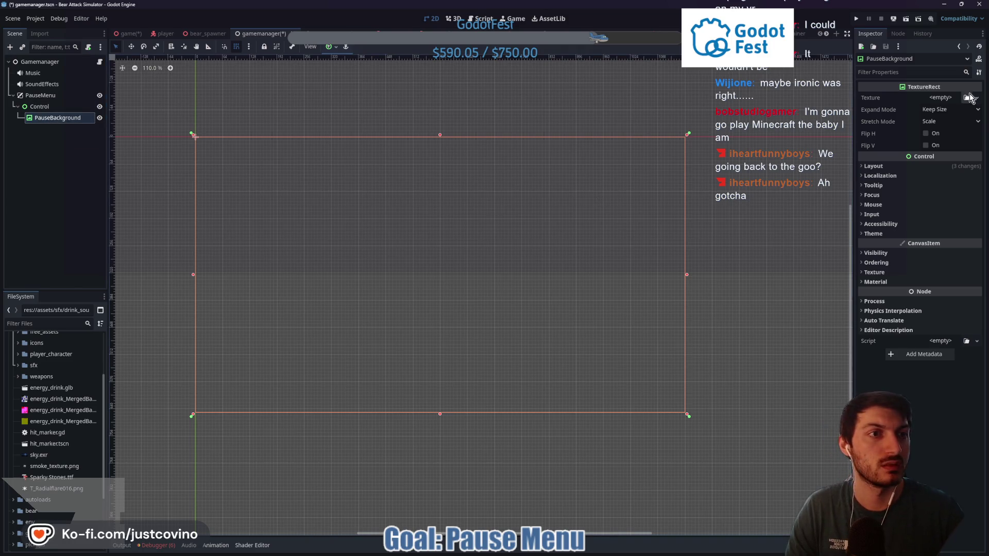
Check the Texture choices without picking one, then view Project Goo's Background node
{"action": "left_click", "coordinate": [942, 98]}
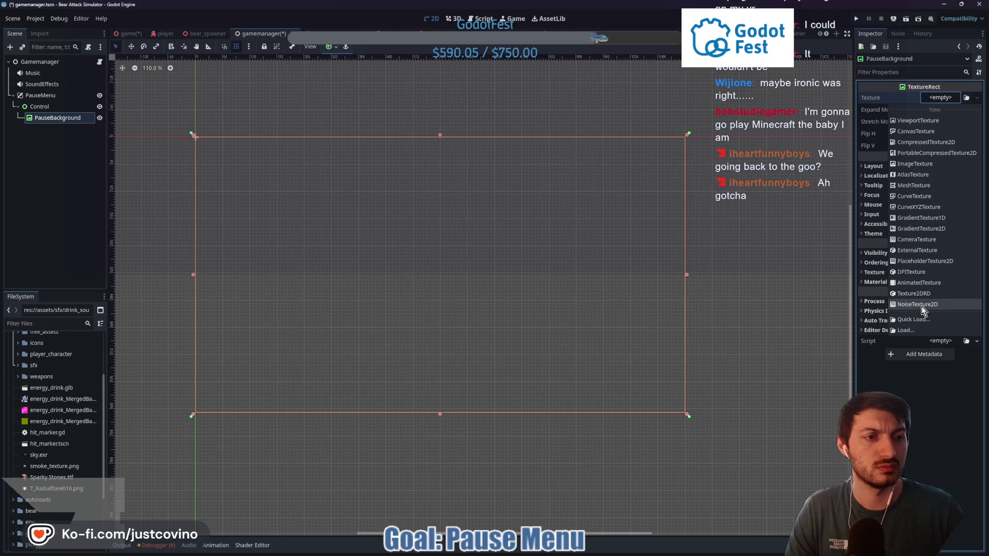
{"action": "left_click", "coordinate": [932, 100]}
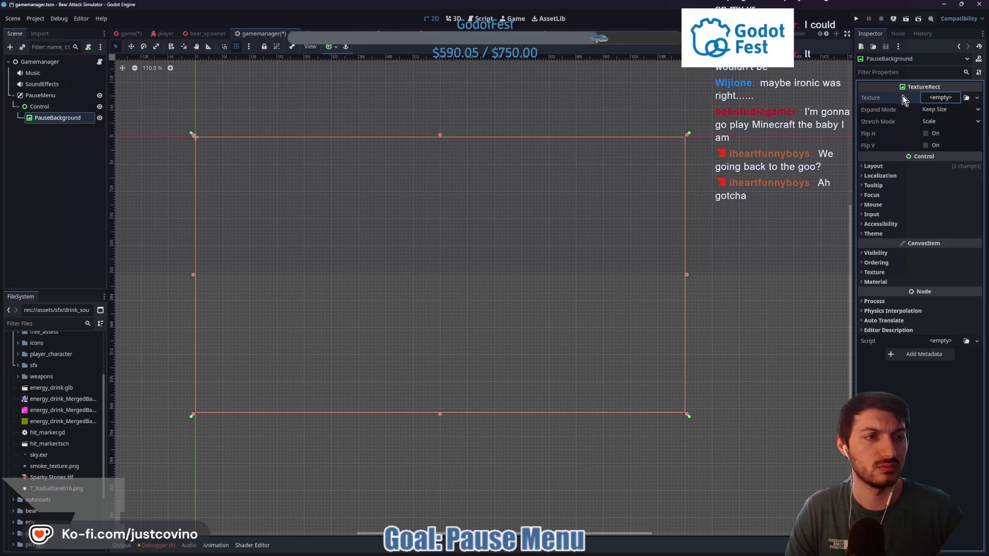
{"action": "mouse_move", "coordinate": [585, 552]}
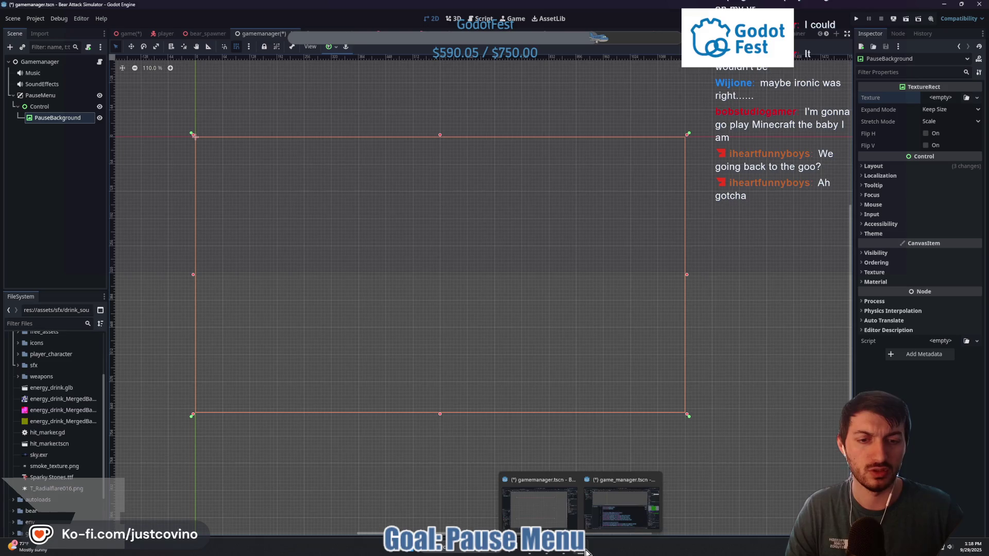
{"action": "left_click", "coordinate": [592, 495]}
{"action": "left_click", "coordinate": [50, 106]}
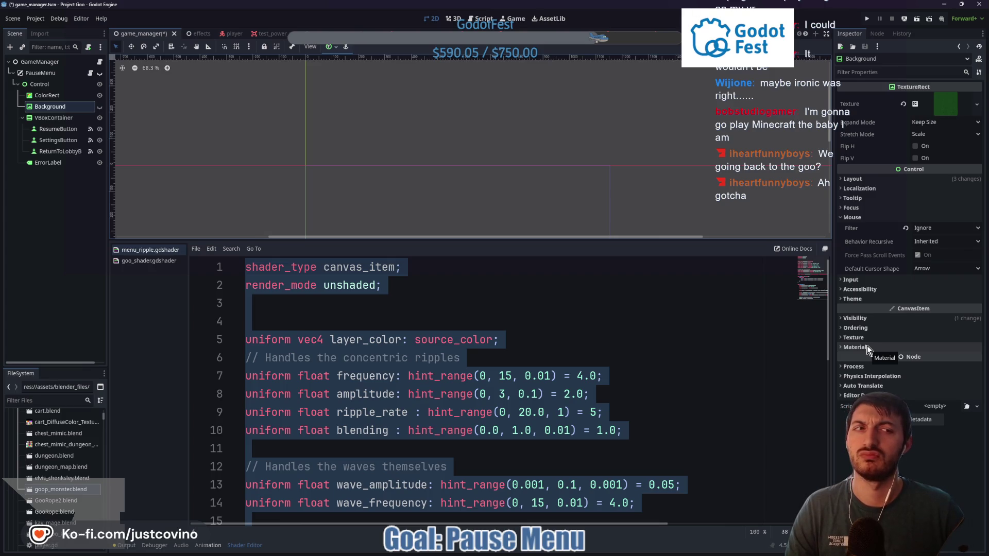
Expand Project Goo's Background NoiseTexture2D and view the ColorRect's menu_ripple ShaderMaterial
{"action": "left_click", "coordinate": [947, 112]}
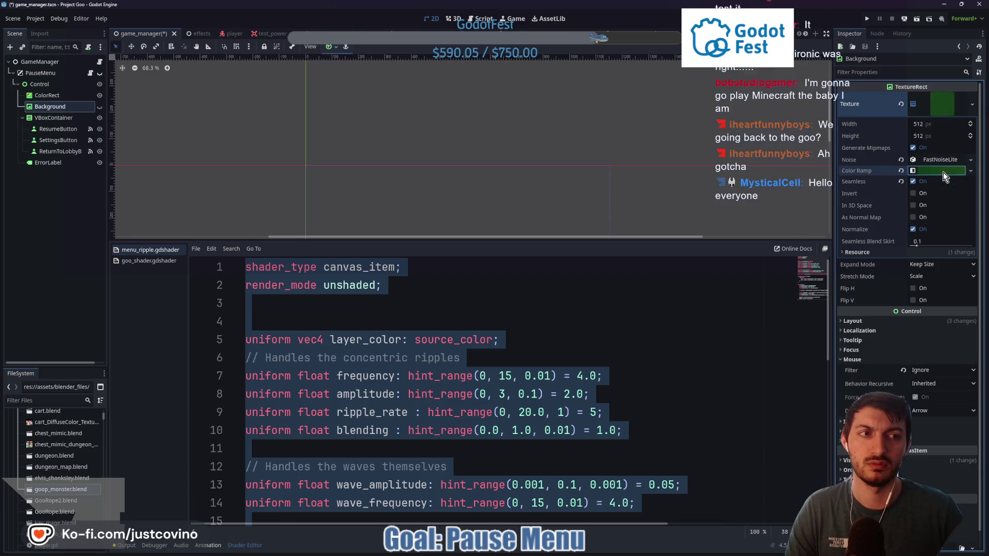
{"action": "left_click", "coordinate": [320, 170]}
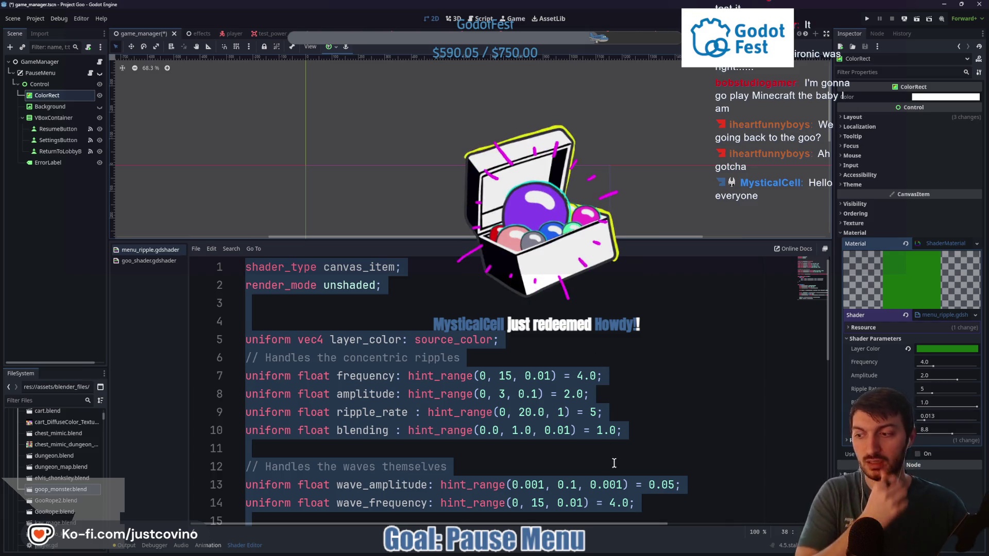
{"action": "mouse_move", "coordinate": [650, 553]}
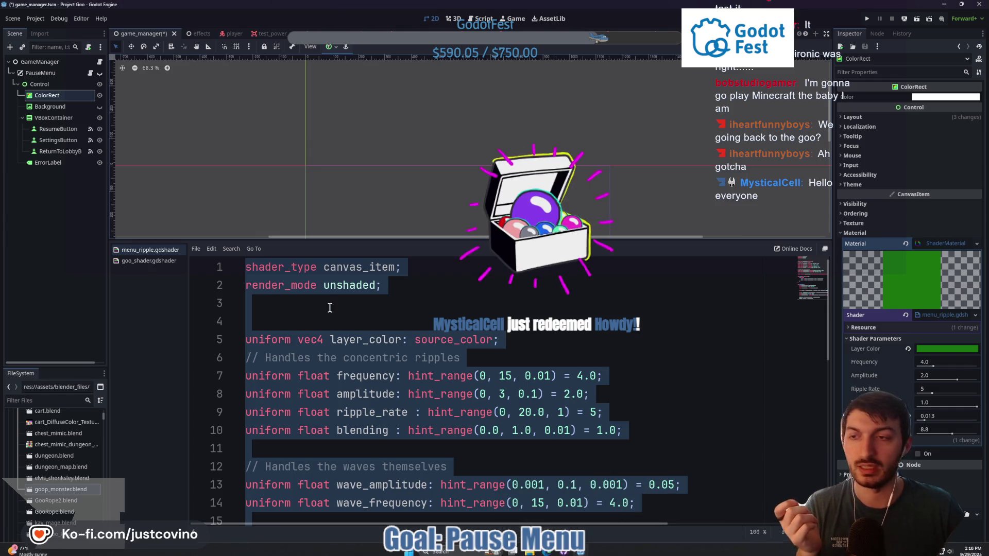
Back in Bear Attack Simulator, convert PauseBackground back into a ColorRect
{"action": "mouse_move", "coordinate": [582, 550]}
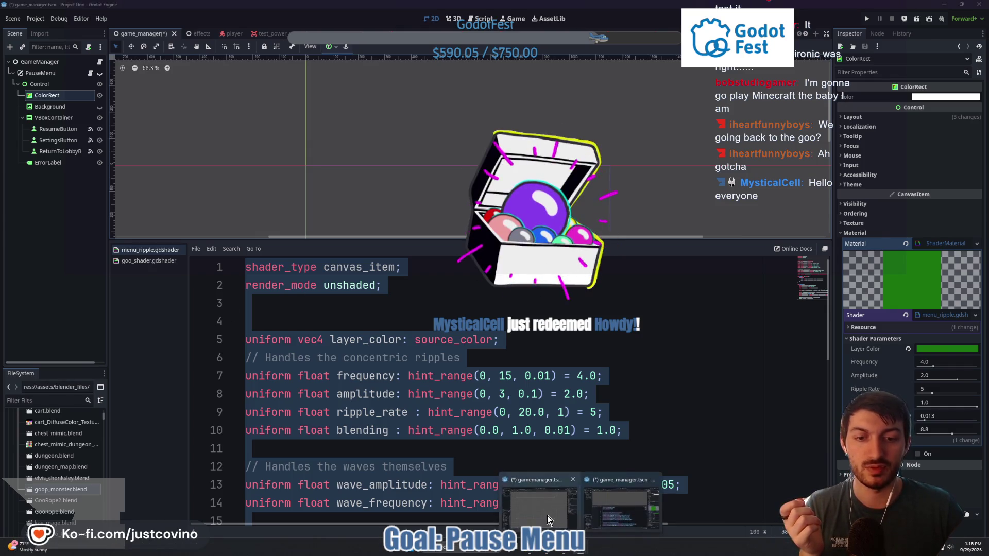
{"action": "left_click", "coordinate": [626, 510]}
{"action": "right_click", "coordinate": [49, 118]}
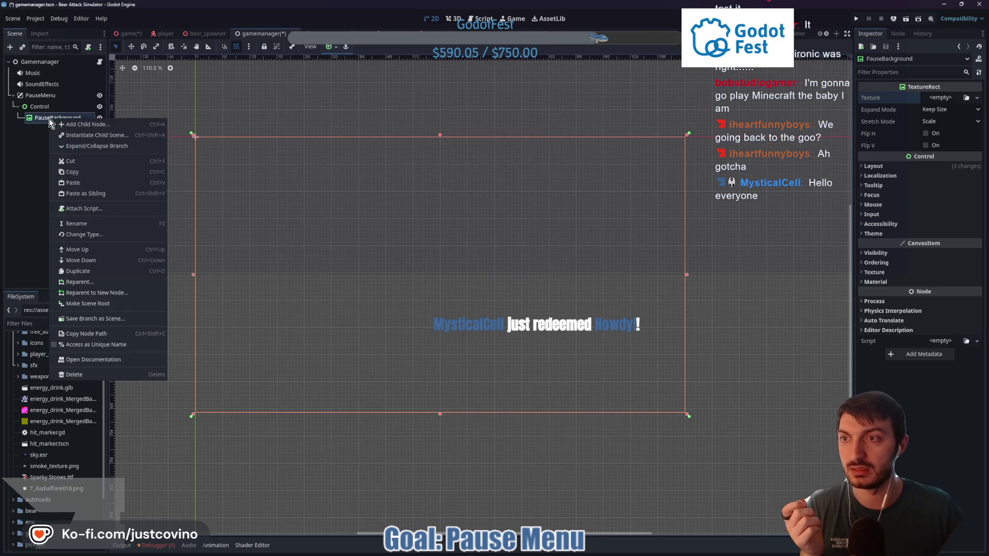
{"action": "left_click", "coordinate": [93, 234]}
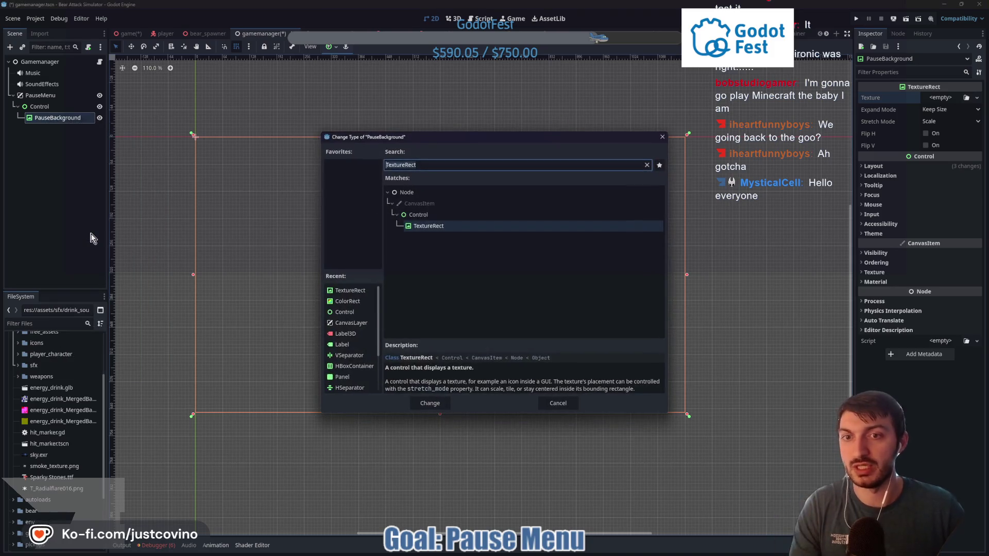
{"action": "type", "text": "ColorRect"}
{"action": "key", "text": "Return"}
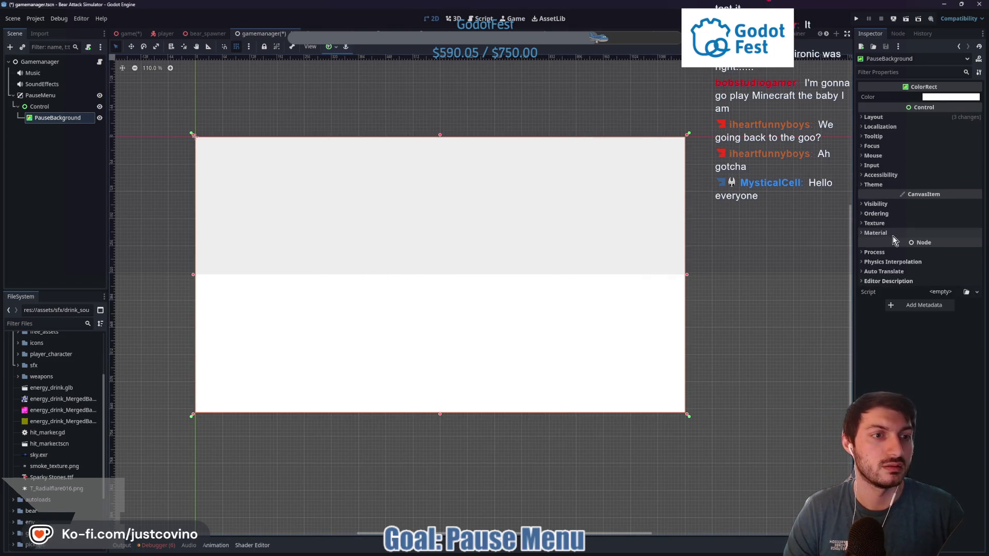
Give PauseBackground a new ShaderMaterial with a new shader res://shaders/pause_menu.gdshader
{"action": "left_click", "coordinate": [876, 233]}
{"action": "left_click", "coordinate": [944, 244]}
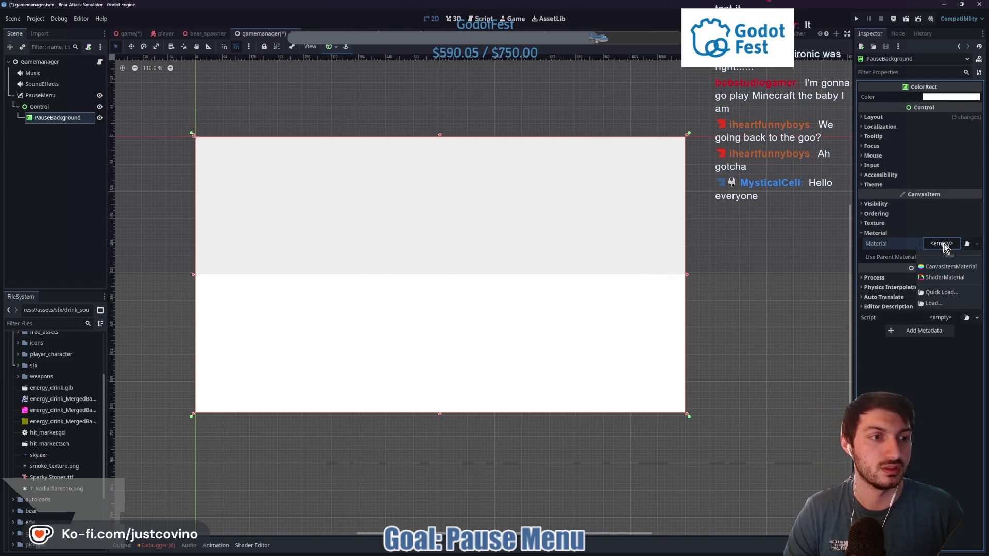
{"action": "left_click", "coordinate": [950, 277]}
{"action": "left_click", "coordinate": [942, 327]}
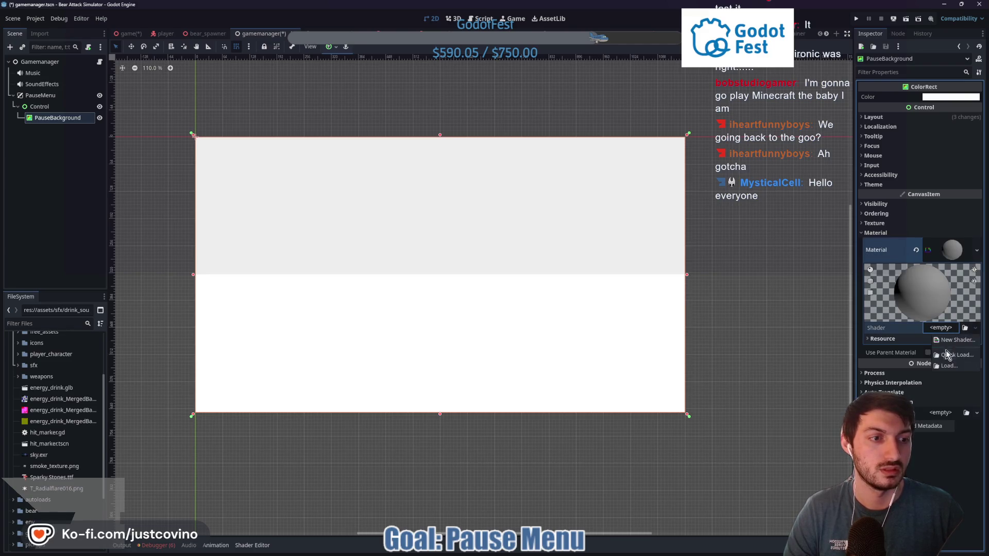
{"action": "left_click", "coordinate": [941, 344]}
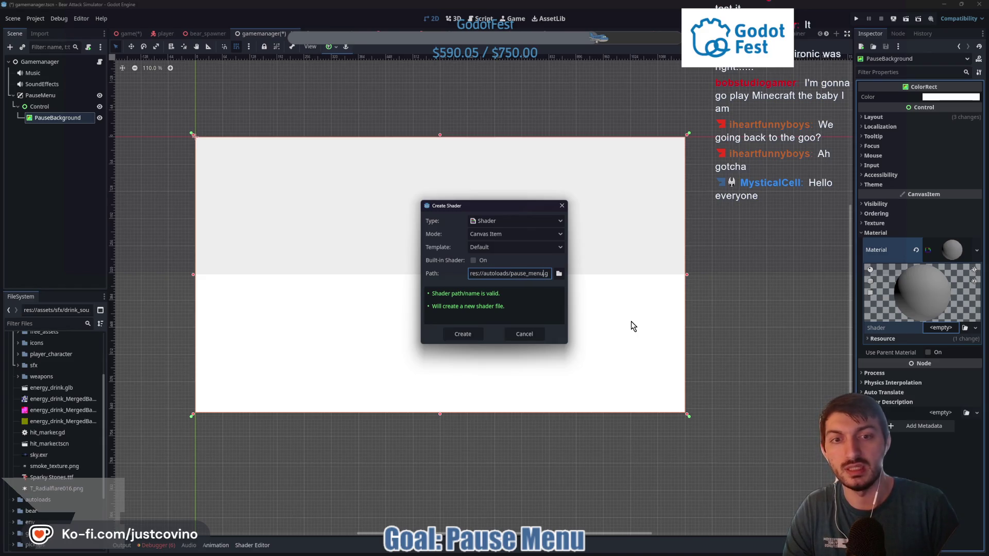
{"action": "left_click", "coordinate": [559, 274]}
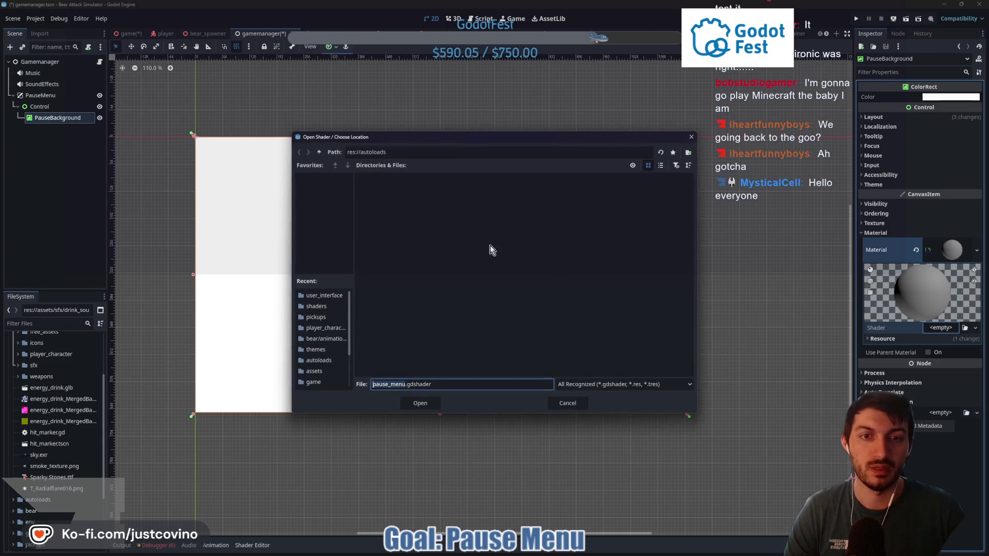
{"action": "left_click", "coordinate": [318, 154]}
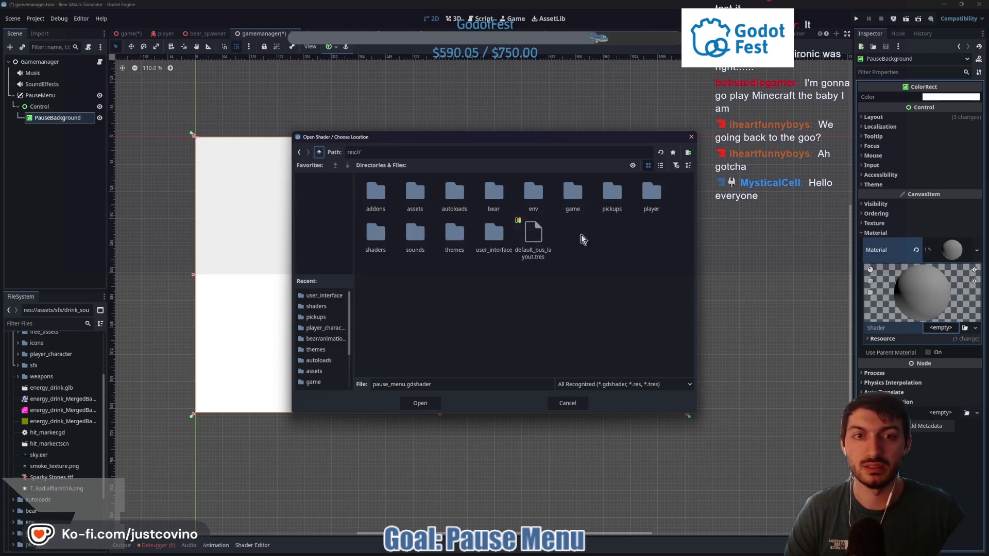
{"action": "double_click", "coordinate": [369, 240]}
{"action": "left_click", "coordinate": [435, 409]}
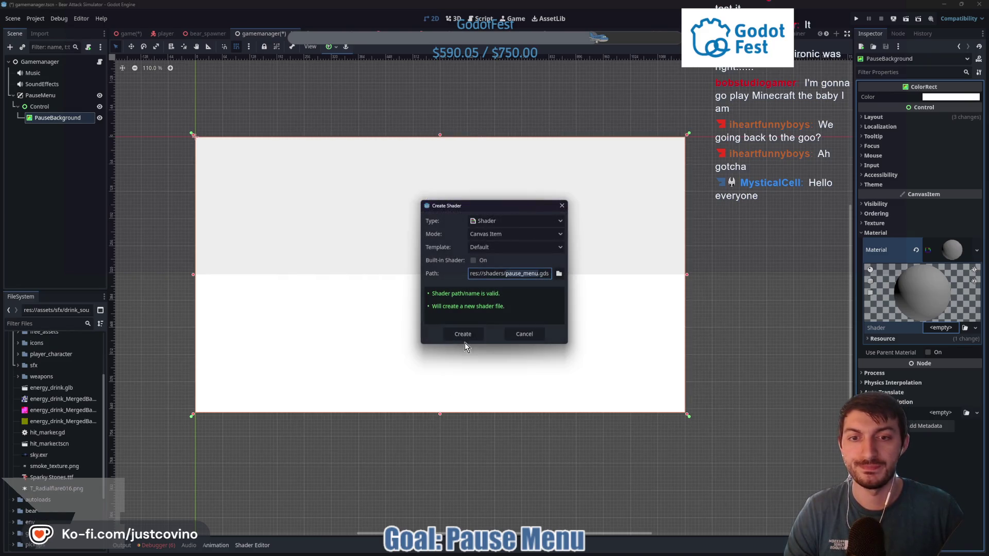
{"action": "left_click", "coordinate": [464, 335]}
Paste the pause-menu wave code over the default shader, save, and review its parameters
{"action": "left_click", "coordinate": [939, 329]}
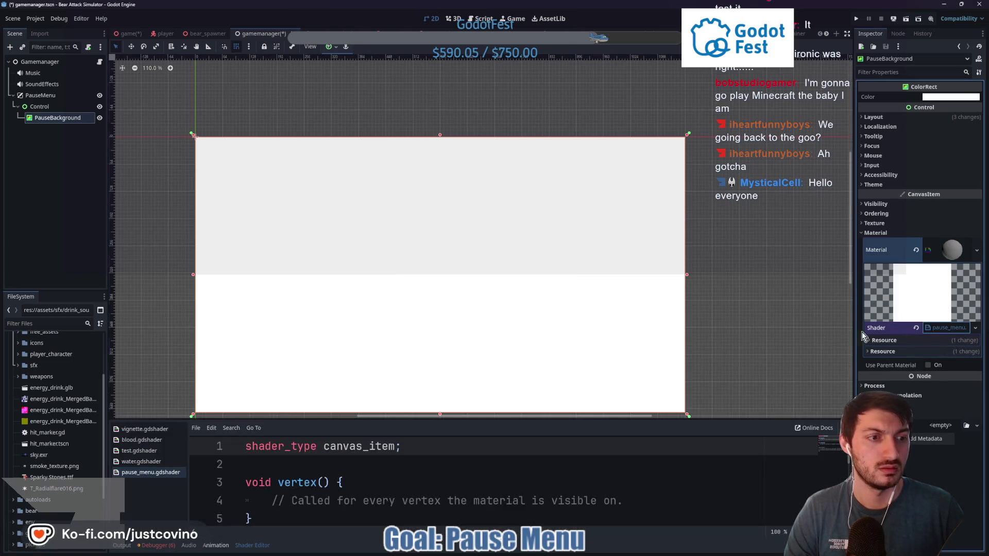
{"action": "key", "text": "ctrl+a"}
{"action": "key", "text": "ctrl+v"}
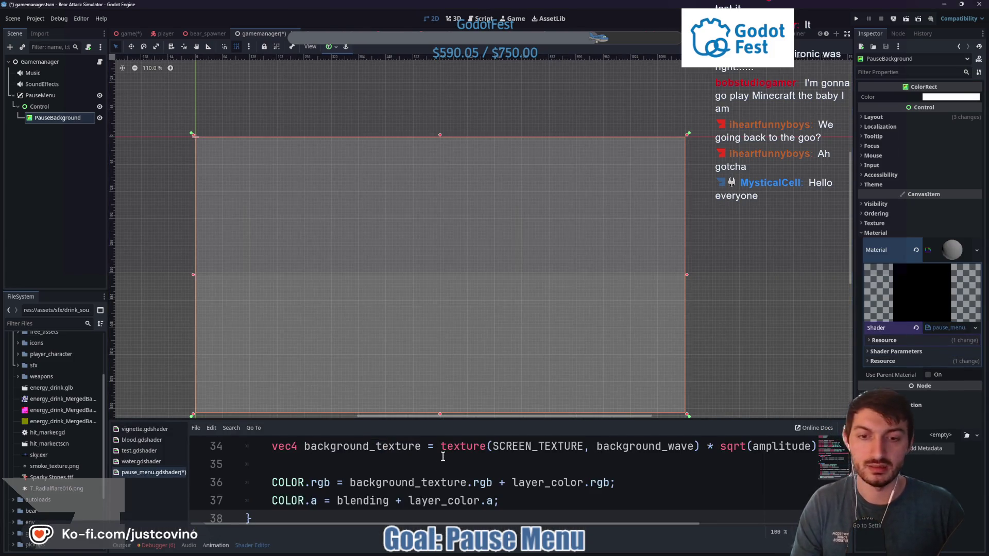
{"action": "scroll", "coordinate": [511, 251], "scroll_direction": "down", "scroll_amount": 3}
{"action": "scroll", "coordinate": [511, 251], "scroll_direction": "down", "scroll_amount": 2}
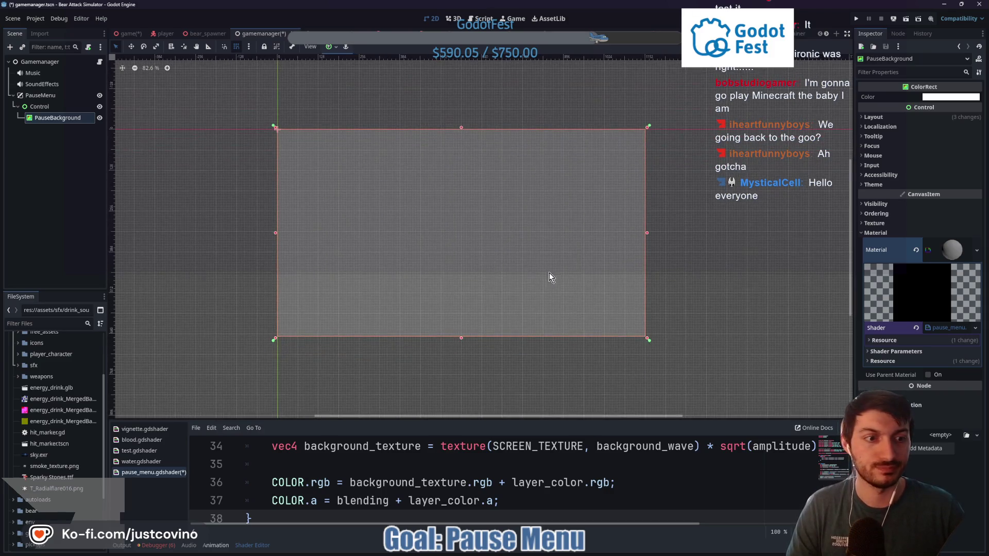
{"action": "key", "text": "ctrl+s"}
{"action": "left_click", "coordinate": [915, 337]}
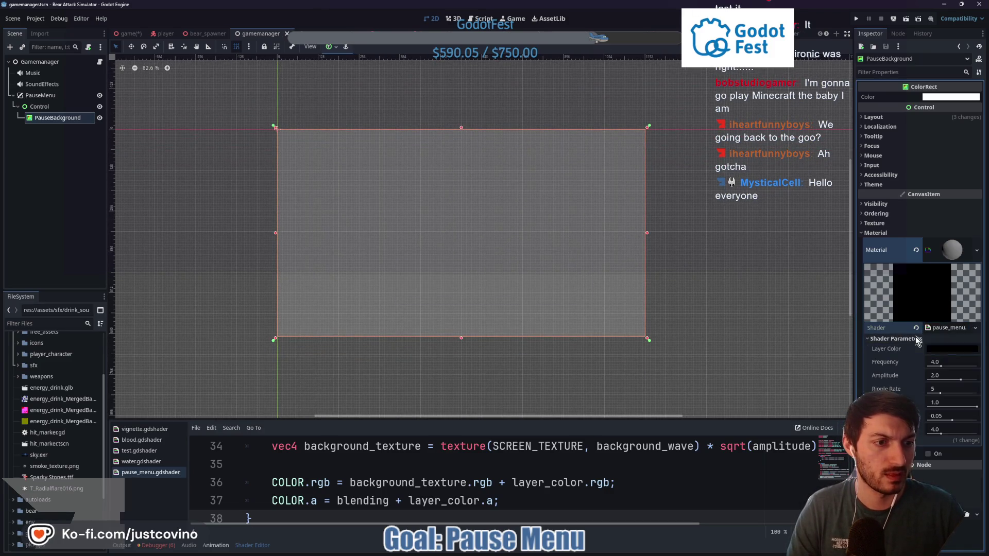
{"action": "scroll", "coordinate": [697, 338], "scroll_direction": "up", "scroll_amount": 3}
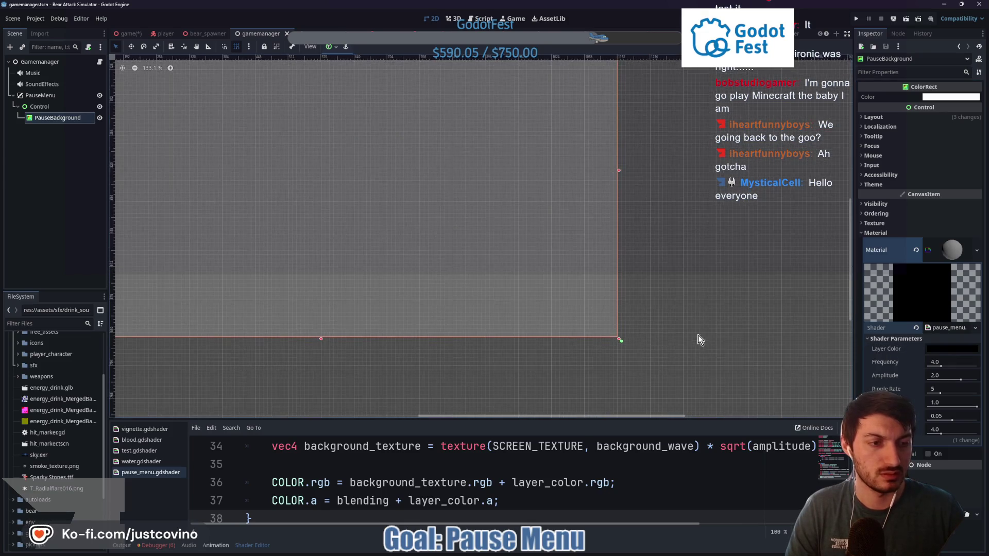
{"action": "scroll", "coordinate": [732, 353], "scroll_direction": "down", "scroll_amount": 1}
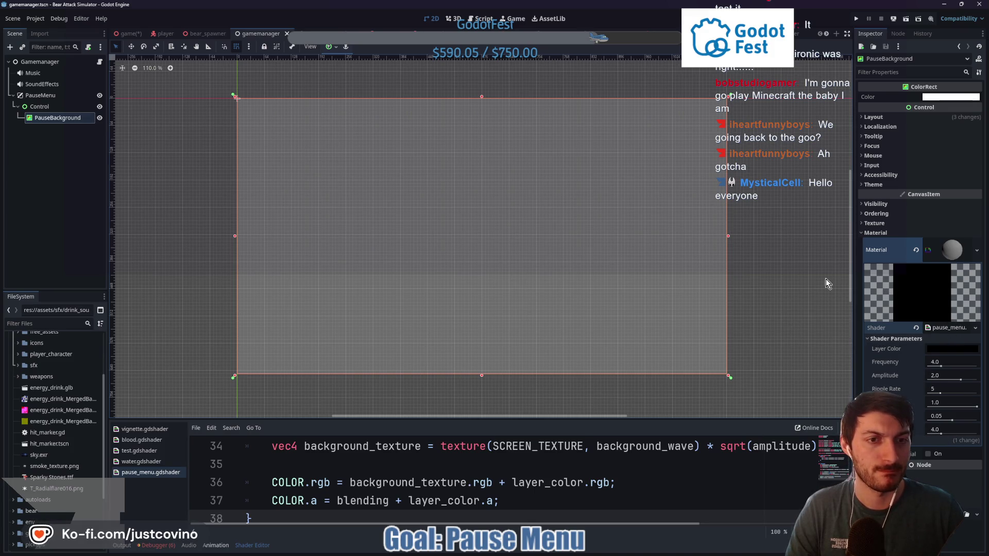
Add a Button node under the Control, beside PauseBackground
{"action": "left_click", "coordinate": [41, 107]}
{"action": "key", "text": "ctrl+a"}
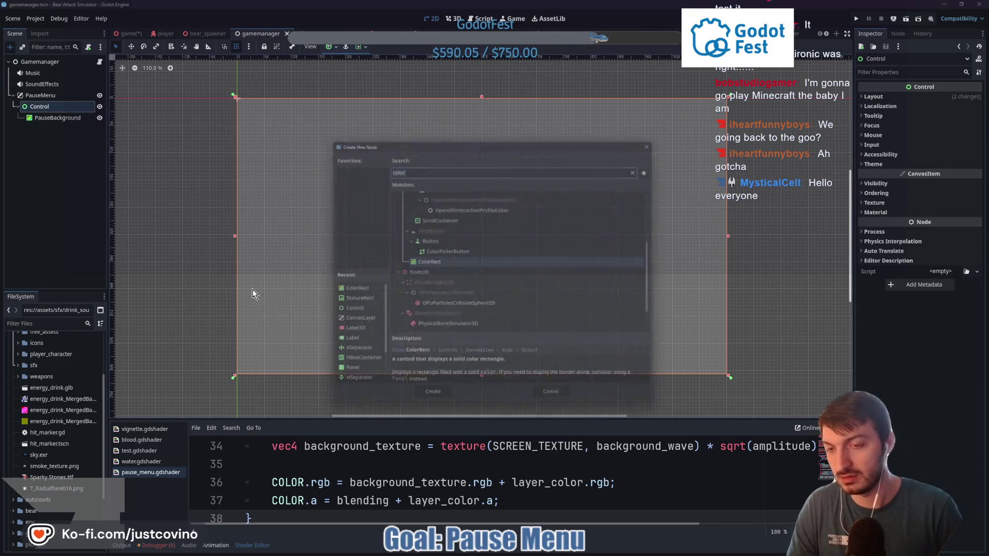
{"action": "type", "text": "color"}
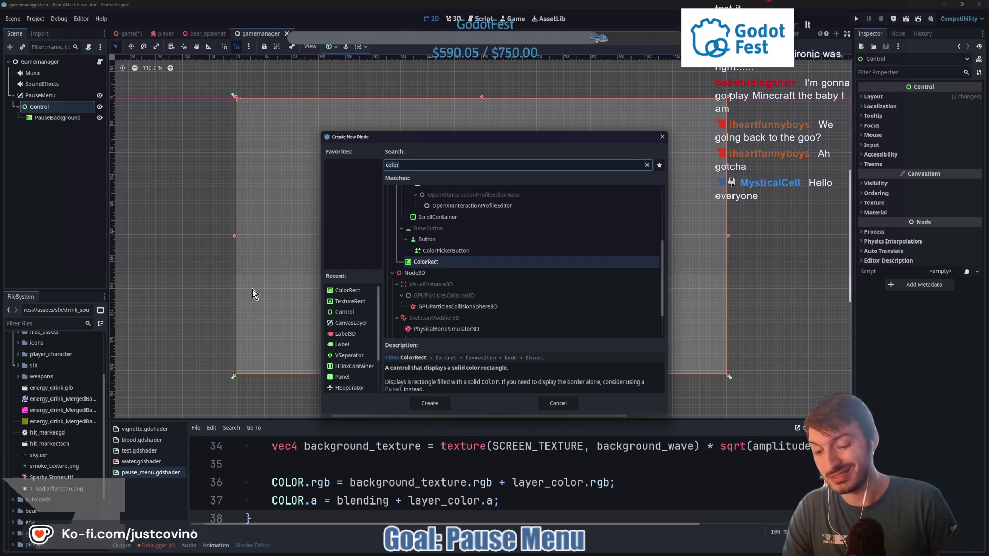
{"action": "key", "text": "ctrl+a"}
{"action": "type", "text": "butt"}
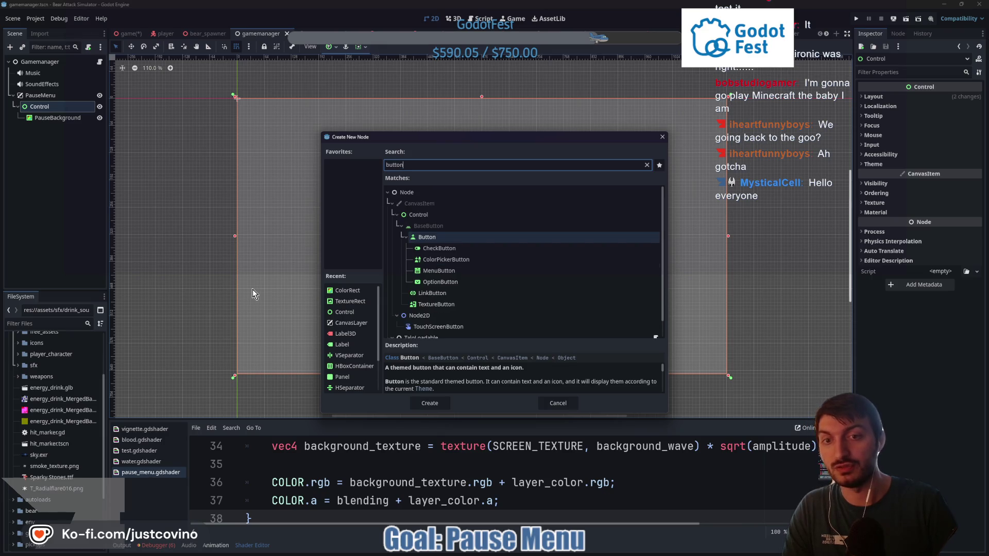
{"action": "key", "text": "Return"}
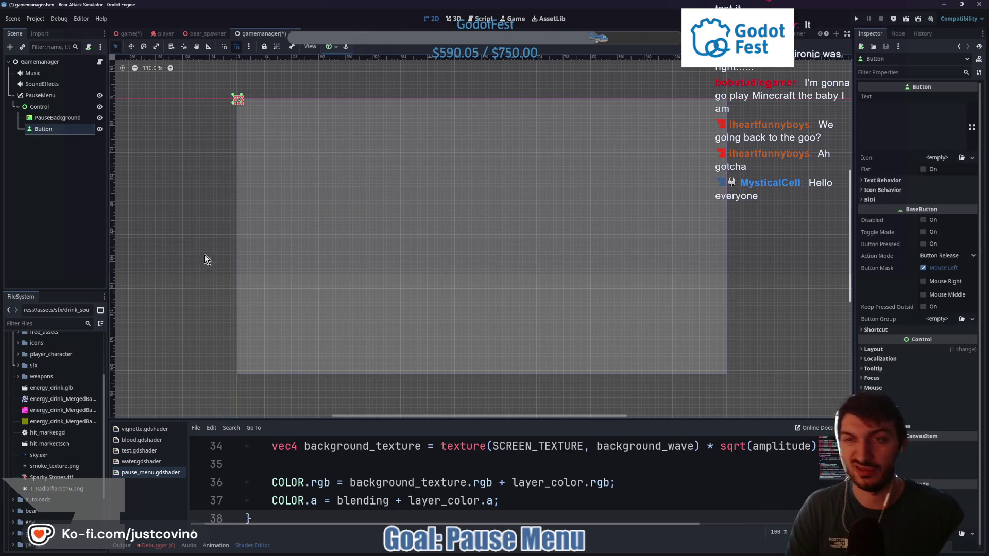
Anchor the Button to the centre of the screen
{"action": "left_click", "coordinate": [330, 47]}
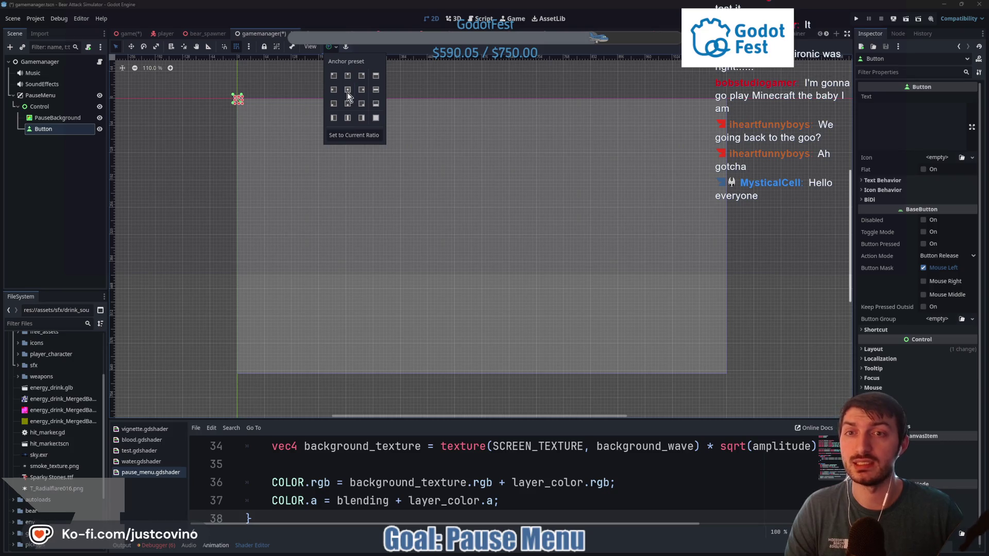
{"action": "left_click", "coordinate": [347, 91]}
{"action": "left_click", "coordinate": [338, 48]}
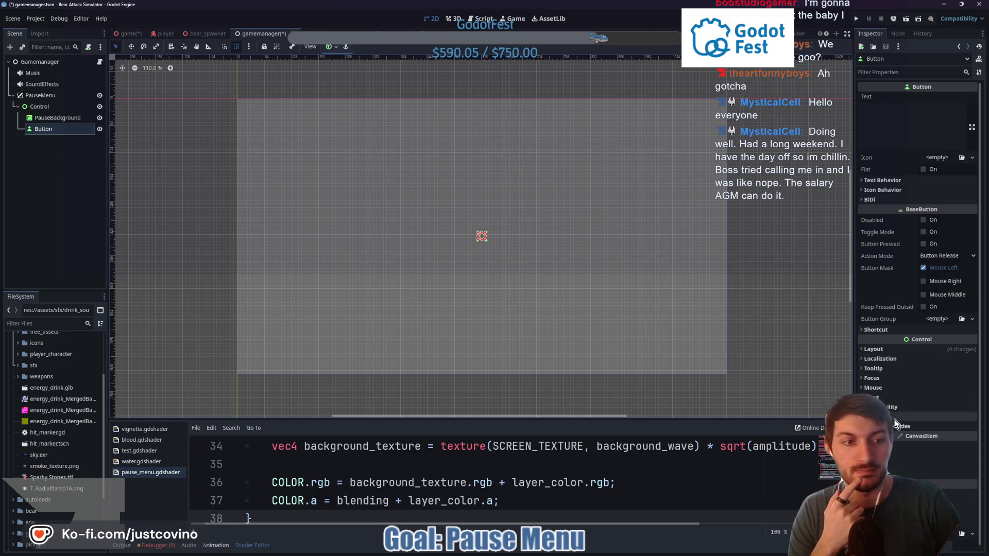
Set the Button's Custom Minimum Size to 200 × 75
{"action": "left_click", "coordinate": [882, 349]}
{"action": "left_click", "coordinate": [944, 398]}
{"action": "type", "text": "200"}
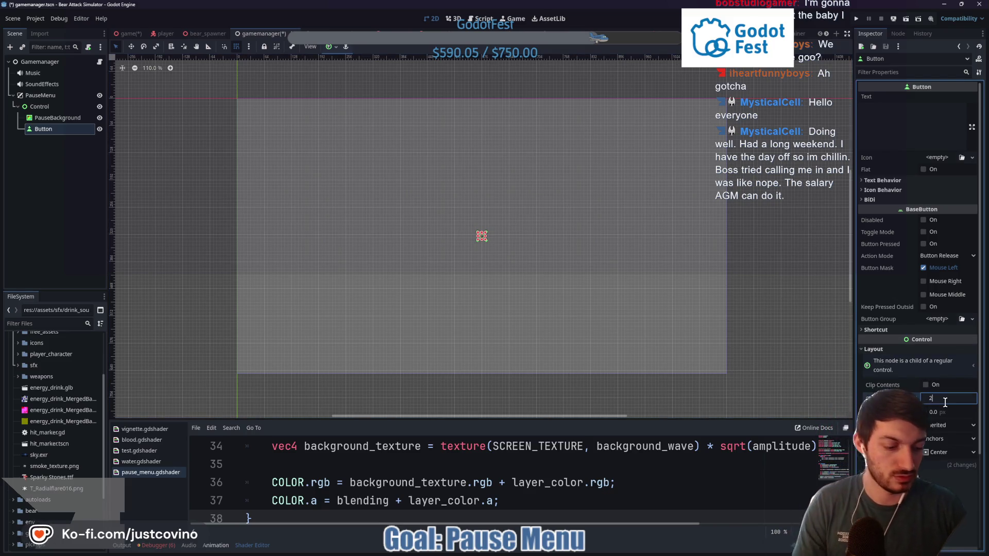
{"action": "key", "text": "Tab"}
{"action": "type", "text": "50"}
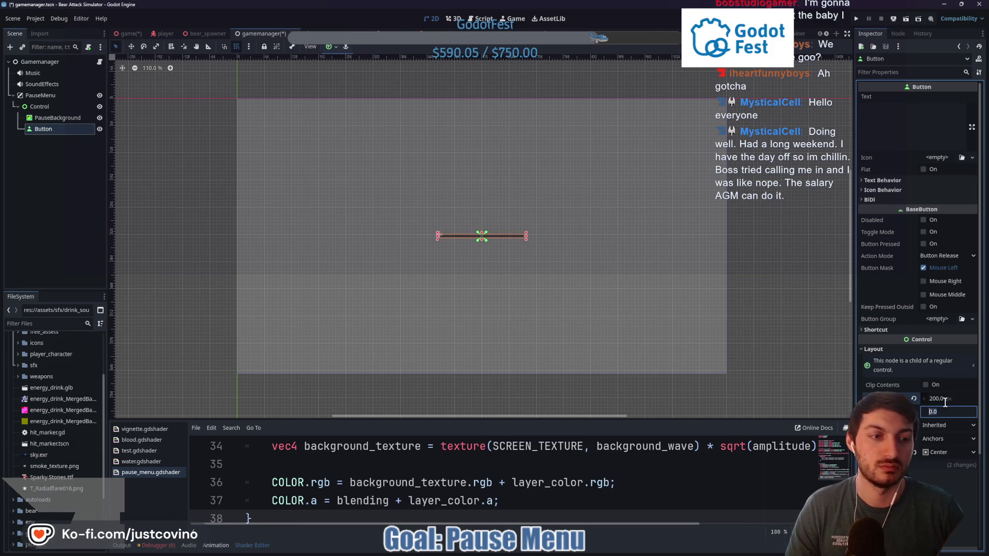
{"action": "key", "text": "Return"}
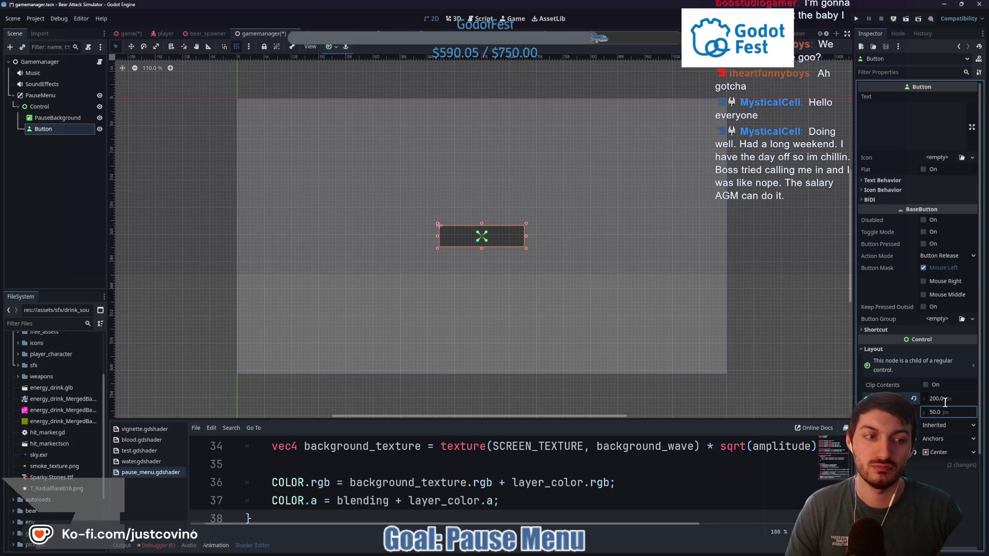
{"action": "type", "text": "100"}
{"action": "key", "text": "Return"}
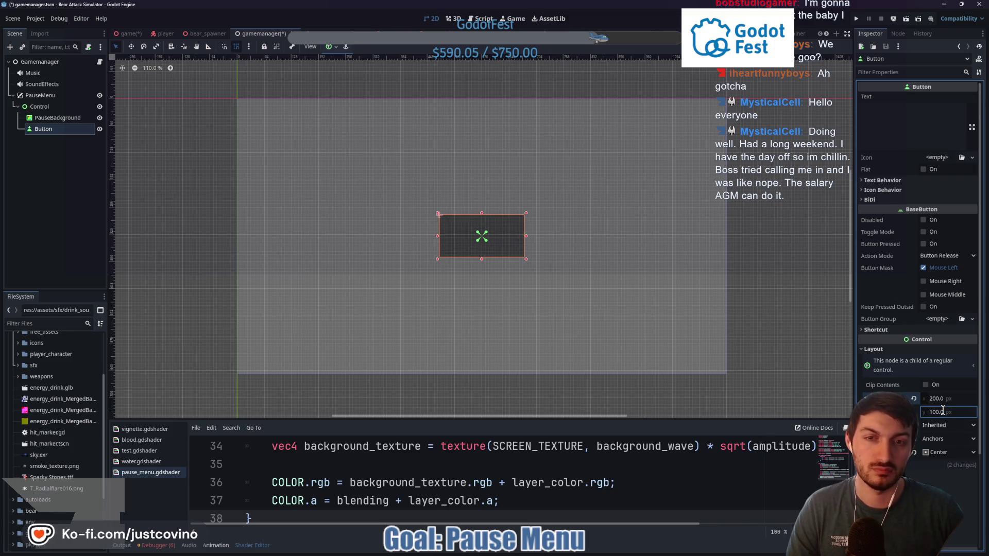
{"action": "type", "text": "75"}
{"action": "key", "text": "Return"}
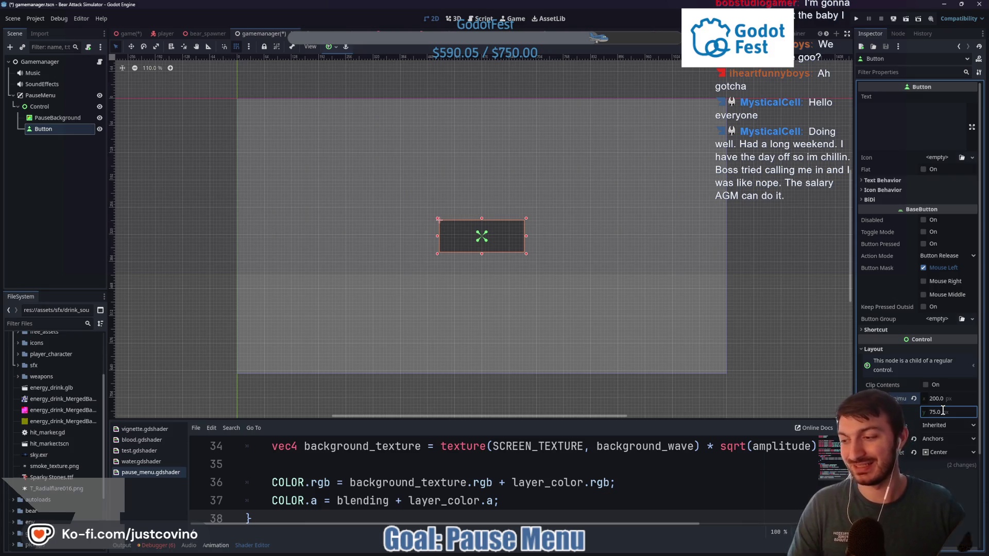
{"action": "scroll", "coordinate": [904, 369], "scroll_direction": "down", "scroll_amount": 3}
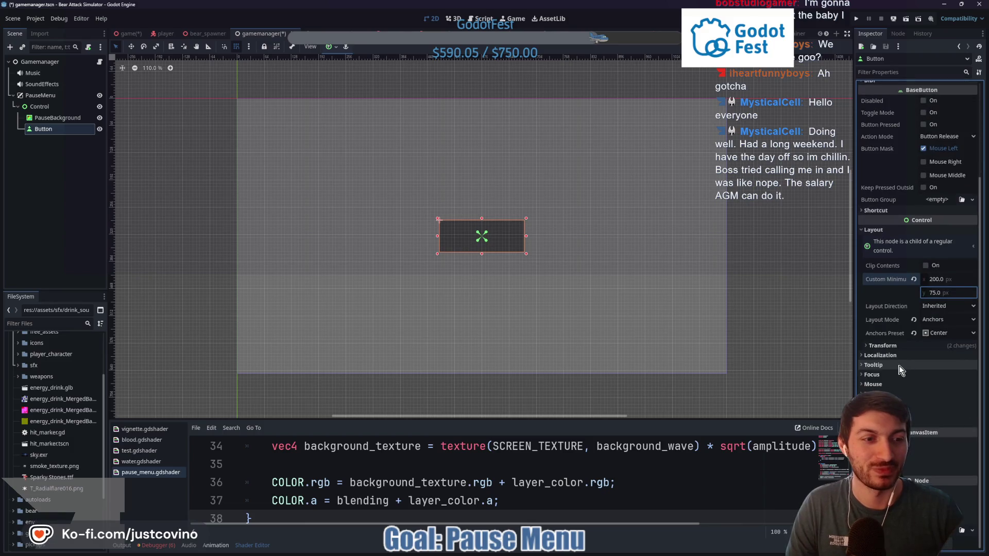
{"action": "scroll", "coordinate": [888, 386], "scroll_direction": "down", "scroll_amount": 2}
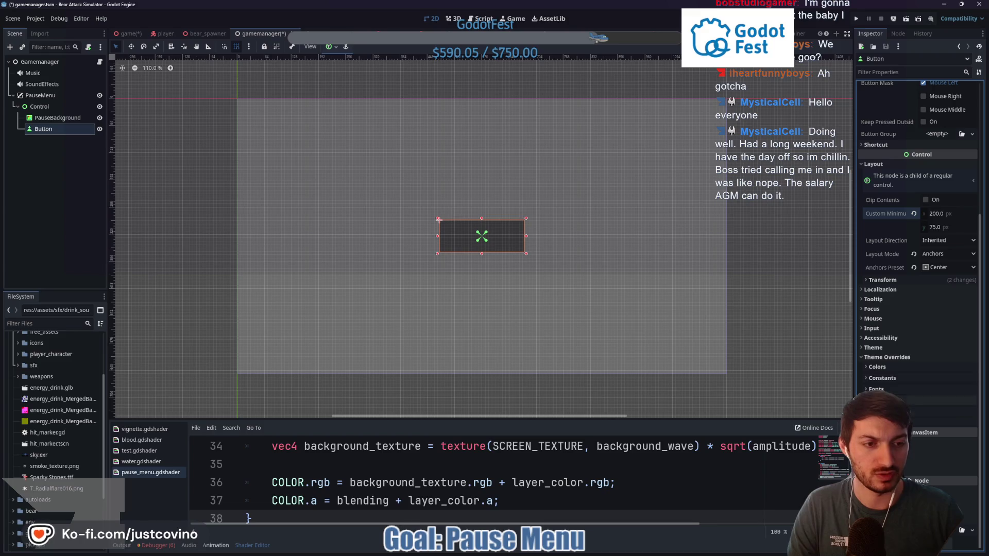
{"action": "left_click", "coordinate": [933, 422]}
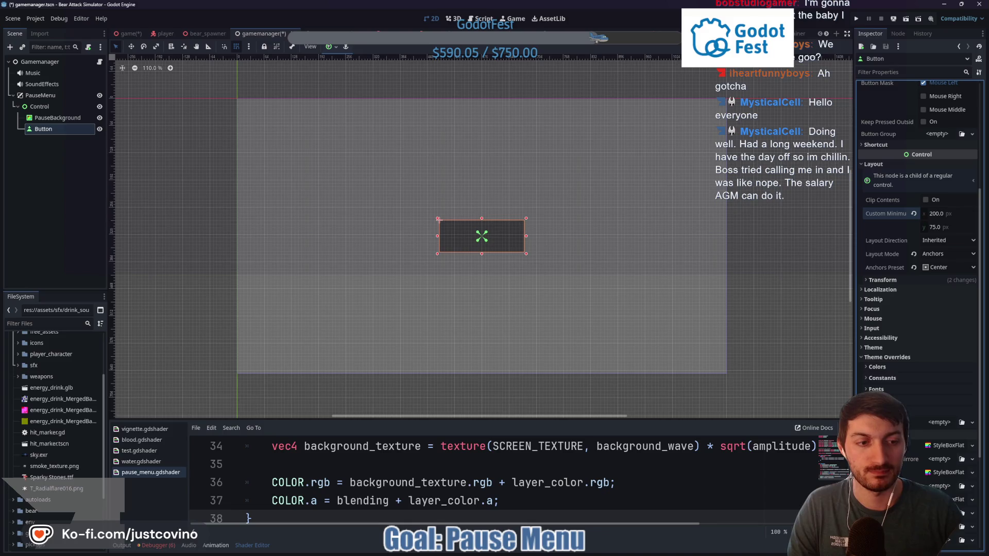
Quick-load button_normal, button_pressed and hover_button as the Normal, Pressed and Hover styles
{"action": "scroll", "coordinate": [924, 360], "scroll_direction": "down", "scroll_amount": 5}
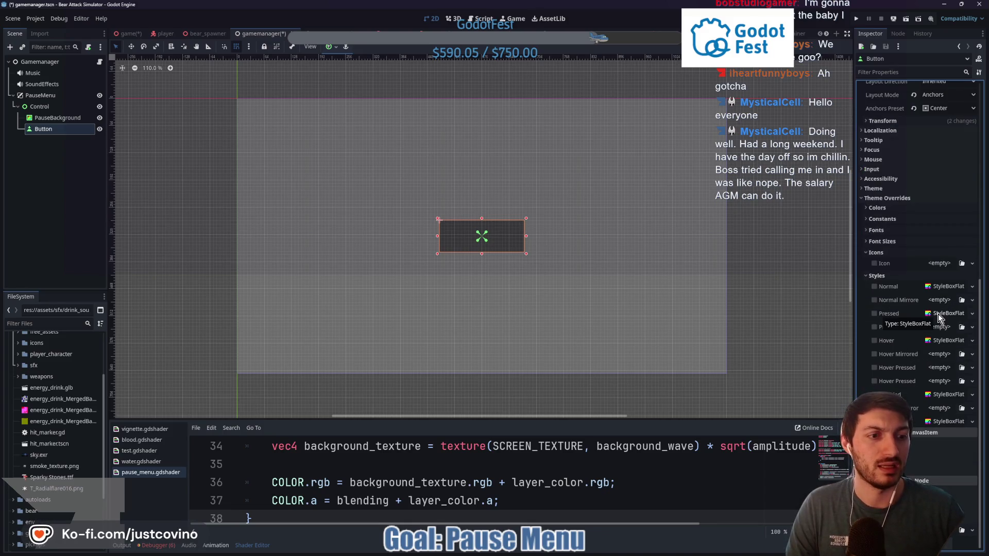
{"action": "right_click", "coordinate": [946, 287]}
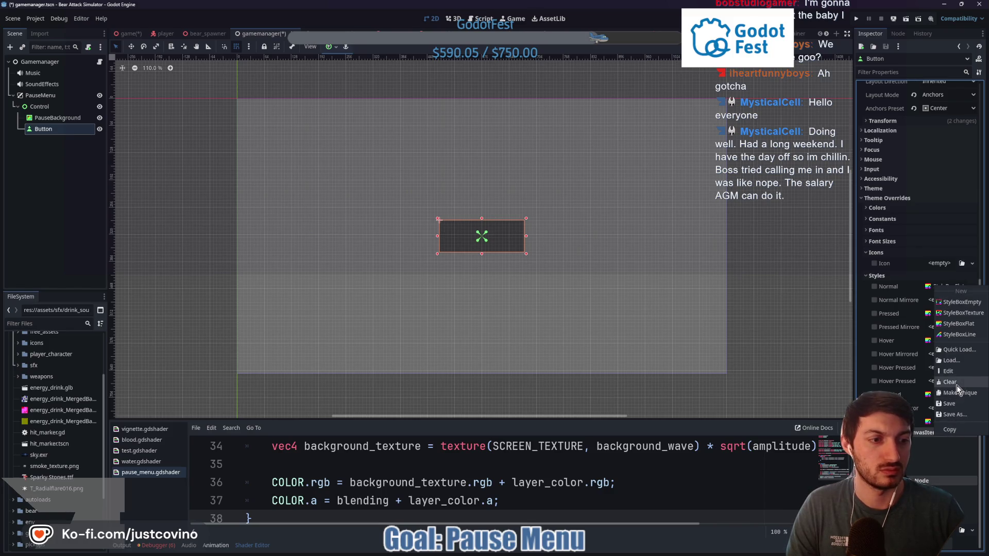
{"action": "left_click", "coordinate": [957, 350]}
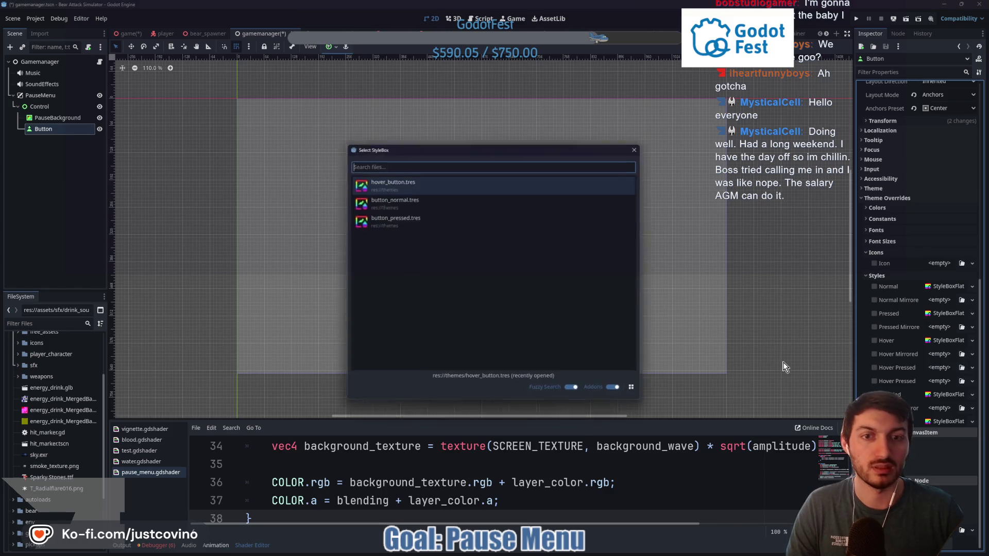
{"action": "left_click", "coordinate": [433, 207]}
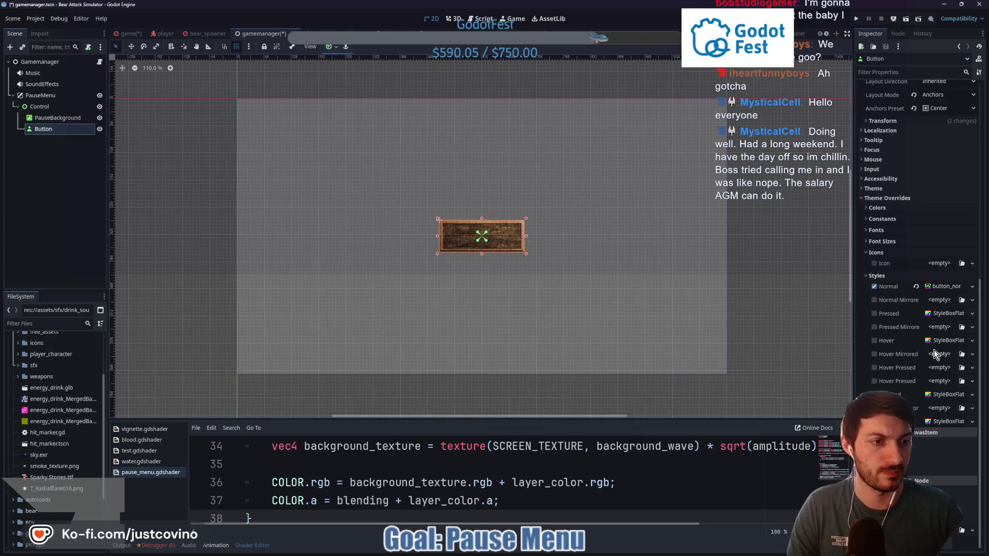
{"action": "right_click", "coordinate": [935, 319]}
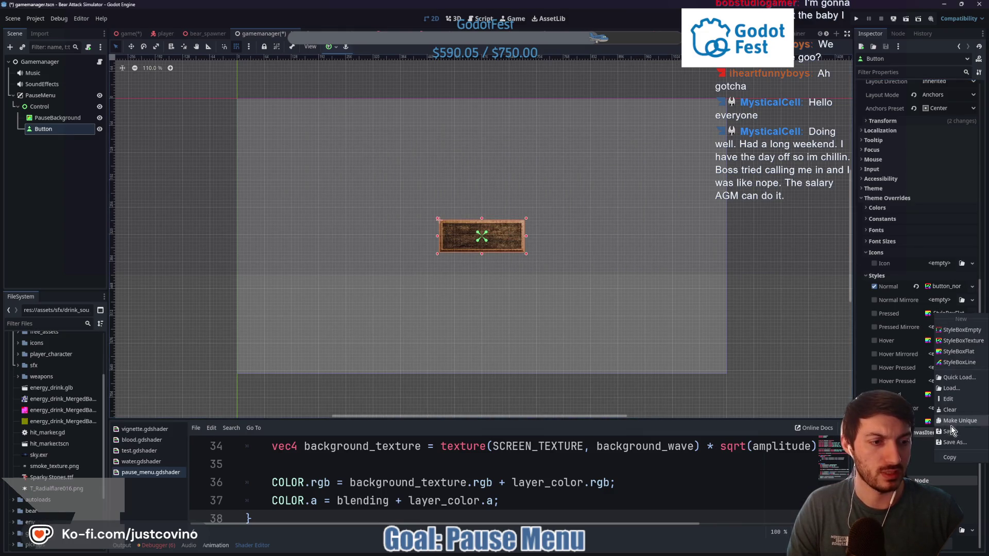
{"action": "left_click", "coordinate": [958, 378]}
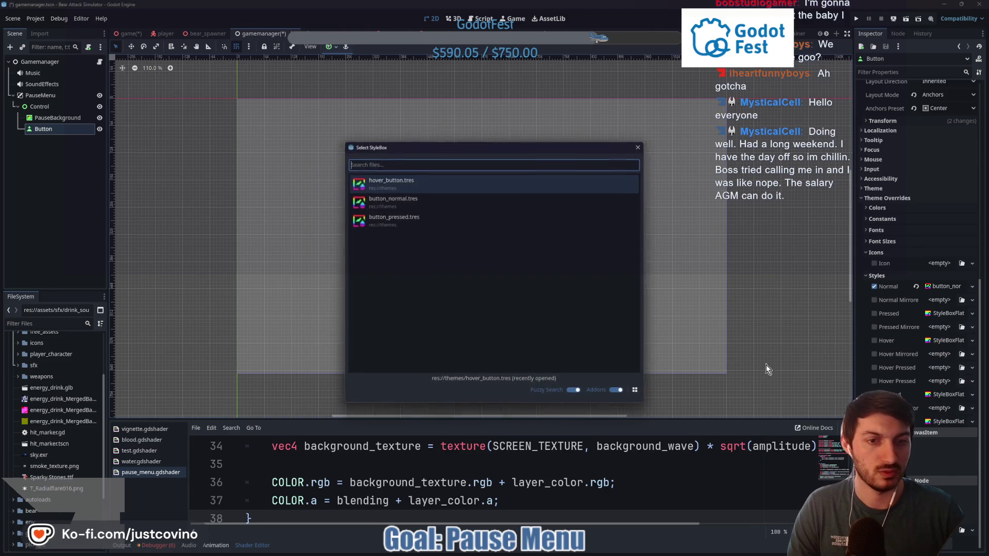
{"action": "left_click", "coordinate": [407, 219]}
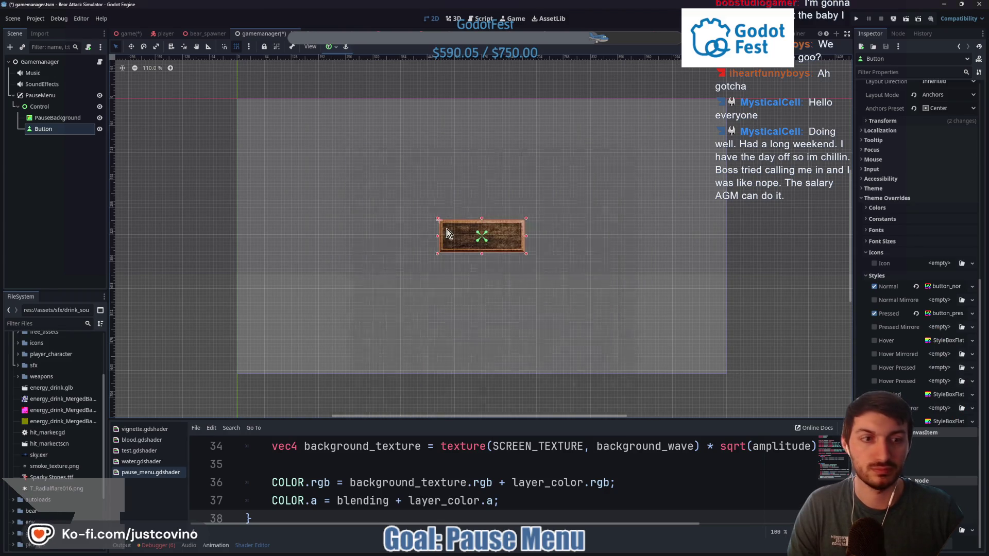
{"action": "right_click", "coordinate": [939, 344]}
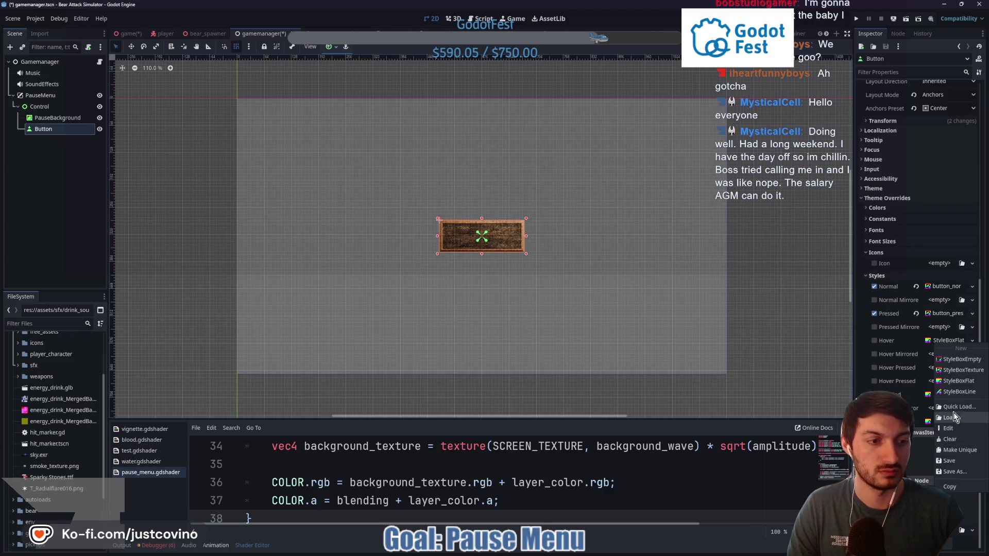
{"action": "left_click", "coordinate": [953, 407]}
{"action": "left_click", "coordinate": [416, 185]}
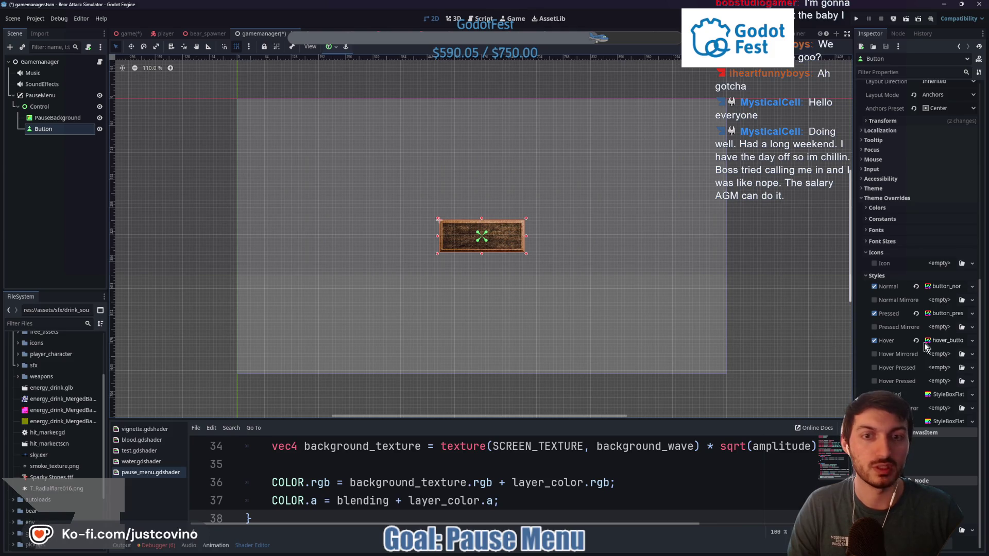
{"action": "scroll", "coordinate": [910, 336], "scroll_direction": "up", "scroll_amount": 10}
{"action": "left_click", "coordinate": [890, 180]}
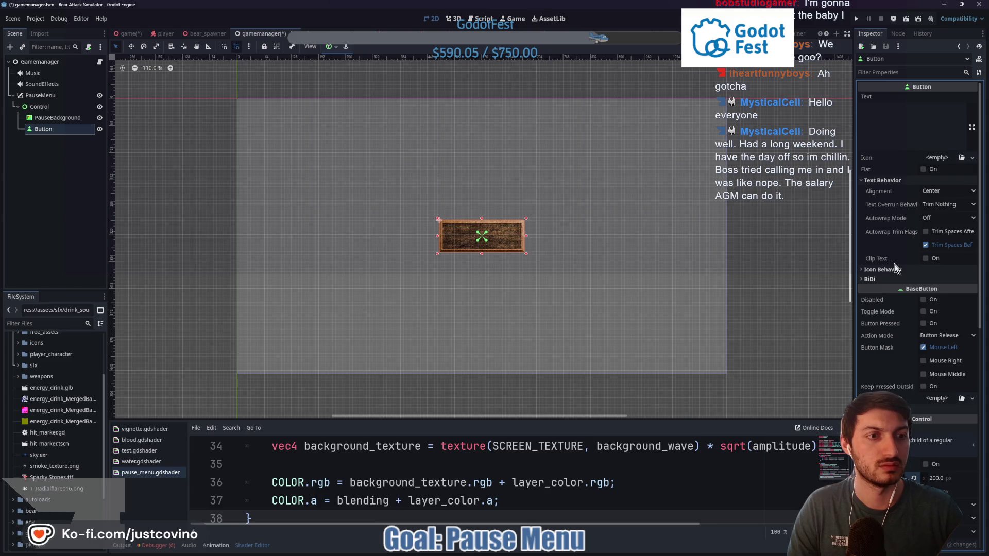
{"action": "scroll", "coordinate": [896, 273], "scroll_direction": "down", "scroll_amount": 5}
{"action": "scroll", "coordinate": [899, 276], "scroll_direction": "down", "scroll_amount": 3}
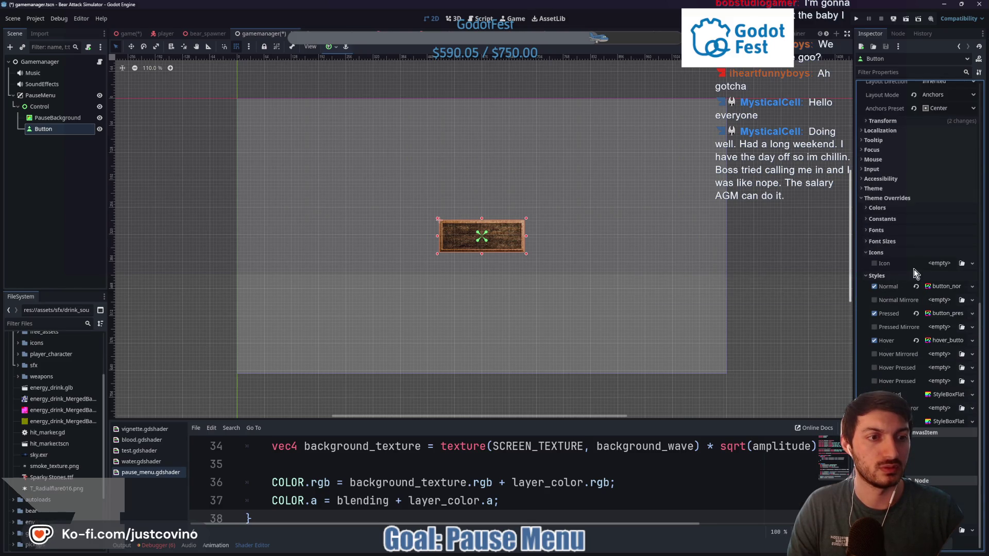
Quick-load Sparky Stones as the Button's font override
{"action": "left_click", "coordinate": [887, 256]}
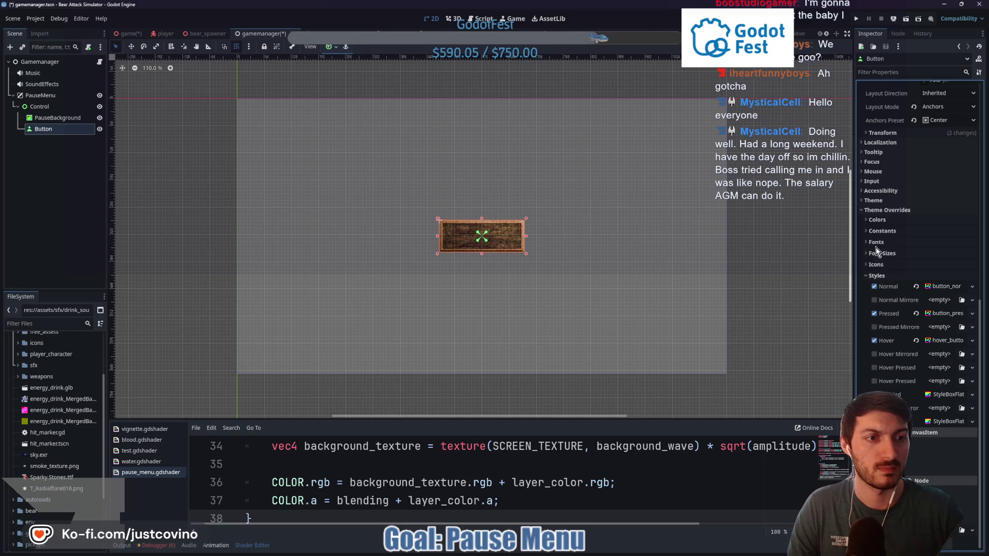
{"action": "left_click", "coordinate": [876, 244]}
{"action": "right_click", "coordinate": [938, 256]}
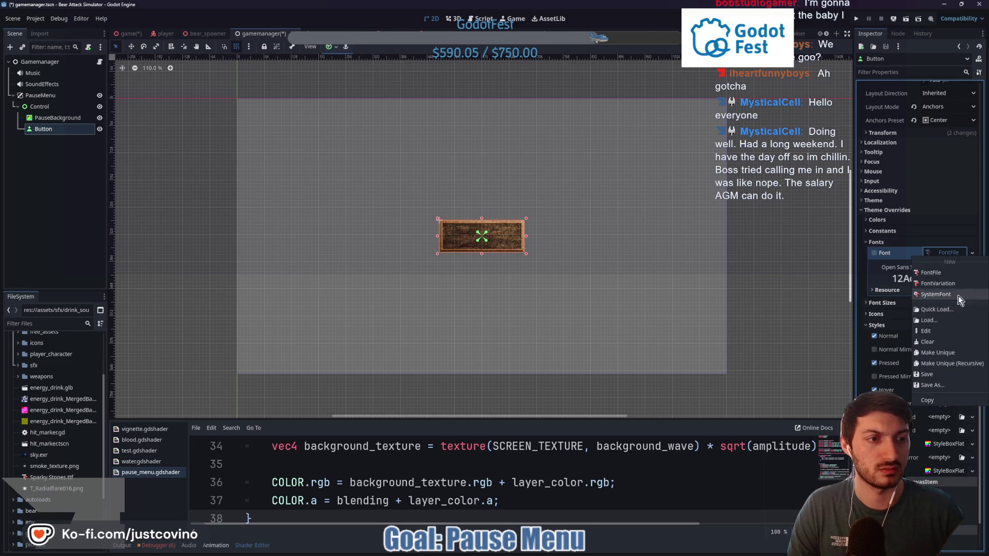
{"action": "left_click", "coordinate": [936, 310]}
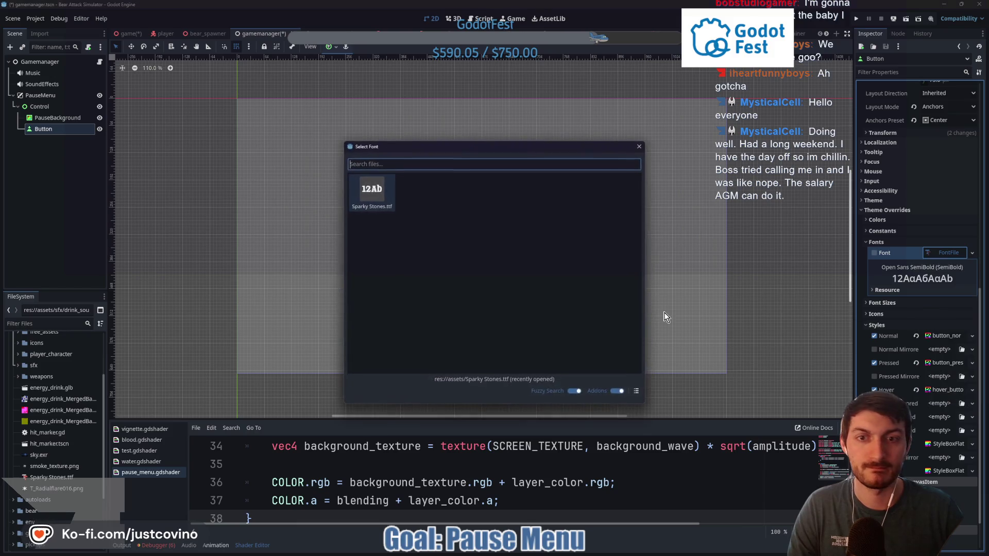
{"action": "double_click", "coordinate": [368, 207]}
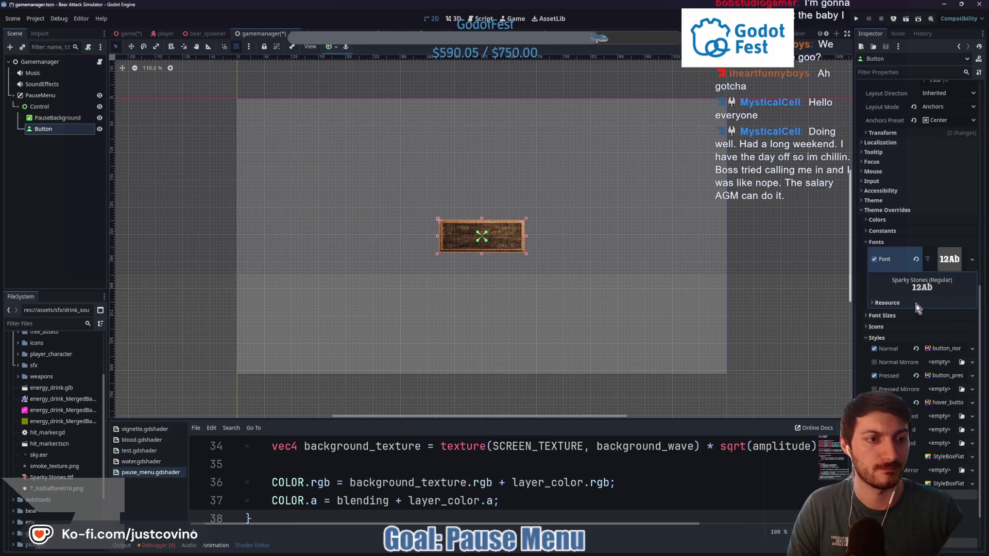
Set the button text to 'Resume Simulation' with font size 21
{"action": "scroll", "coordinate": [922, 319], "scroll_direction": "up", "scroll_amount": 5}
{"action": "scroll", "coordinate": [910, 225], "scroll_direction": "up", "scroll_amount": 3}
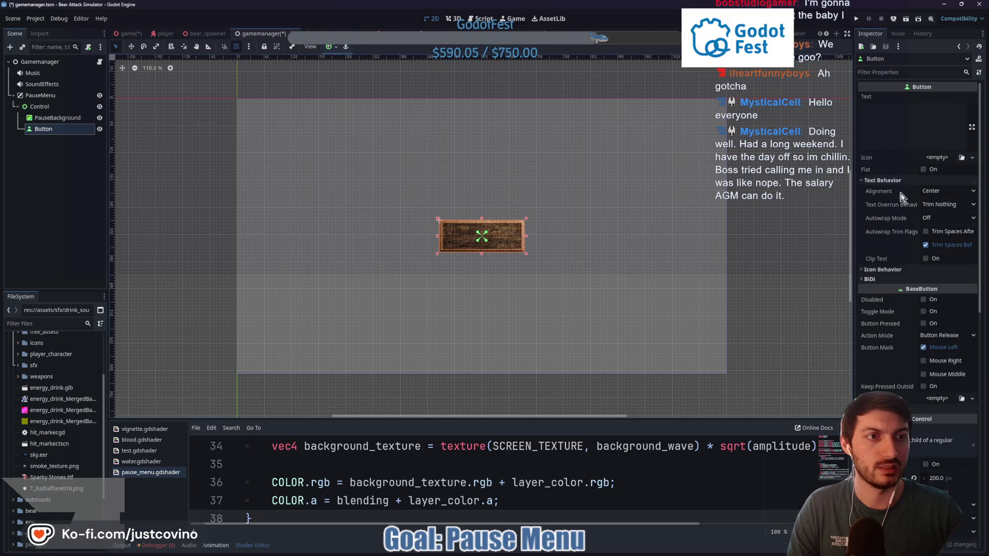
{"action": "left_click", "coordinate": [900, 125]}
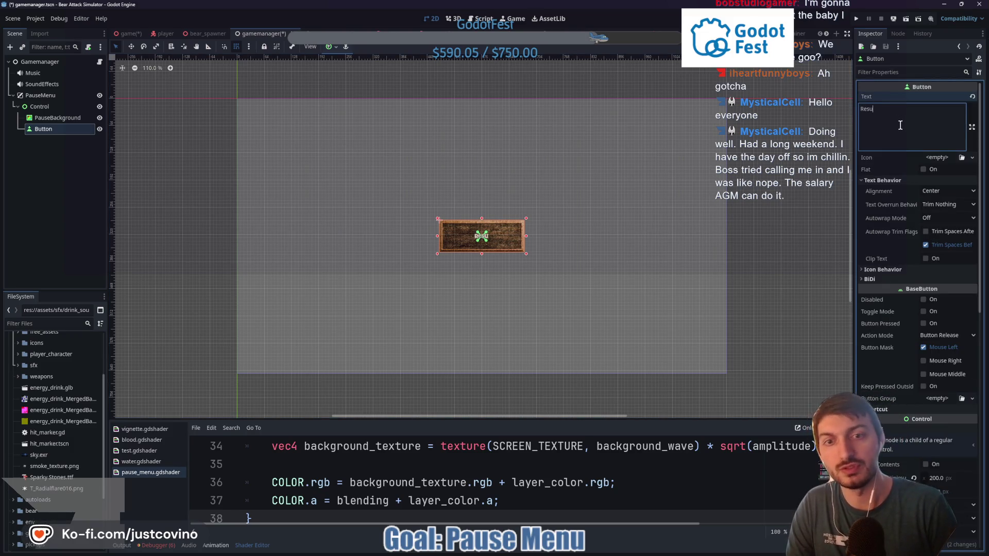
{"action": "type", "text": "Resume"}
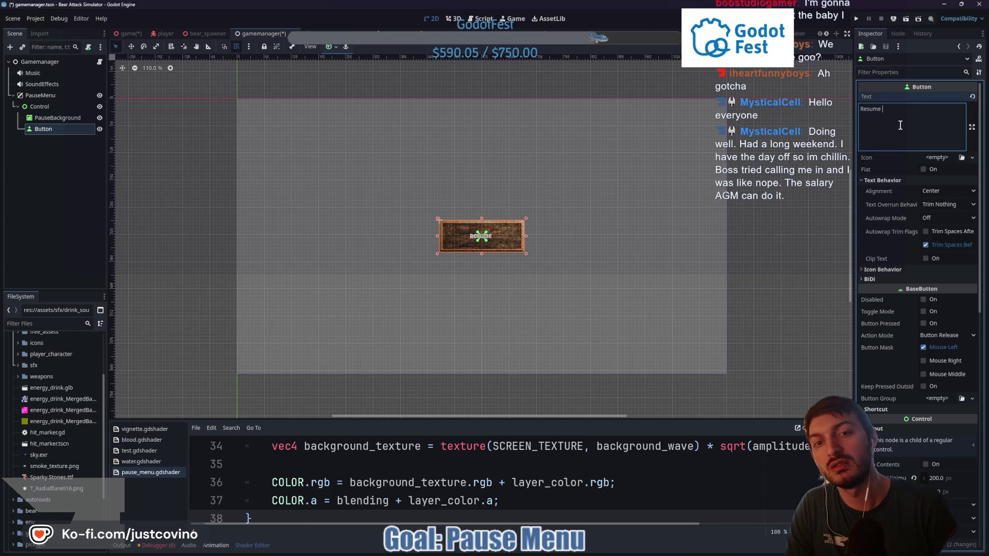
{"action": "type", "text": " Simulation"}
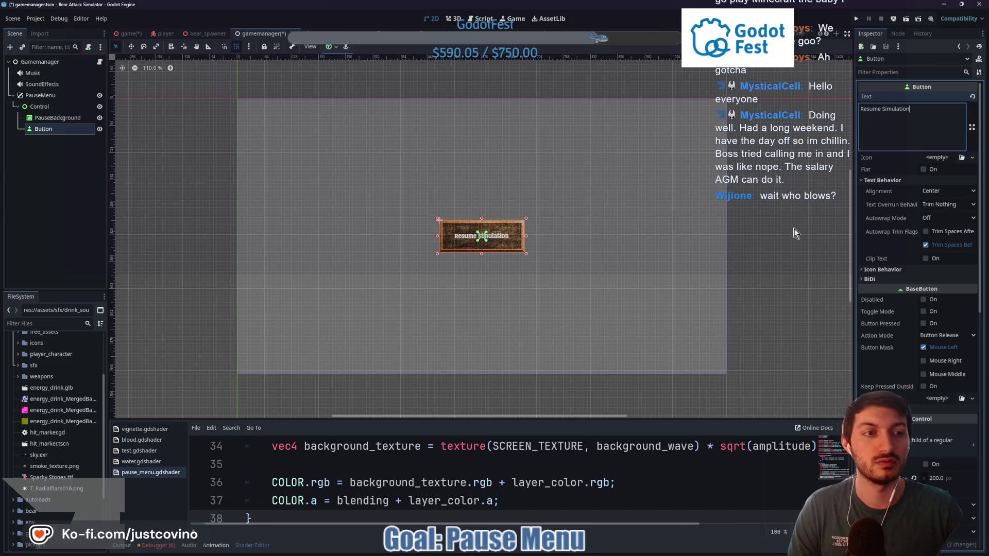
{"action": "scroll", "coordinate": [919, 288], "scroll_direction": "down", "scroll_amount": 5}
{"action": "scroll", "coordinate": [911, 313], "scroll_direction": "down", "scroll_amount": 5}
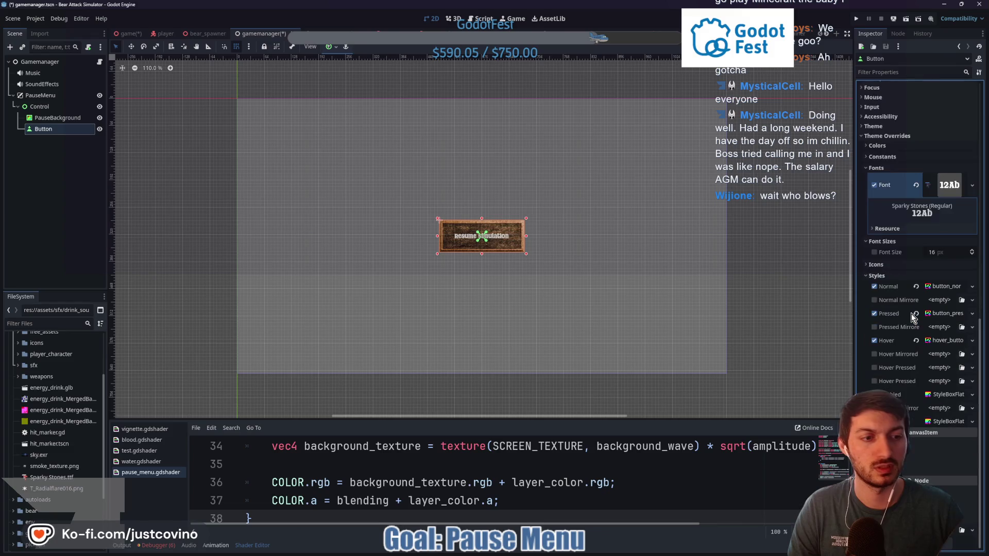
{"action": "left_click", "coordinate": [950, 251]}
{"action": "type", "text": "21"}
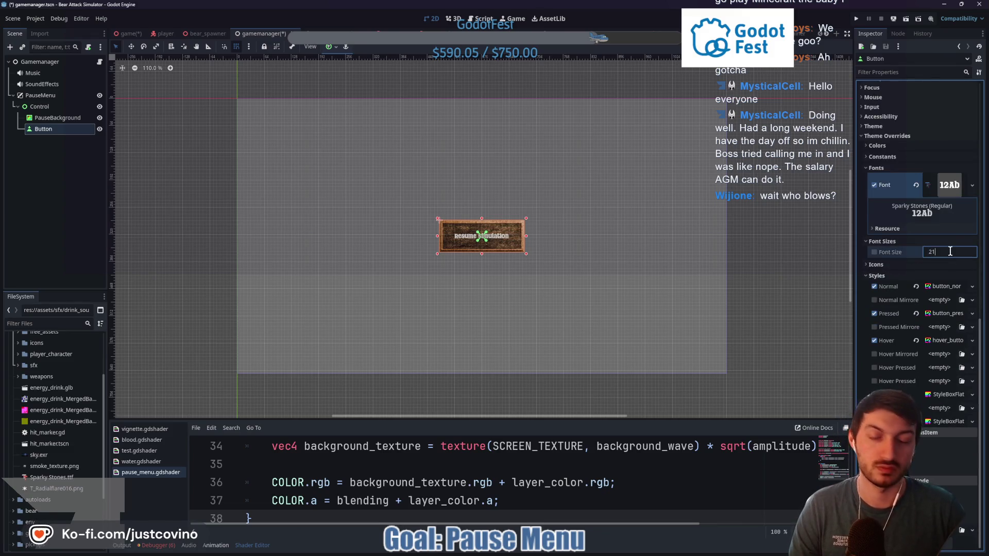
{"action": "key", "text": "Return"}
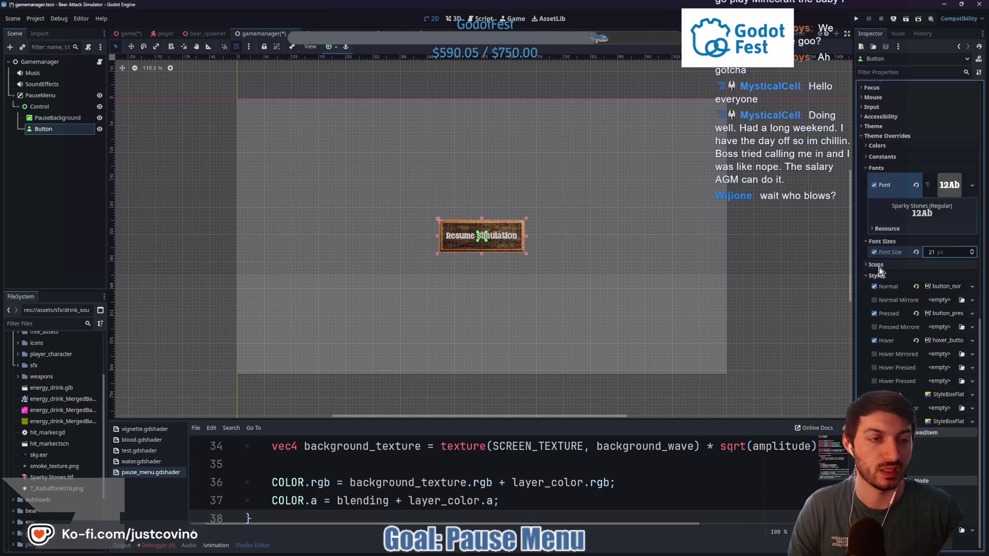
Enable an outline size of 7 and the Font Outline Color override
{"action": "left_click", "coordinate": [879, 169]}
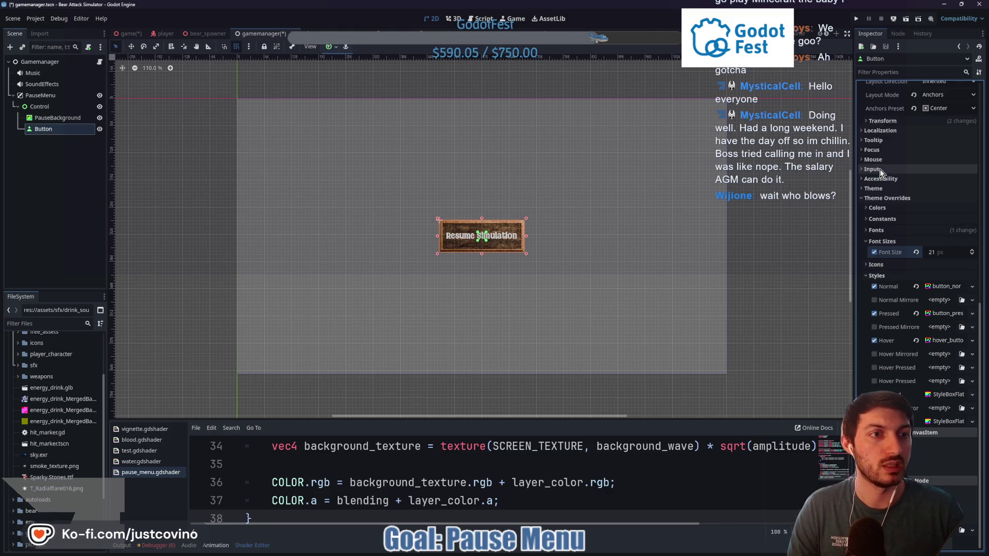
{"action": "left_click", "coordinate": [875, 220]}
{"action": "left_click", "coordinate": [874, 230]}
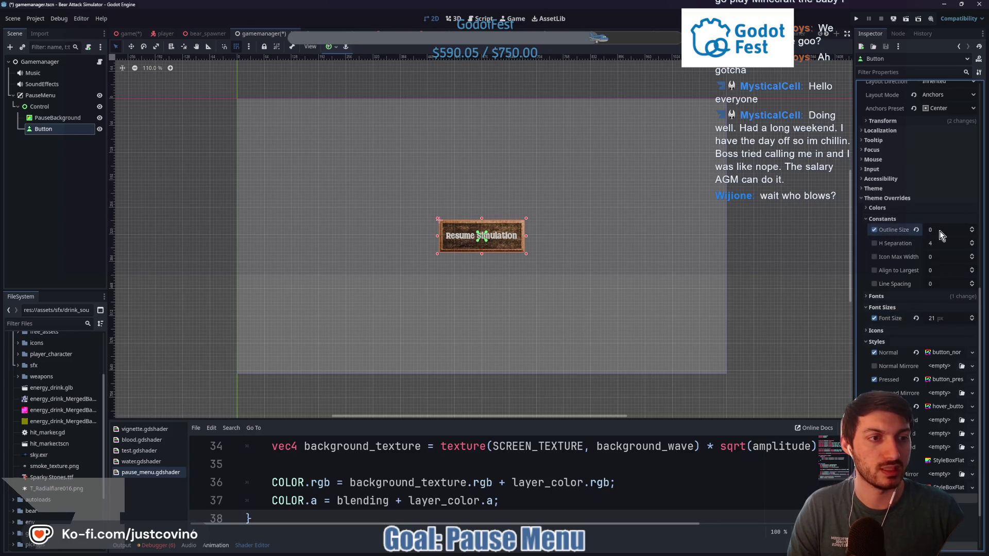
{"action": "left_click", "coordinate": [939, 231]}
{"action": "key", "text": "Return"}
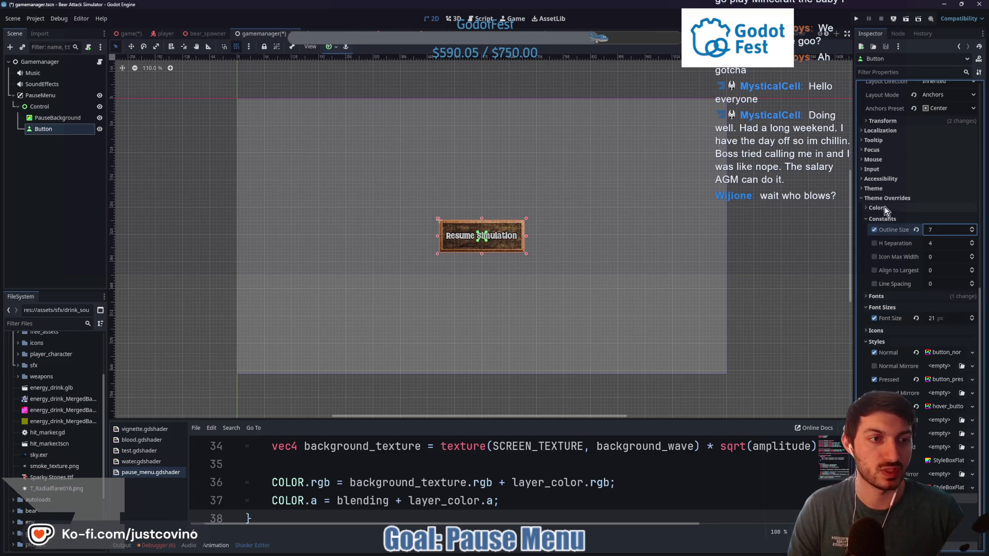
{"action": "left_click", "coordinate": [874, 293]}
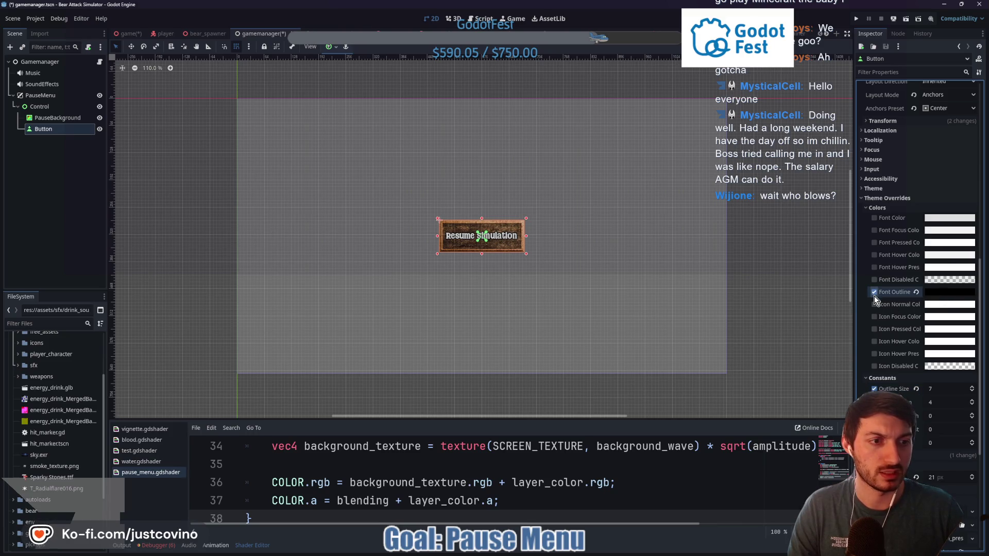
{"action": "scroll", "coordinate": [550, 266], "scroll_direction": "up", "scroll_amount": 6}
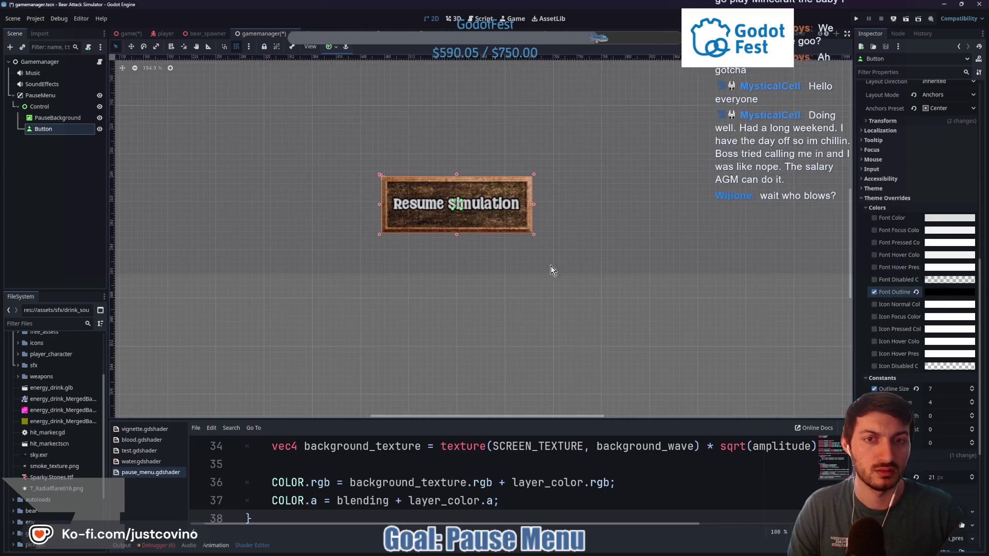
{"action": "scroll", "coordinate": [575, 251], "scroll_direction": "down", "scroll_amount": 5}
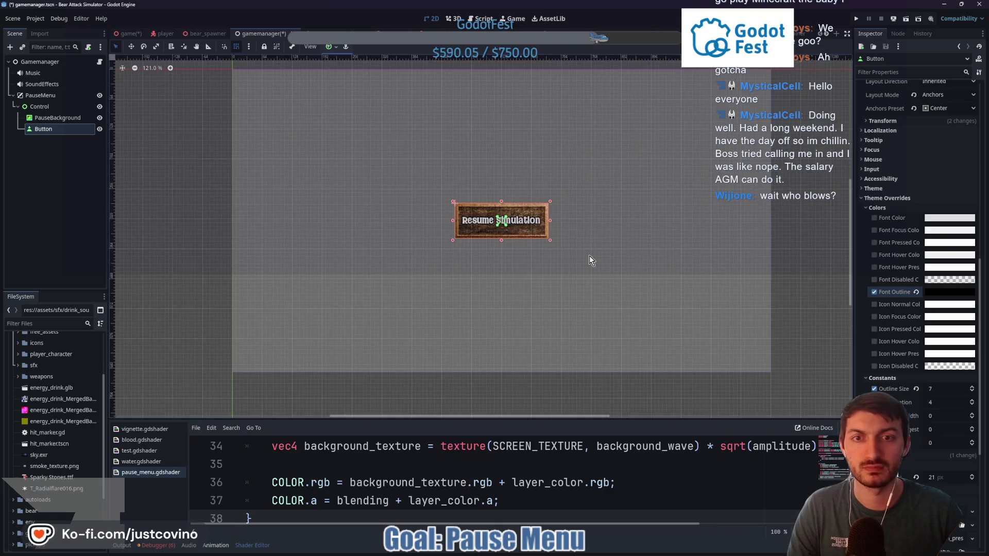
{"action": "scroll", "coordinate": [576, 250], "scroll_direction": "up", "scroll_amount": 4}
{"action": "scroll", "coordinate": [572, 251], "scroll_direction": "down", "scroll_amount": 4}
{"action": "scroll", "coordinate": [592, 242], "scroll_direction": "up", "scroll_amount": 3}
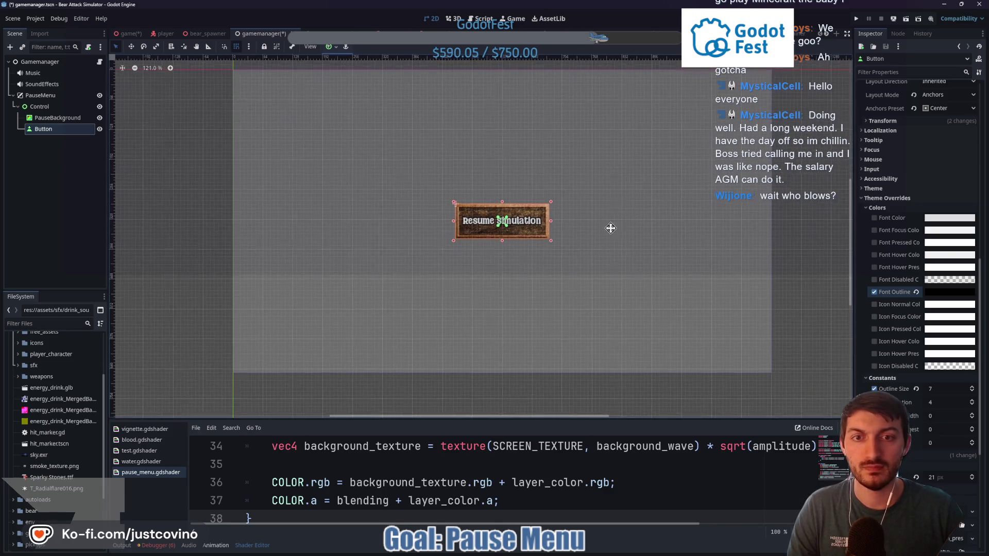
Rename the Button node to ResumeButton
{"action": "double_click", "coordinate": [62, 129]}
{"action": "type", "text": "ResumeButton"}
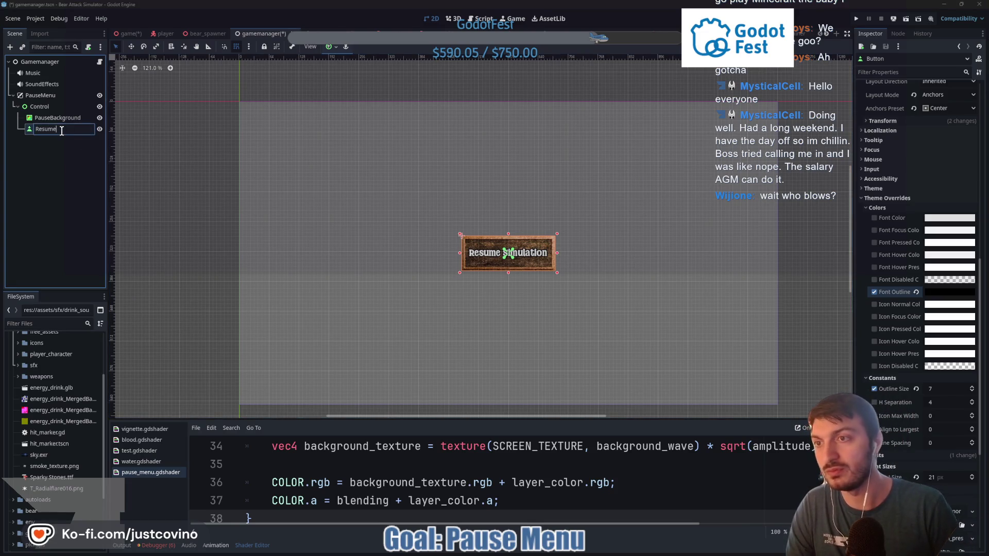
{"action": "key", "text": "Return"}
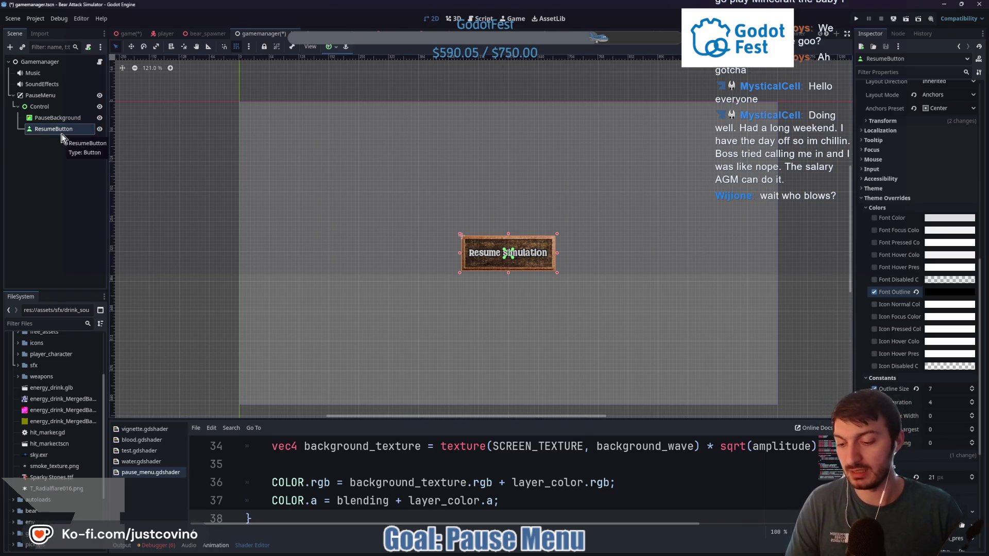
Duplicate ResumeButton and name the copy ReturnToMenu
{"action": "key", "text": "ctrl+d"}
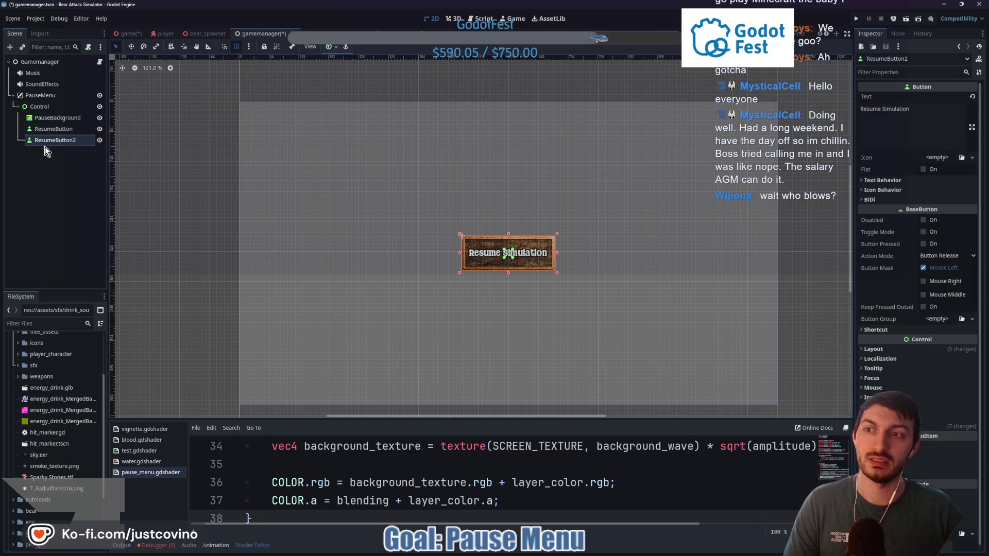
{"action": "double_click", "coordinate": [52, 139]}
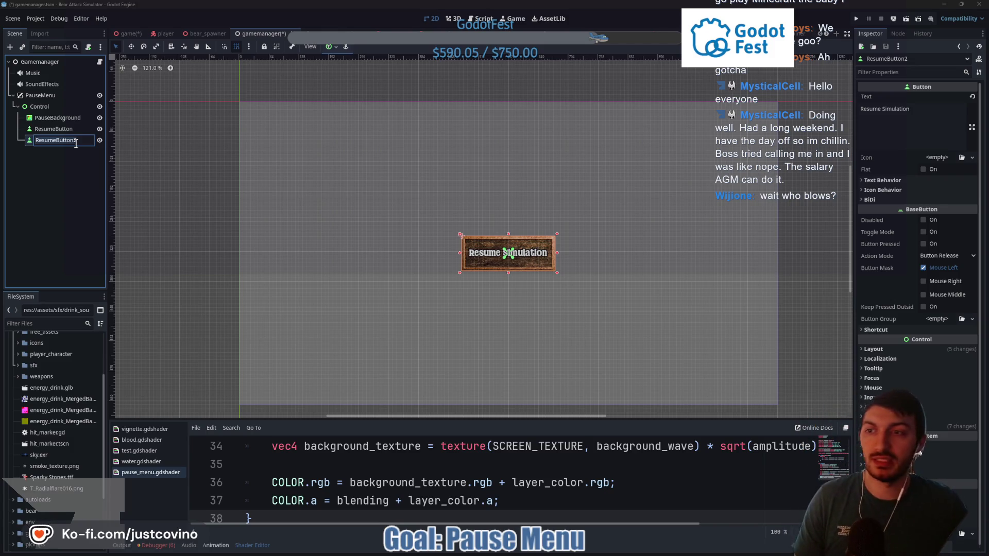
{"action": "type", "text": "ReturnToMen"}
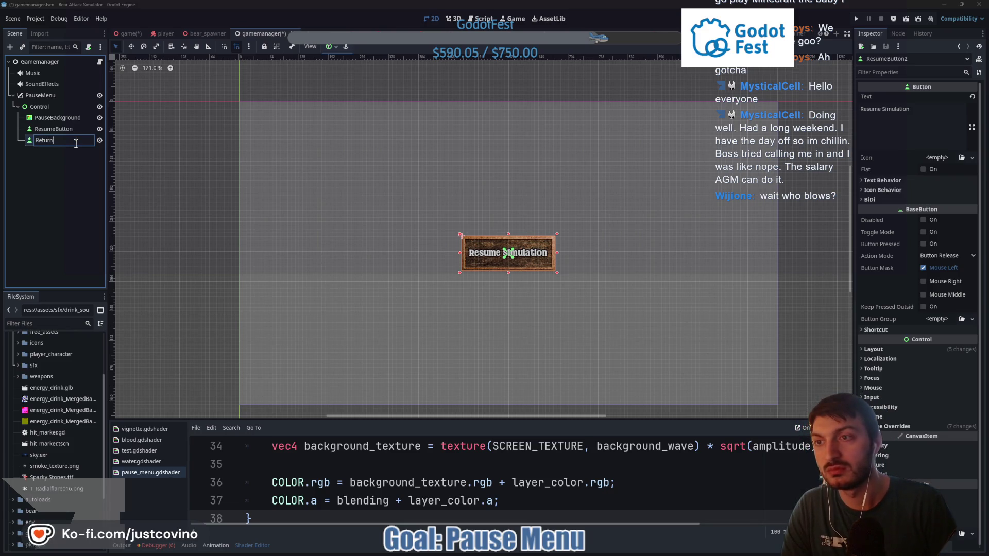
{"action": "type", "text": "u"}
{"action": "key", "text": "Return"}
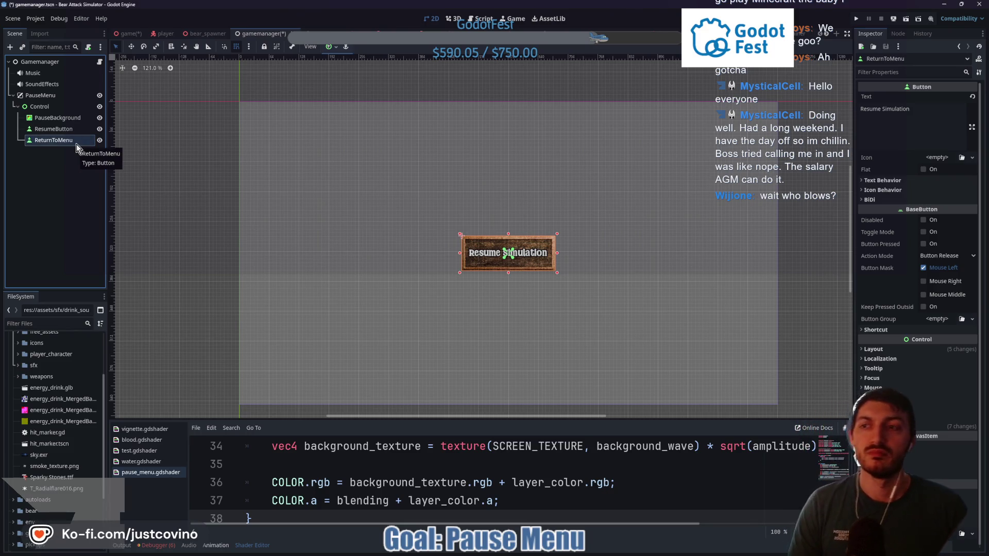
{"action": "left_click", "coordinate": [67, 130]}
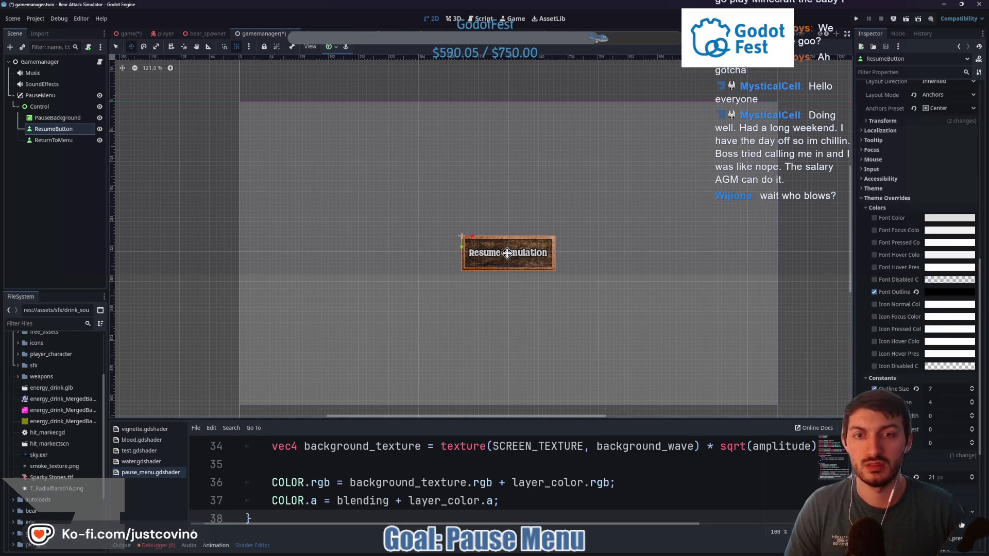
Drag ResumeButton up and left above ReturnToMenu, moving its anchor onto it
{"action": "left_click_drag", "start_coordinate": [509, 255], "coordinate": [489, 196]}
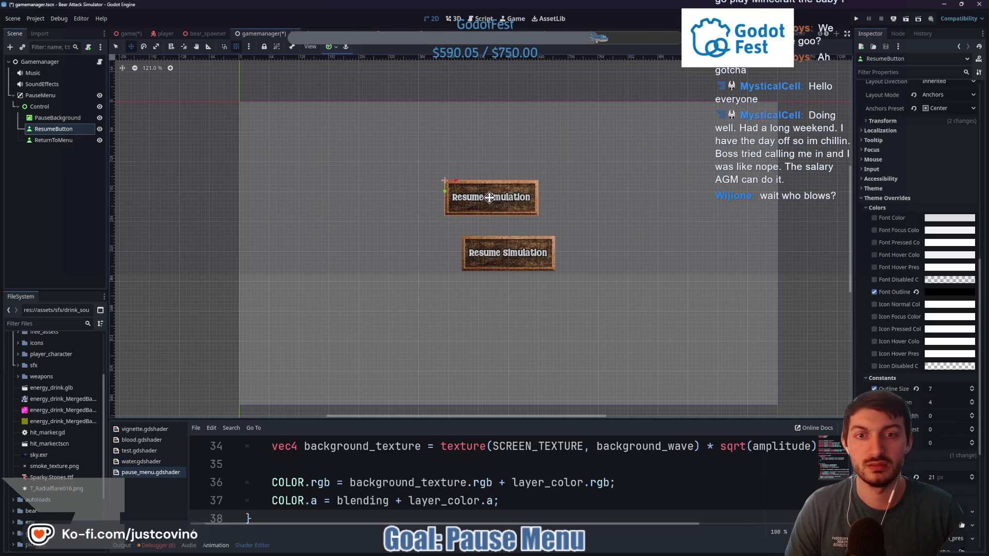
{"action": "left_click_drag", "start_coordinate": [490, 198], "coordinate": [475, 194]}
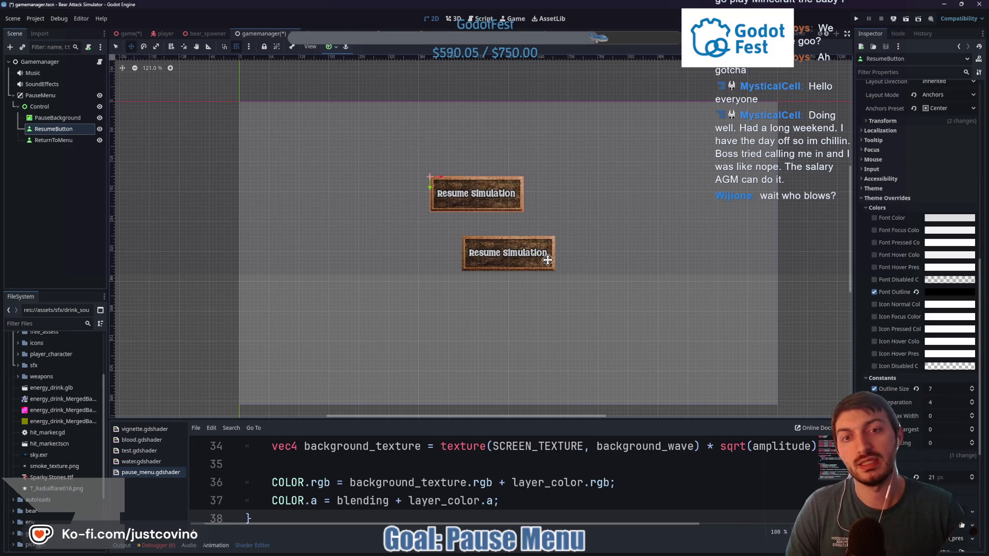
{"action": "left_click_drag", "start_coordinate": [507, 252], "coordinate": [478, 207]}
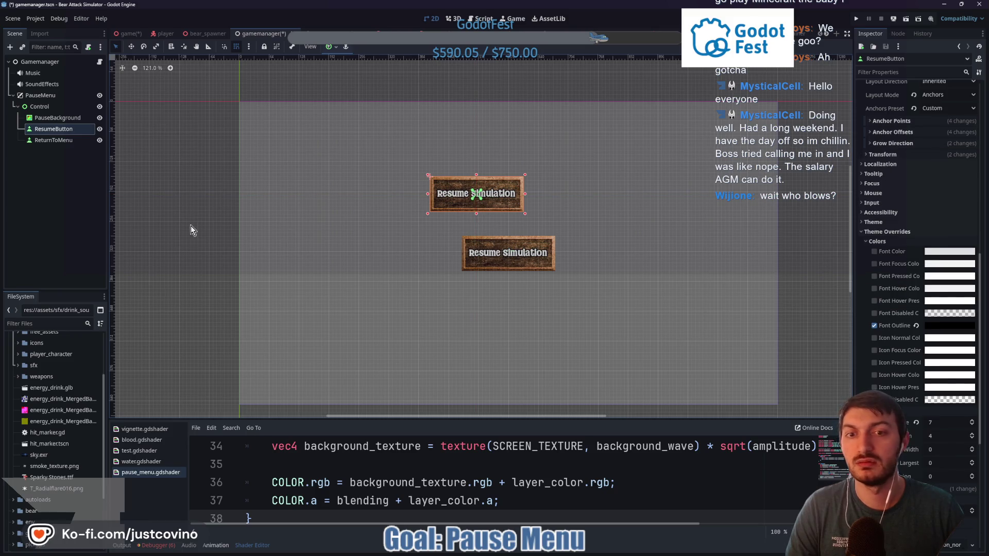
{"action": "left_click", "coordinate": [52, 140]}
Change the second button's text to 'Return to Menu'
{"action": "left_click_drag", "start_coordinate": [924, 113], "coordinate": [822, 113]}
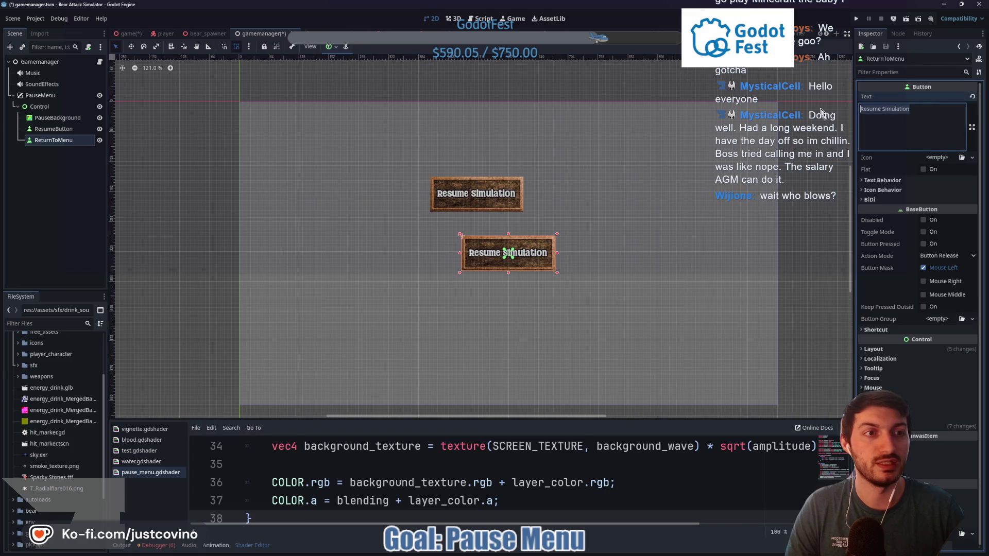
{"action": "type", "text": "Reutn"}
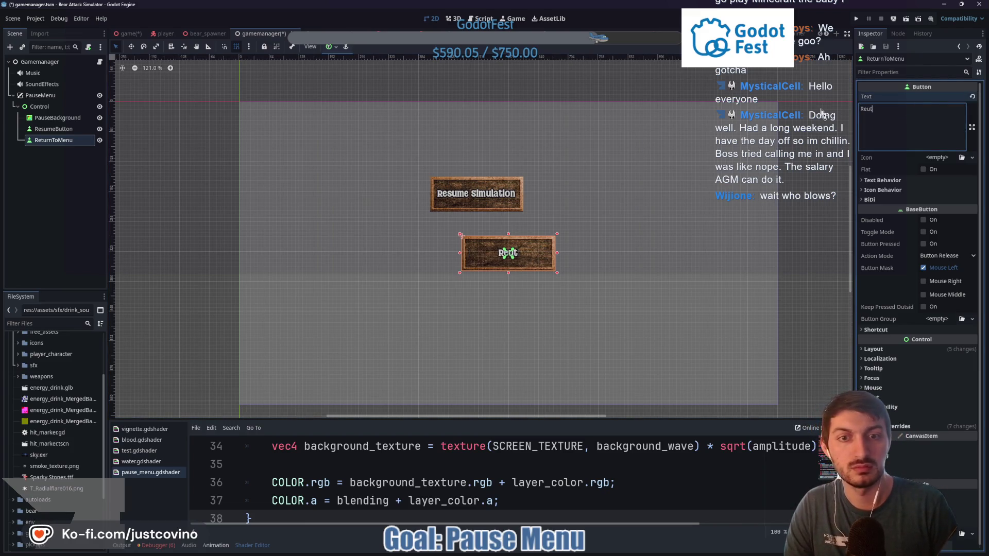
{"action": "type", "text": "turn to Men"}
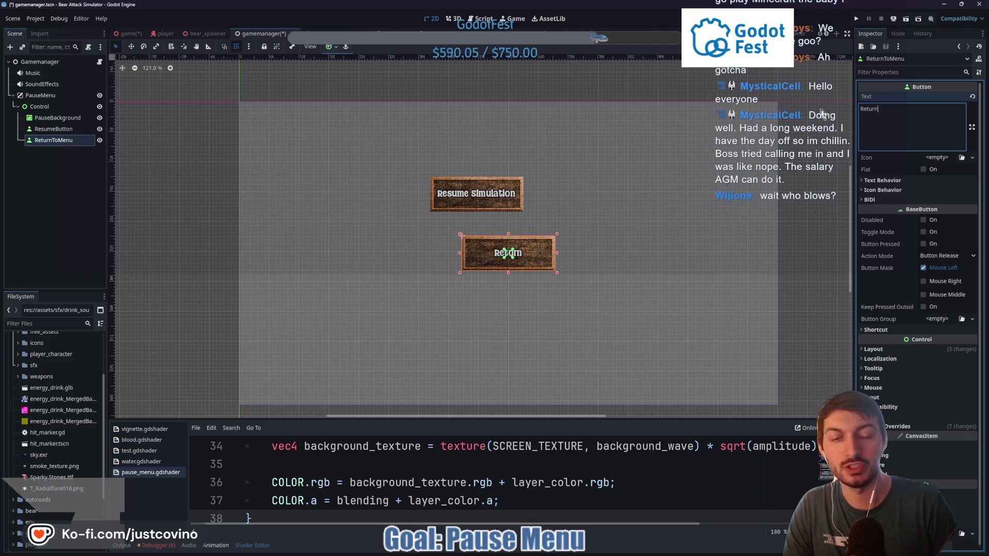
{"action": "type", "text": "uw"}
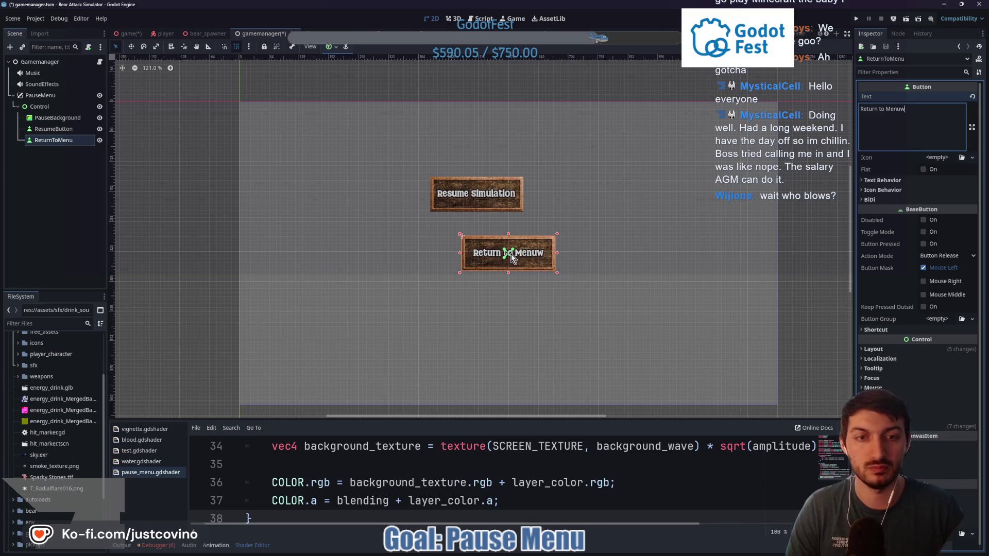
{"action": "key", "text": "BackSpace"}
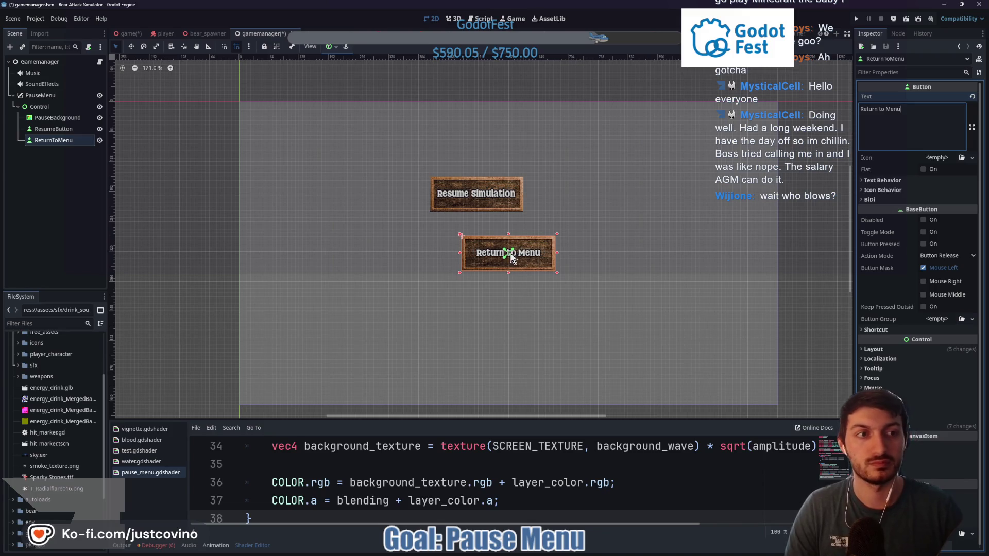
Move the Return to Menu button slightly lower on the canvas
{"action": "left_click", "coordinate": [589, 270]}
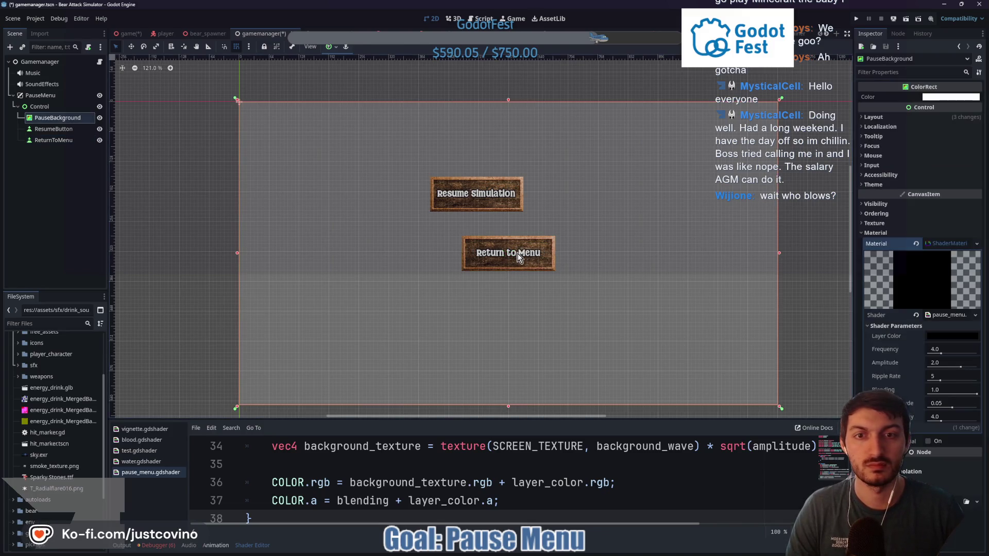
{"action": "left_click", "coordinate": [504, 250]}
{"action": "key", "text": "w"}
{"action": "left_click_drag", "start_coordinate": [507, 253], "coordinate": [512, 264]}
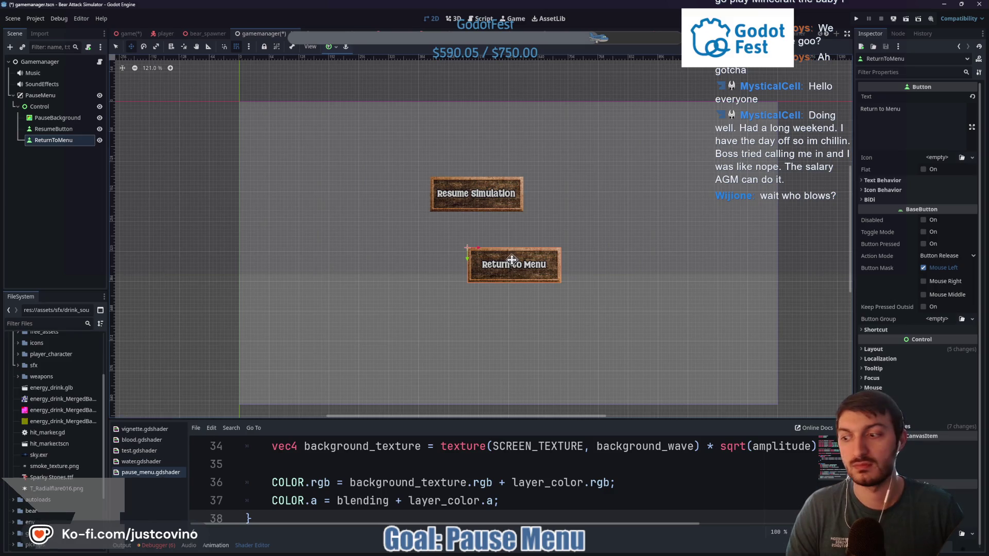
{"action": "key", "text": "q"}
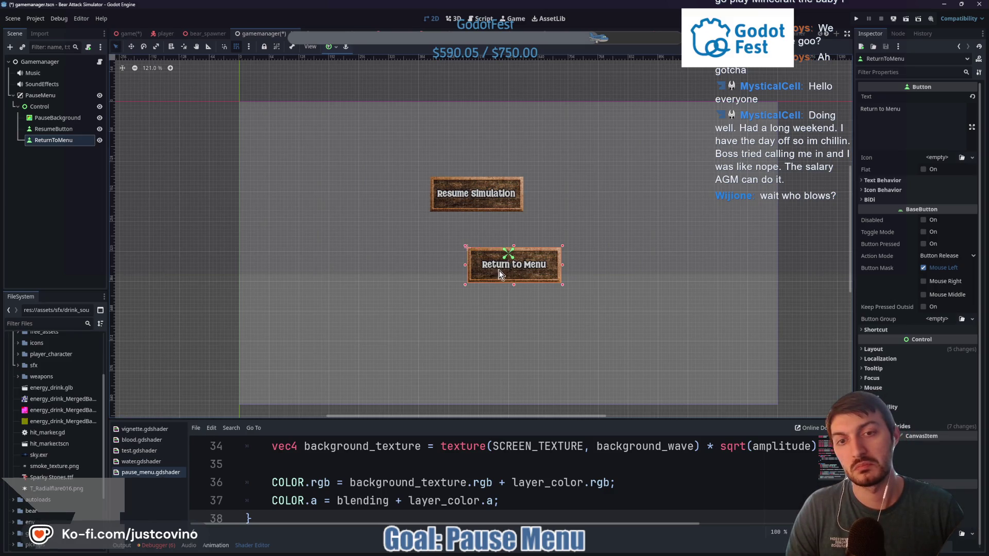
{"action": "left_click_drag", "start_coordinate": [512, 269], "coordinate": [515, 271]}
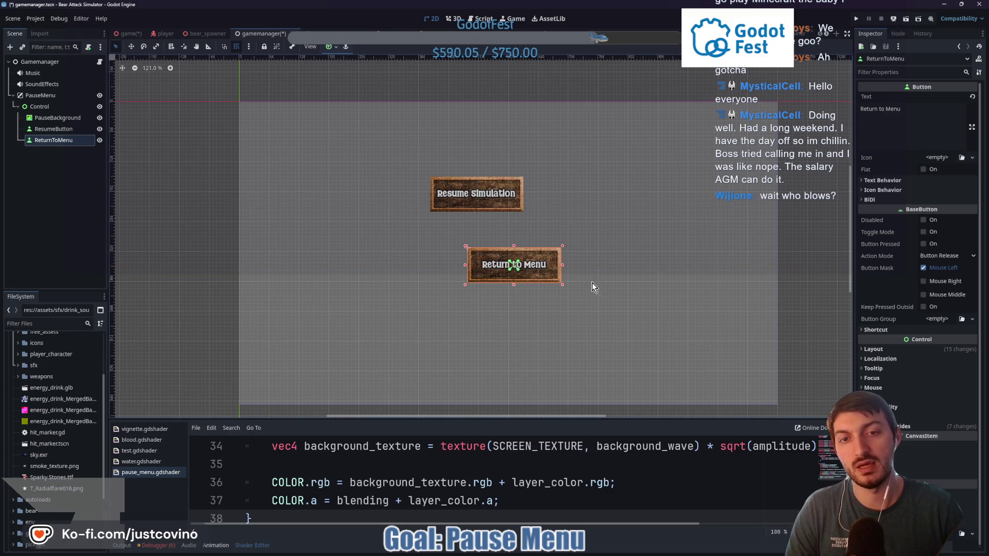
{"action": "left_click", "coordinate": [561, 304]}
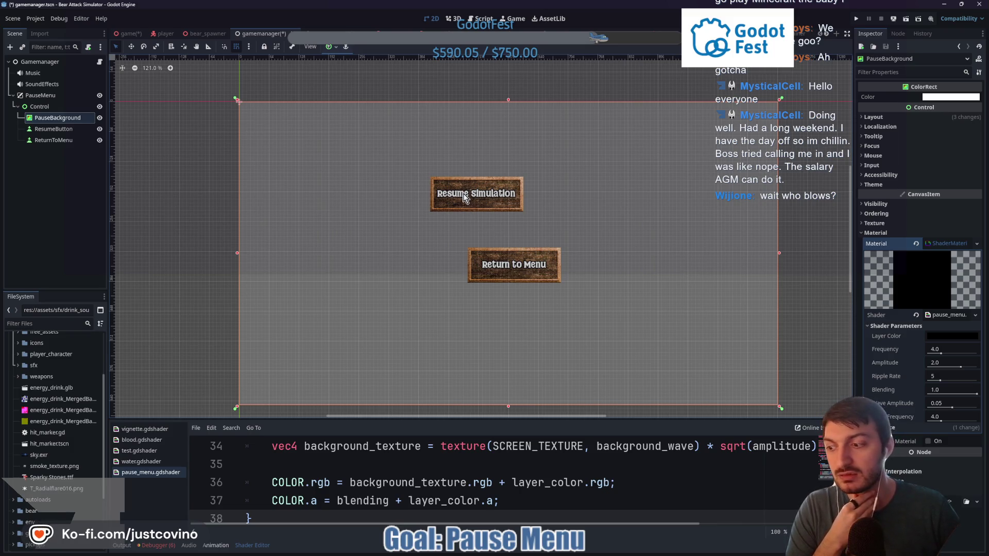
Rotate Resume Simulation by -3.9° and Return to Menu by +3.9°
{"action": "left_click", "coordinate": [464, 200]}
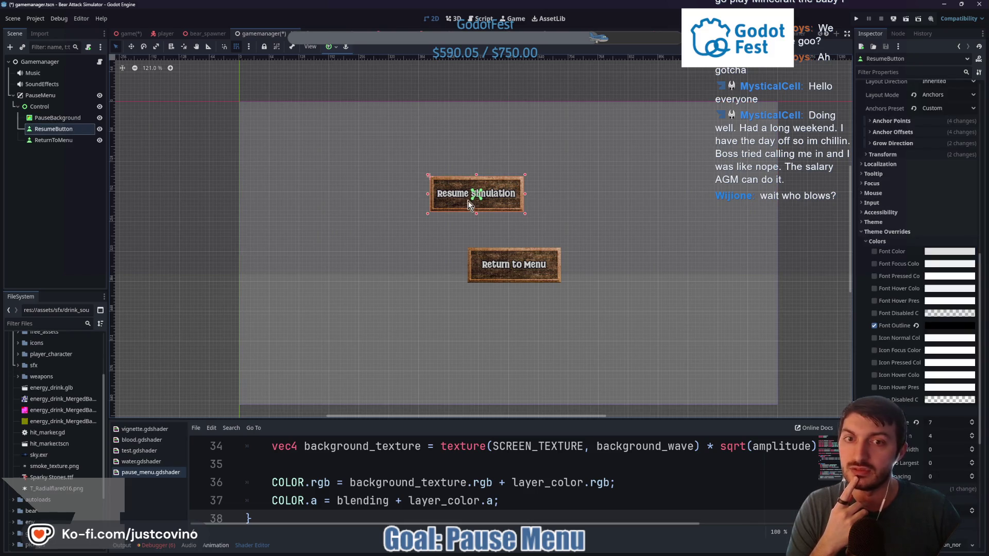
{"action": "scroll", "coordinate": [917, 257], "scroll_direction": "down", "scroll_amount": 5}
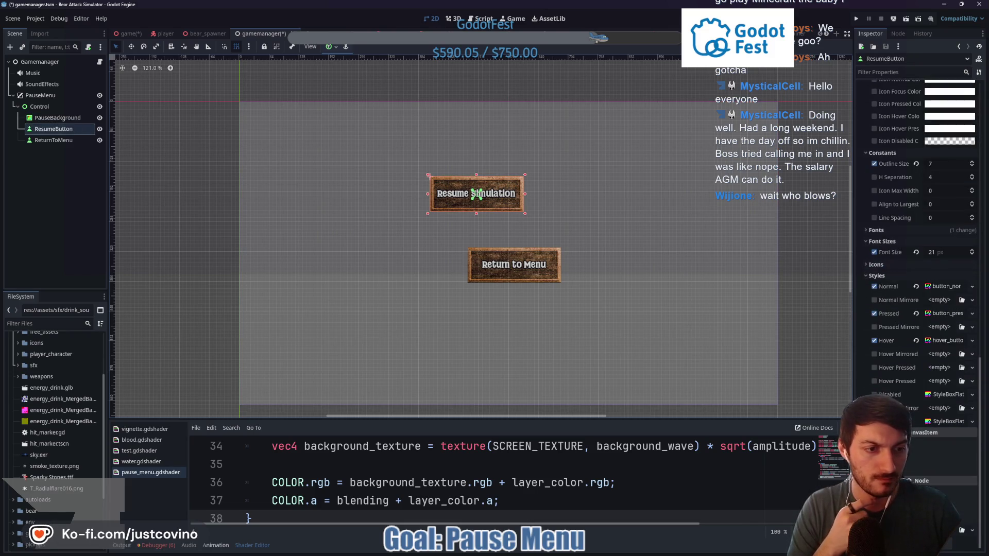
{"action": "key", "text": "e"}
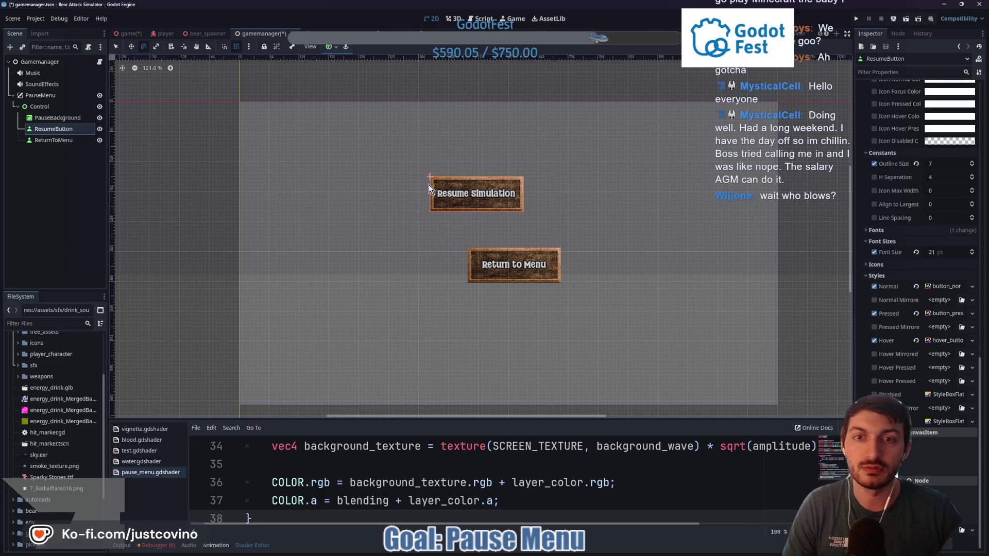
{"action": "mouse_move", "coordinate": [509, 190]}
{"action": "left_mouse_down"}
{"action": "mouse_move", "coordinate": [506, 203]}
{"action": "mouse_move", "coordinate": [505, 182]}
{"action": "left_mouse_up"}
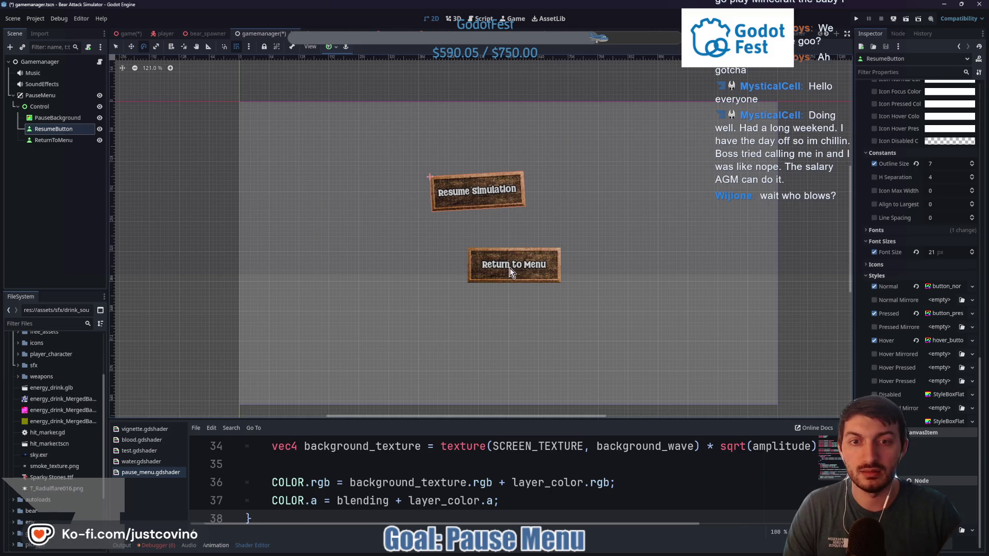
{"action": "left_click", "coordinate": [511, 267]}
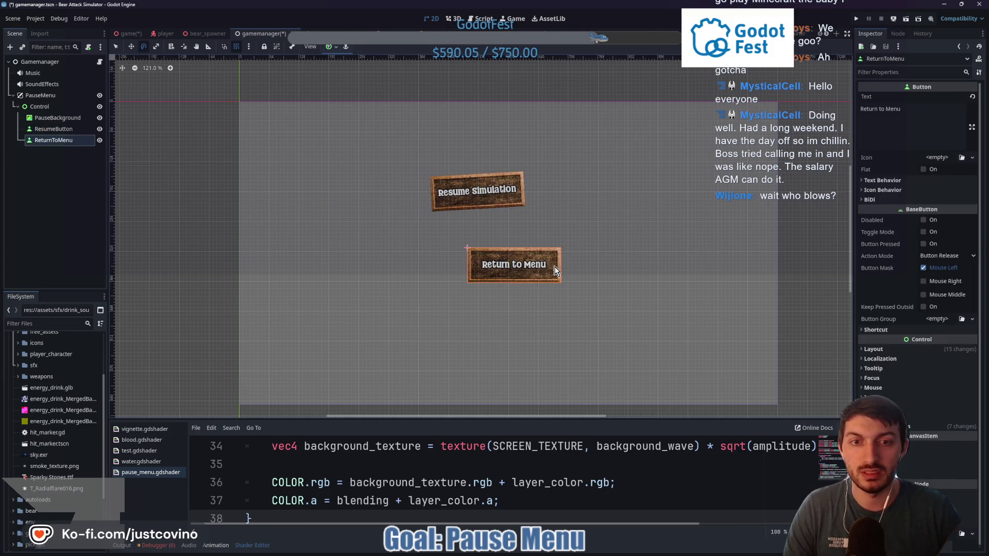
{"action": "mouse_move", "coordinate": [556, 266]}
{"action": "left_mouse_down"}
{"action": "mouse_move", "coordinate": [553, 274]}
{"action": "mouse_move", "coordinate": [501, 262]}
{"action": "left_mouse_up"}
Shift the tilted buttons so Return to Menu aligns beneath Resume Simulation, then save
{"action": "key", "text": "w"}
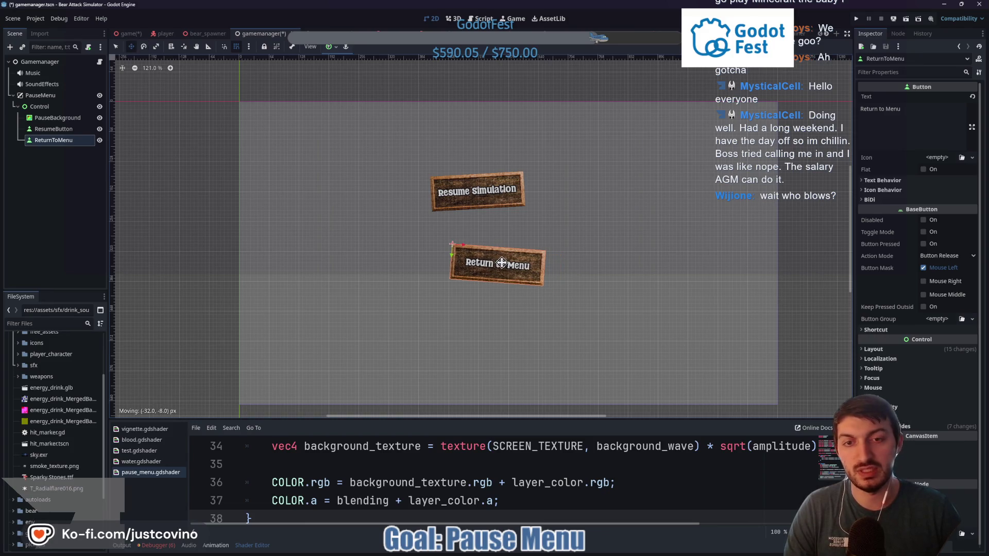
{"action": "key", "text": "q"}
{"action": "left_click", "coordinate": [481, 200]}
{"action": "key", "text": "w"}
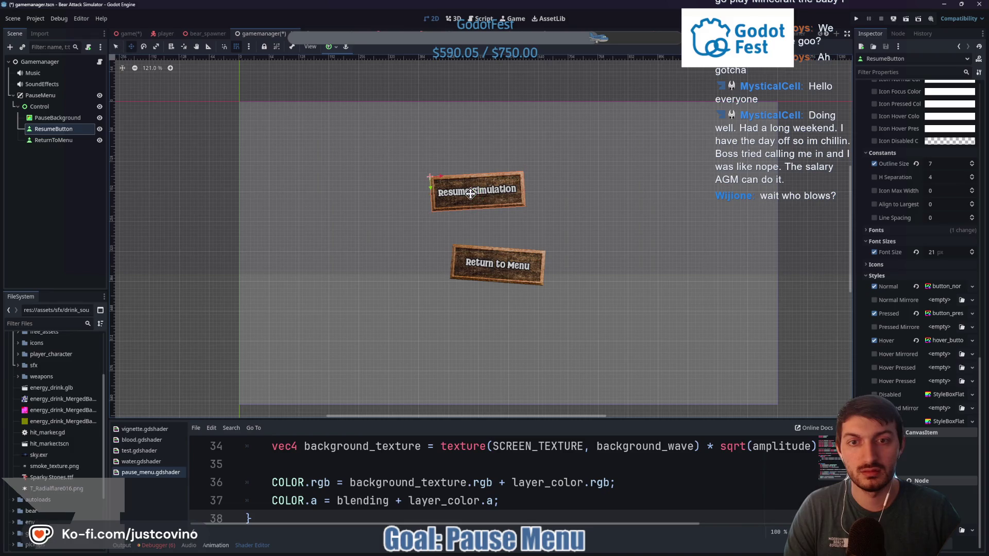
{"action": "left_click_drag", "start_coordinate": [466, 191], "coordinate": [490, 196]}
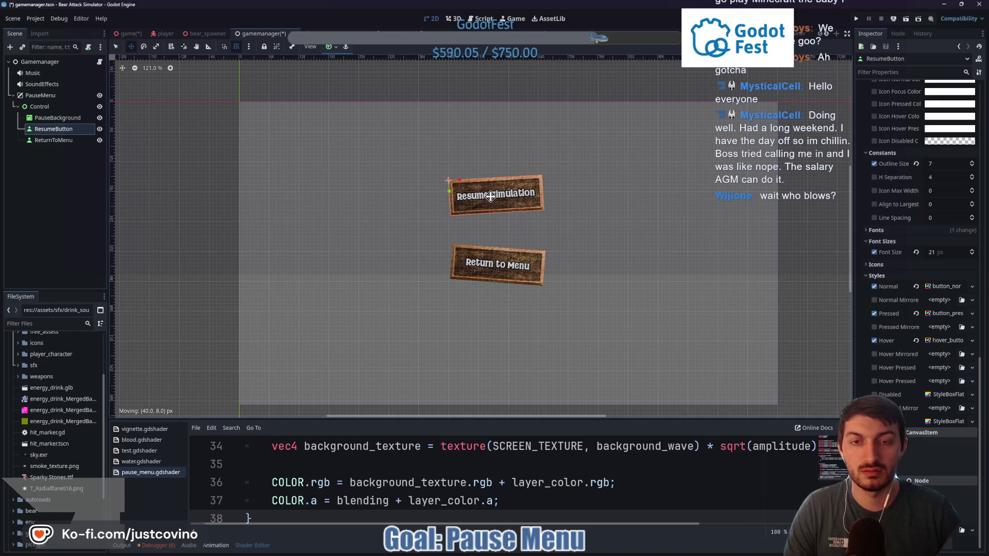
{"action": "key", "text": "q"}
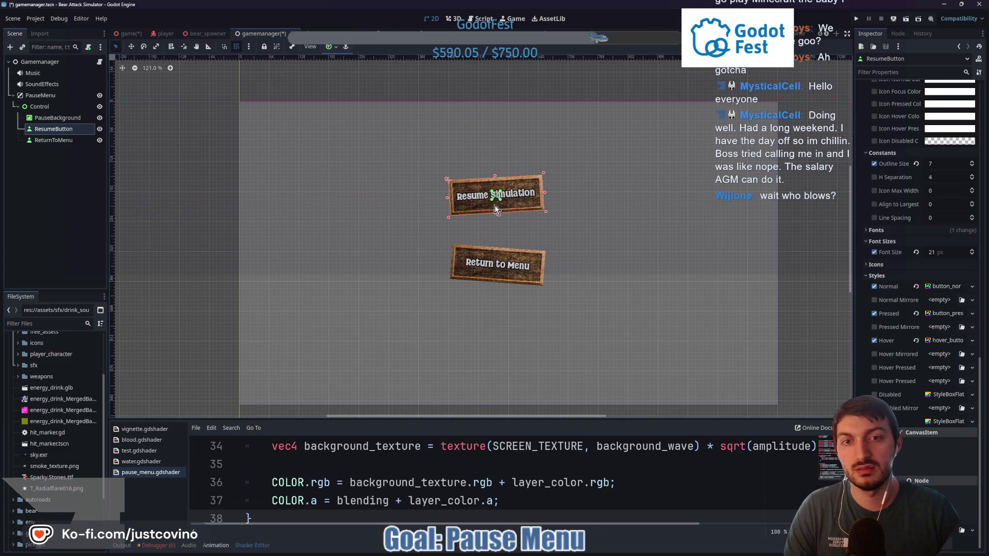
{"action": "left_click", "coordinate": [505, 271]}
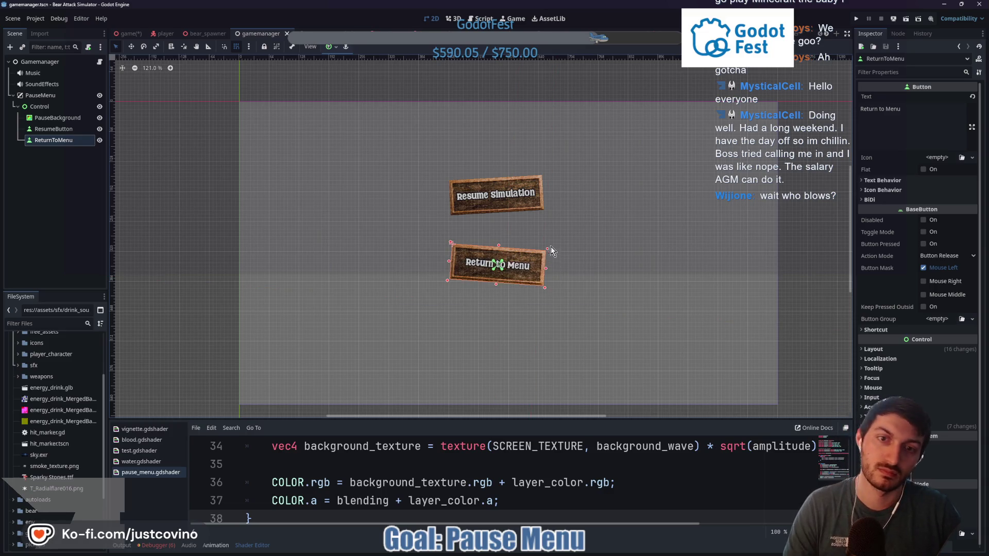
{"action": "key", "text": "ctrl+s"}
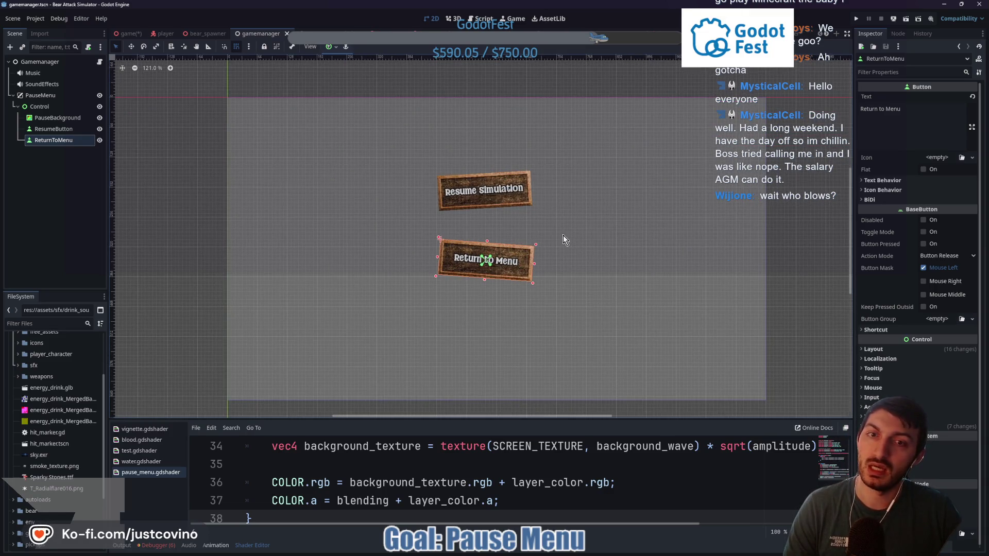
{"action": "left_click", "coordinate": [64, 120]}
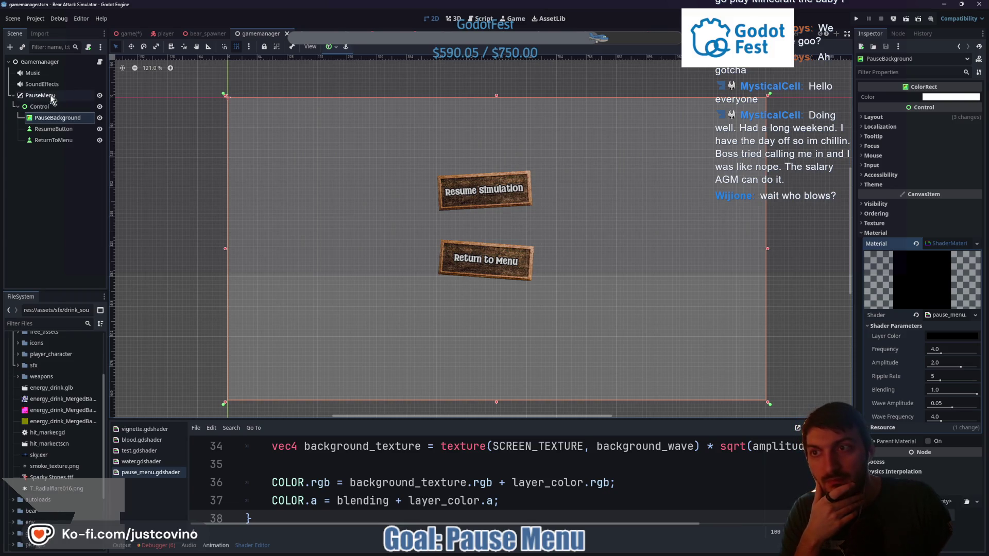
Open the Gamemanager node's script and look through its code
{"action": "left_click", "coordinate": [40, 61]}
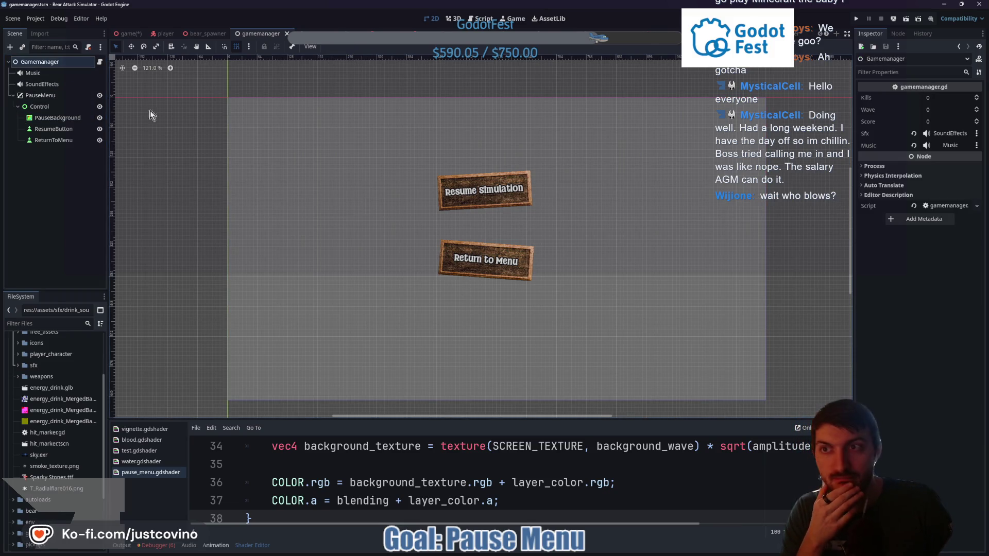
{"action": "left_click", "coordinate": [100, 62]}
{"action": "scroll", "coordinate": [416, 201], "scroll_direction": "down", "scroll_amount": 6}
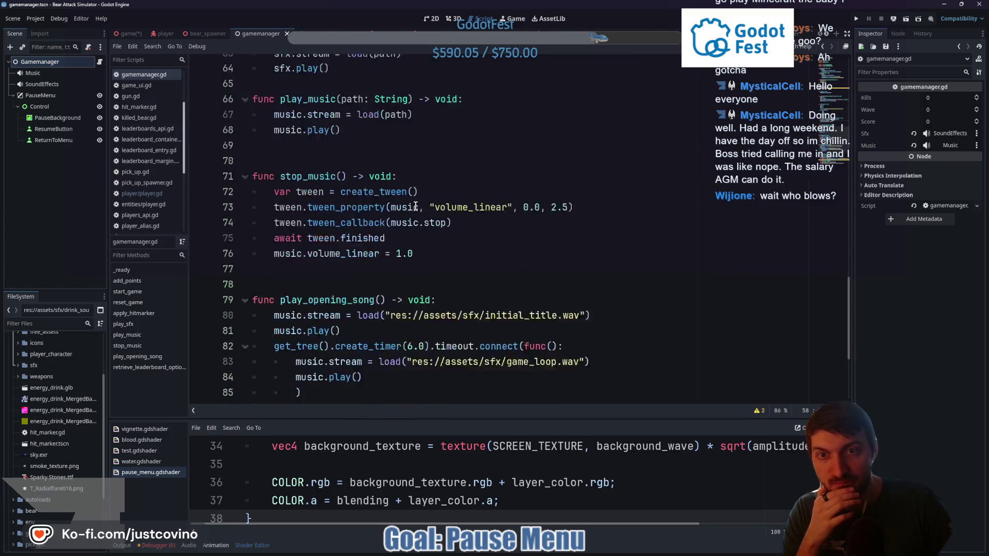
{"action": "scroll", "coordinate": [415, 206], "scroll_direction": "up", "scroll_amount": 8}
{"action": "scroll", "coordinate": [415, 209], "scroll_direction": "up", "scroll_amount": 7}
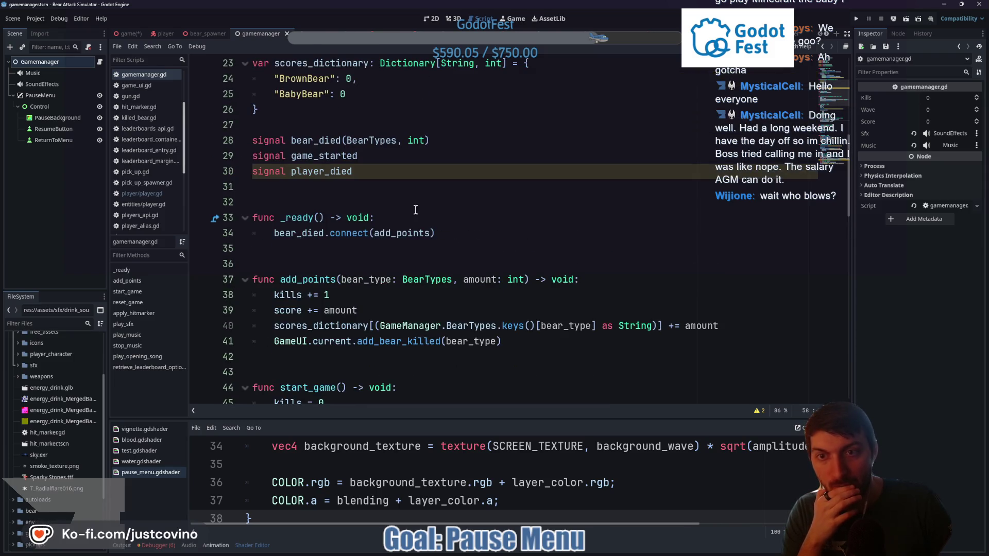
{"action": "scroll", "coordinate": [415, 209], "scroll_direction": "down", "scroll_amount": 9}
{"action": "scroll", "coordinate": [413, 212], "scroll_direction": "down", "scroll_amount": 8}
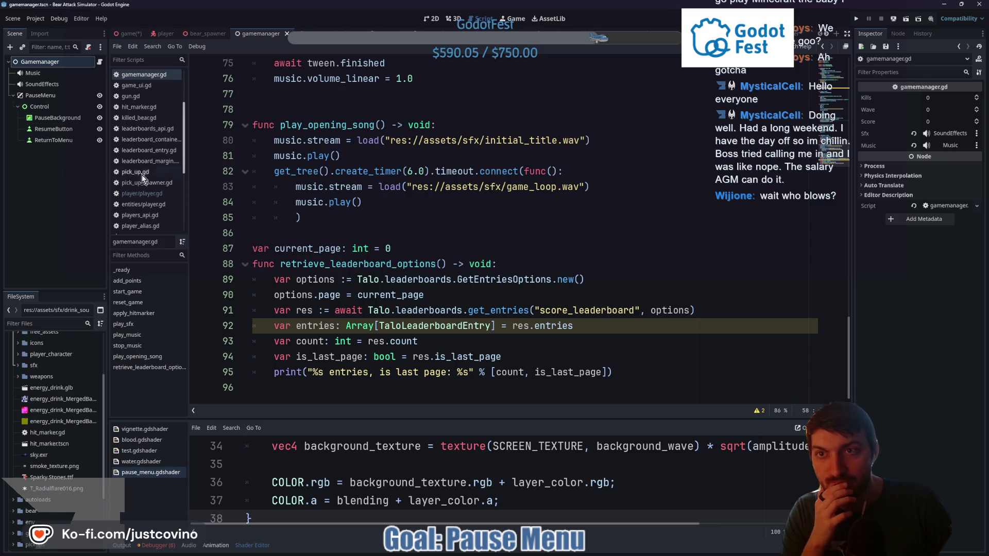
{"action": "scroll", "coordinate": [375, 220], "scroll_direction": "up", "scroll_amount": 12}
{"action": "left_click", "coordinate": [309, 217], "text": "ctrl"}
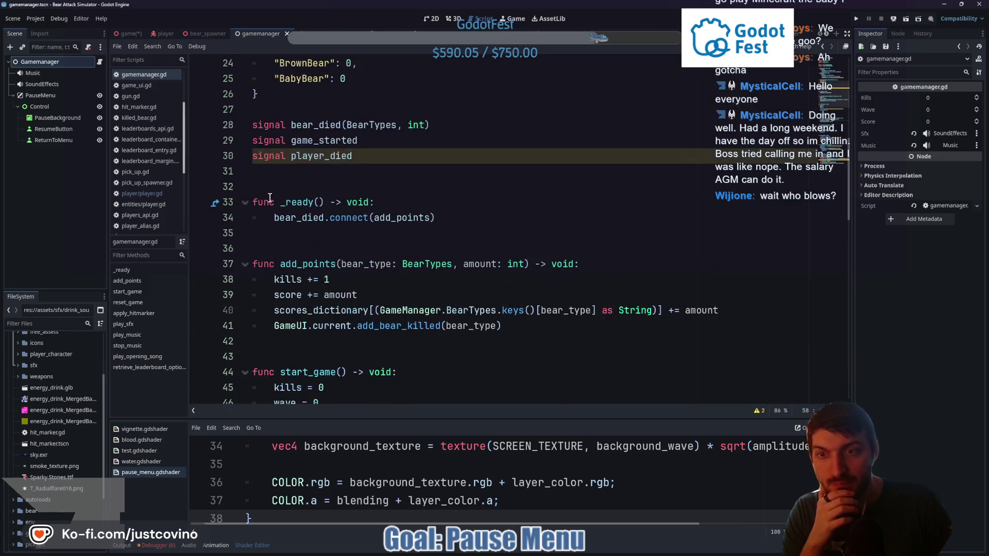
{"action": "scroll", "coordinate": [266, 196], "scroll_direction": "up", "scroll_amount": 4}
Set Gamemanager's Process Mode to Always and save the project
{"action": "left_click", "coordinate": [40, 95]}
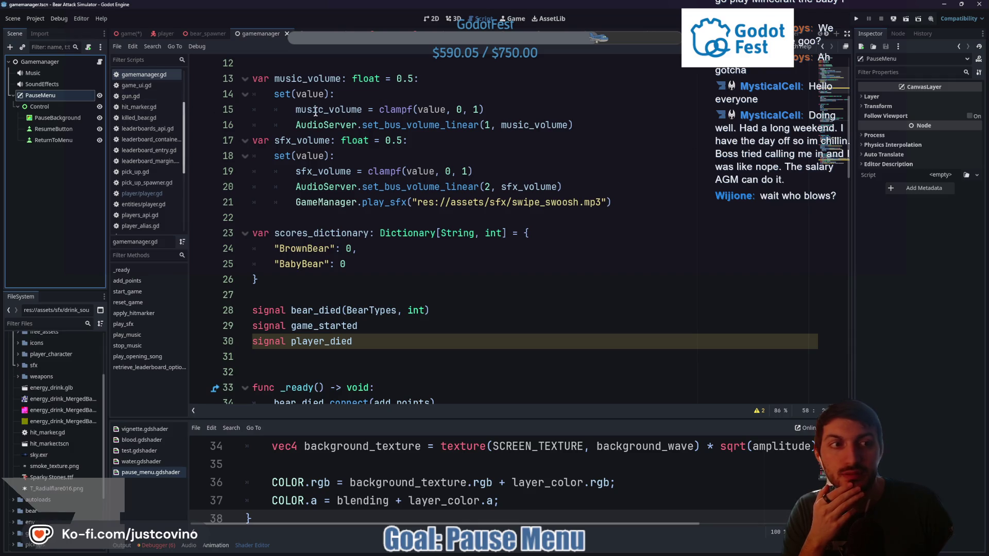
{"action": "left_click", "coordinate": [39, 62]}
{"action": "left_click", "coordinate": [874, 166]}
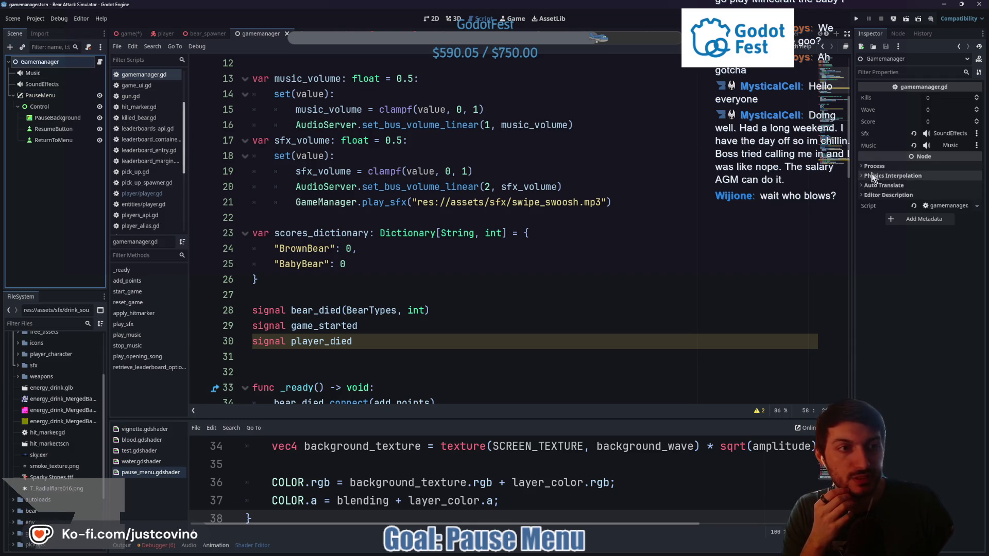
{"action": "left_click", "coordinate": [945, 177]}
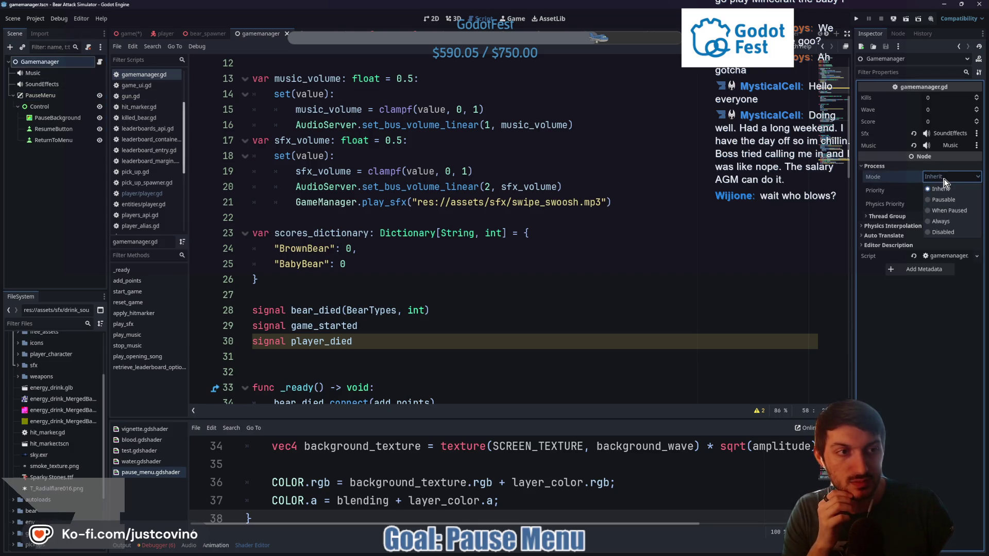
{"action": "left_click", "coordinate": [947, 222]}
{"action": "left_click", "coordinate": [461, 268]}
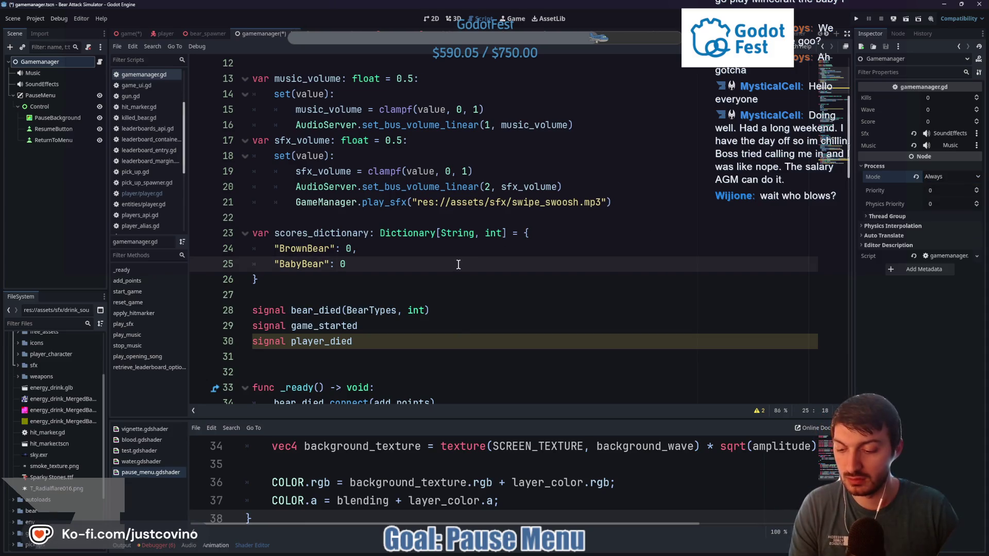
{"action": "key", "text": "ctrl+s"}
{"action": "left_click", "coordinate": [431, 18]}
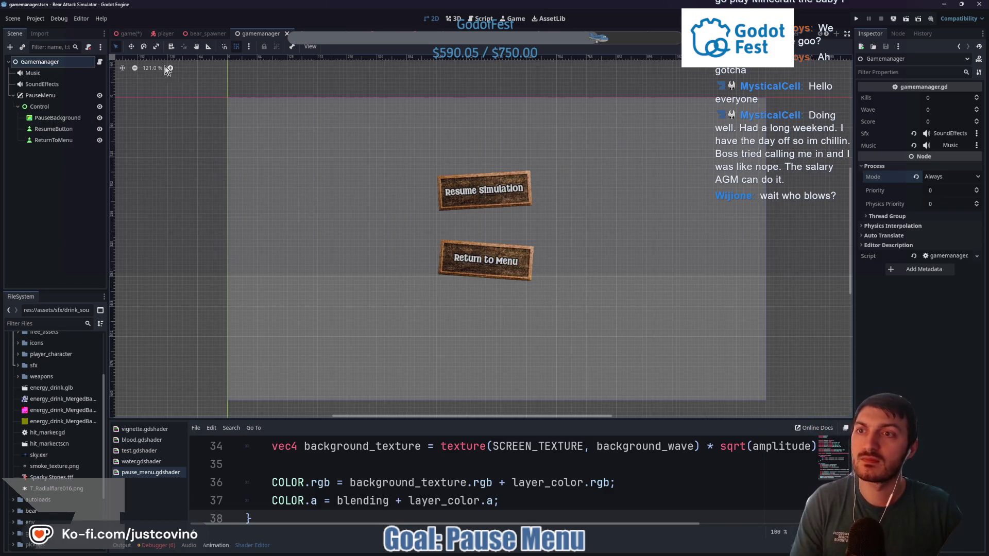
Open the game scene in 2D and hide the black fade overlay
{"action": "left_click", "coordinate": [129, 33]}
{"action": "left_click", "coordinate": [431, 19]}
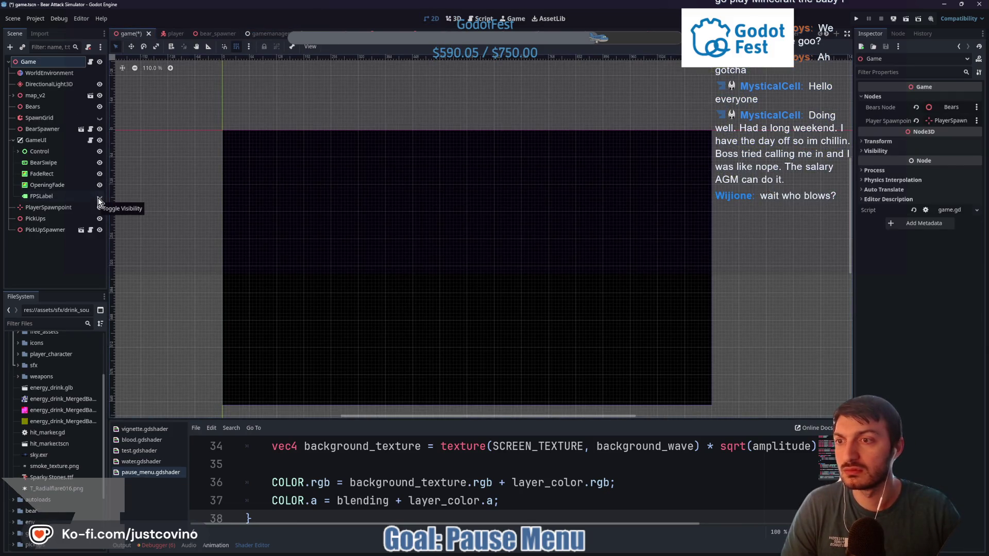
{"action": "left_click", "coordinate": [99, 185]}
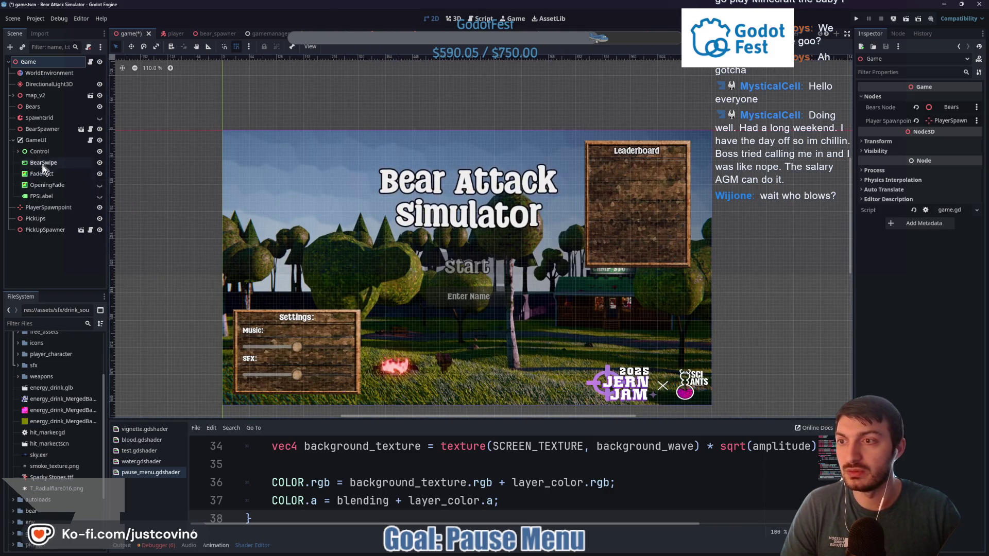
Find the settings Panel under MarginContainer and rename it SoundsPanel
{"action": "left_click", "coordinate": [18, 152]}
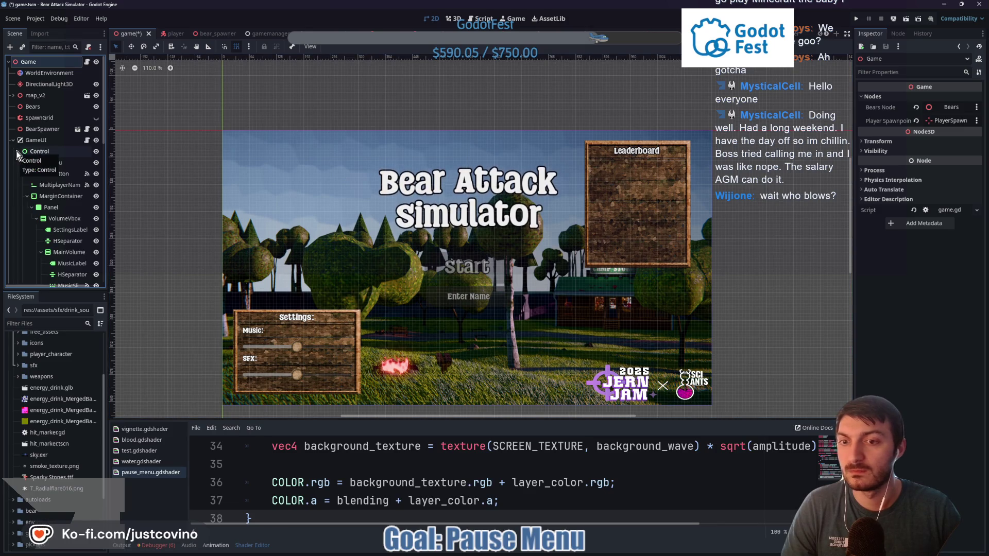
{"action": "left_click", "coordinate": [52, 198]}
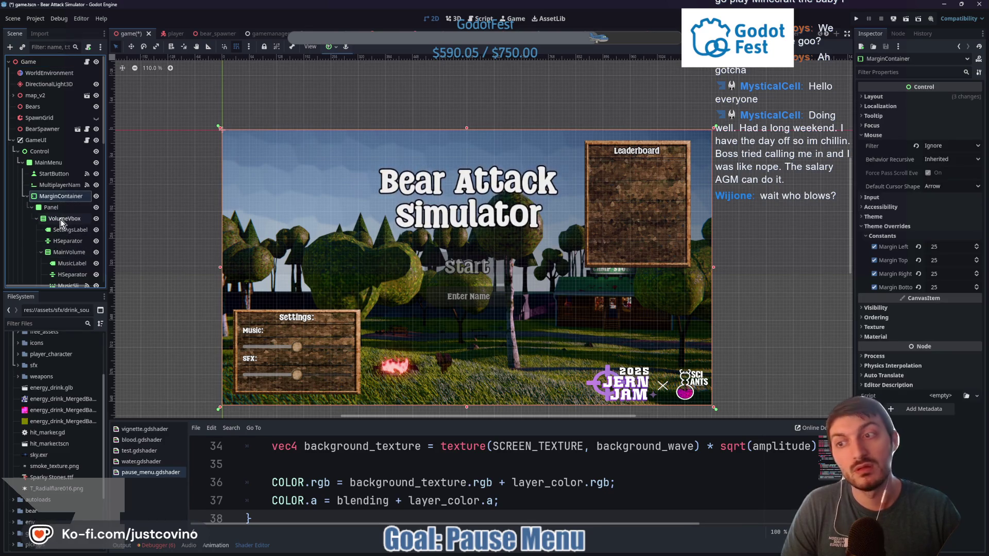
{"action": "left_click", "coordinate": [61, 222]}
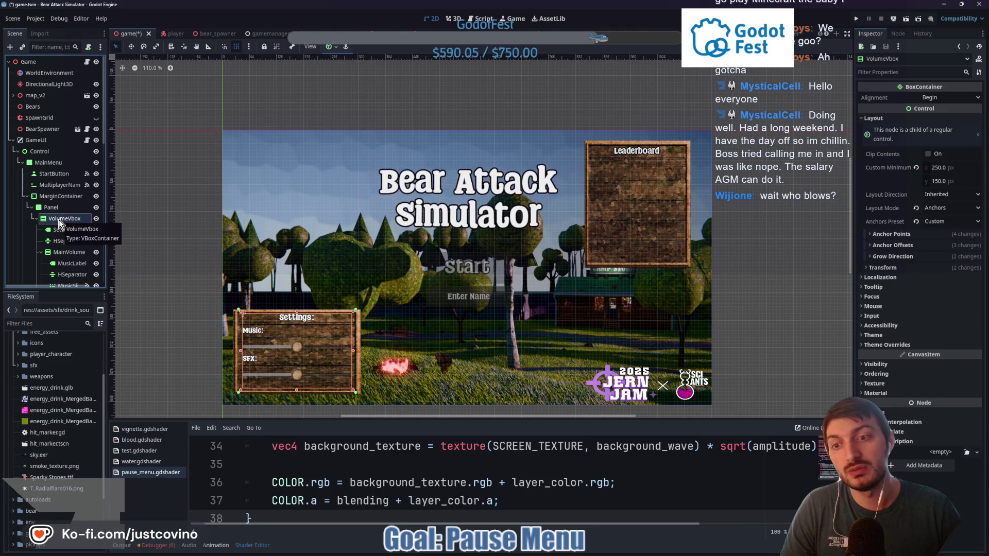
{"action": "left_click", "coordinate": [50, 207]}
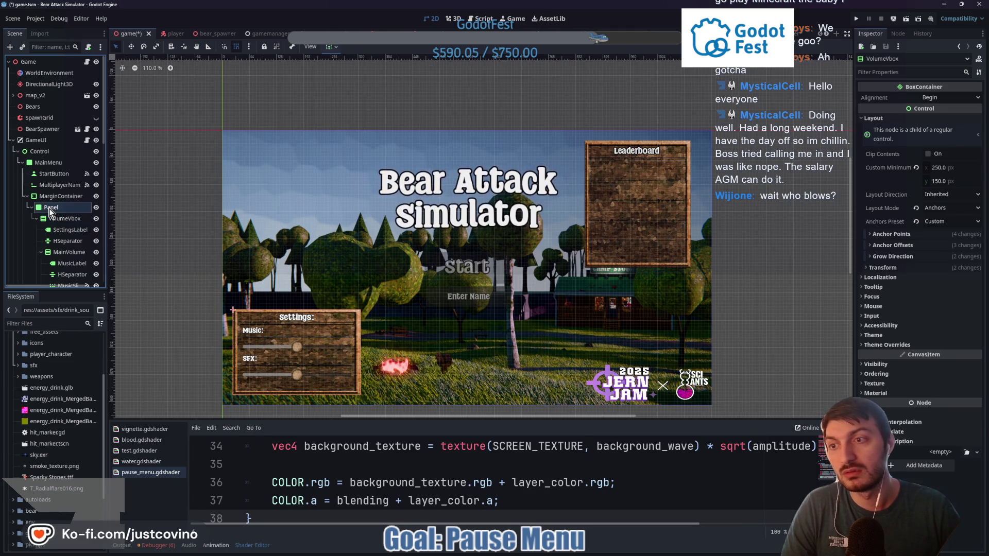
{"action": "left_click", "coordinate": [47, 199]}
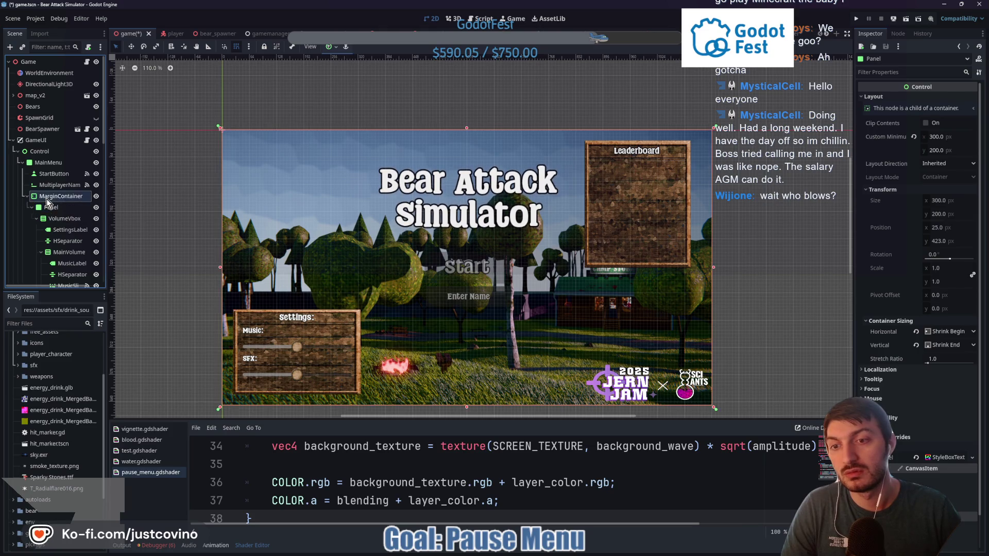
{"action": "left_click", "coordinate": [50, 208]}
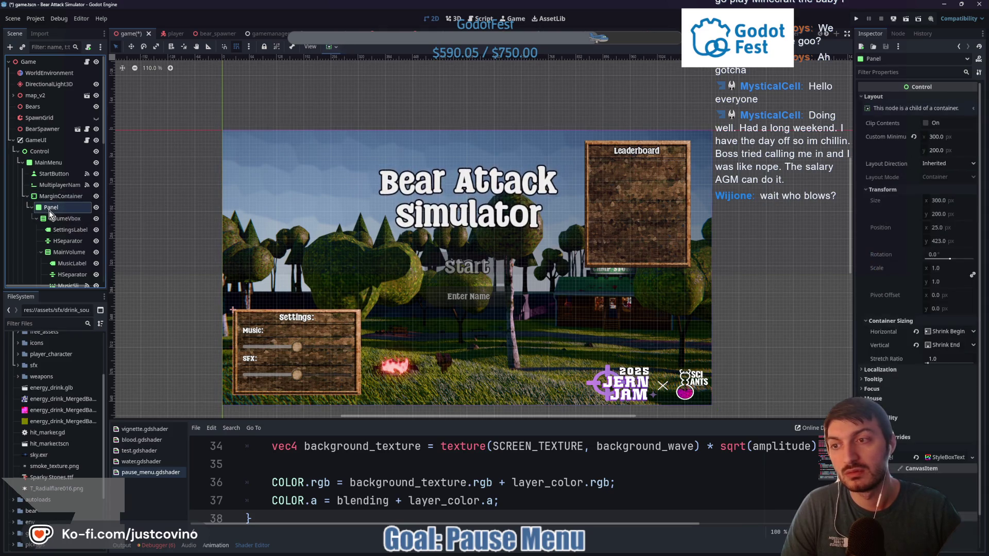
{"action": "scroll", "coordinate": [56, 242], "scroll_direction": "down", "scroll_amount": 4}
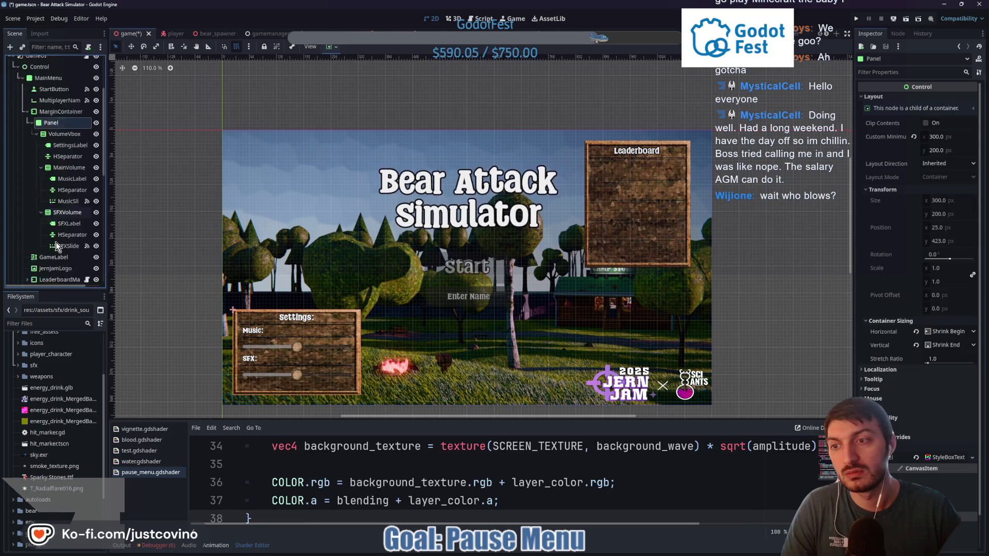
{"action": "scroll", "coordinate": [56, 242], "scroll_direction": "up", "scroll_amount": 4}
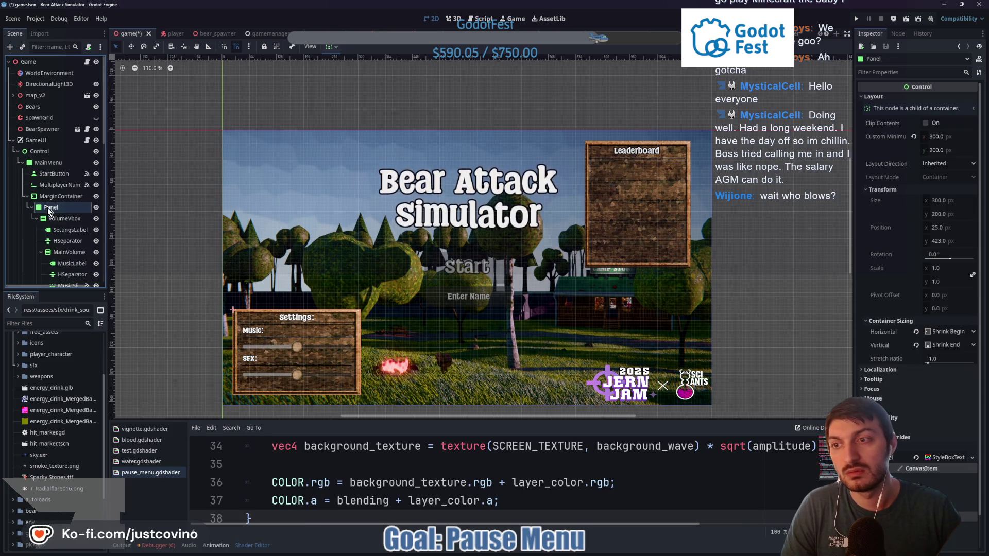
{"action": "double_click", "coordinate": [60, 208]}
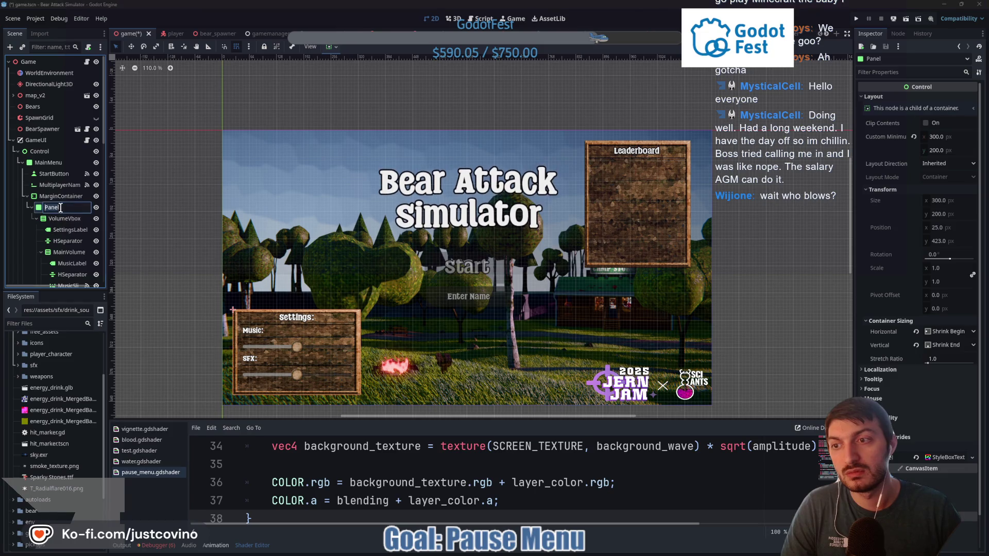
{"action": "type", "text": "SoundsP"}
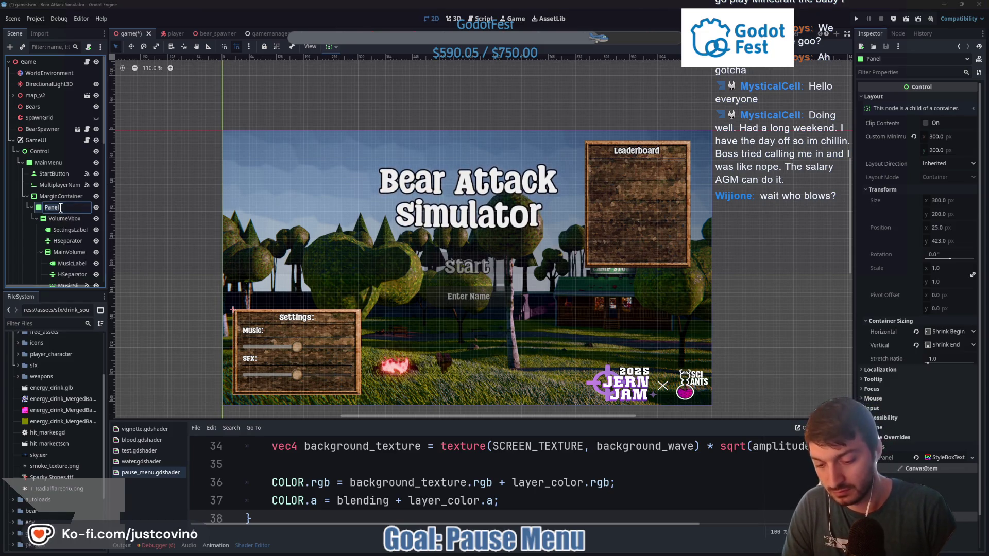
{"action": "type", "text": "anel"}
{"action": "key", "text": "Return"}
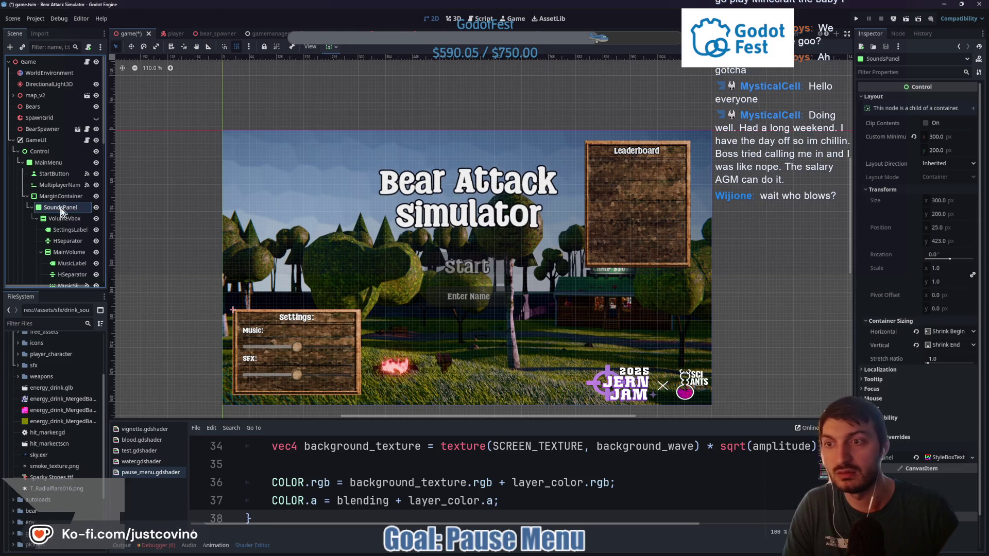
{"action": "left_click", "coordinate": [87, 141]}
{"action": "scroll", "coordinate": [454, 264], "scroll_direction": "up", "scroll_amount": 10}
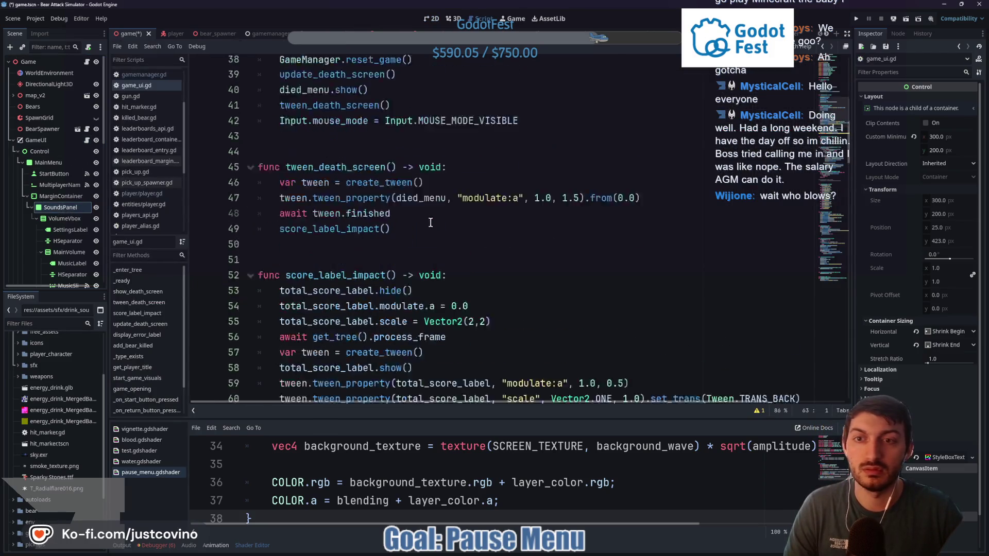
{"action": "scroll", "coordinate": [454, 264], "scroll_direction": "up", "scroll_amount": 2}
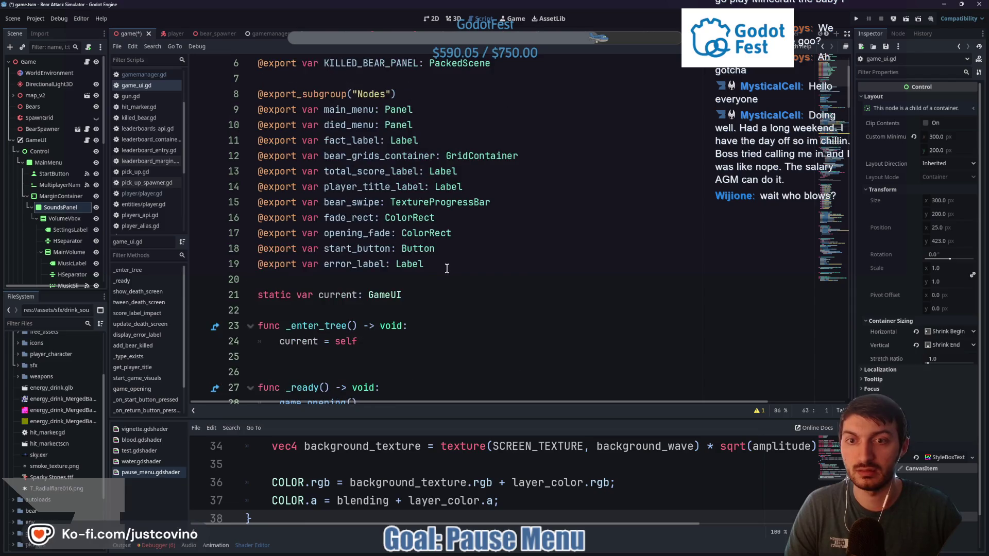
{"action": "left_click", "coordinate": [448, 262]}
{"action": "key", "text": "Return"}
{"action": "type", "text": "@export var sounds_pa"}
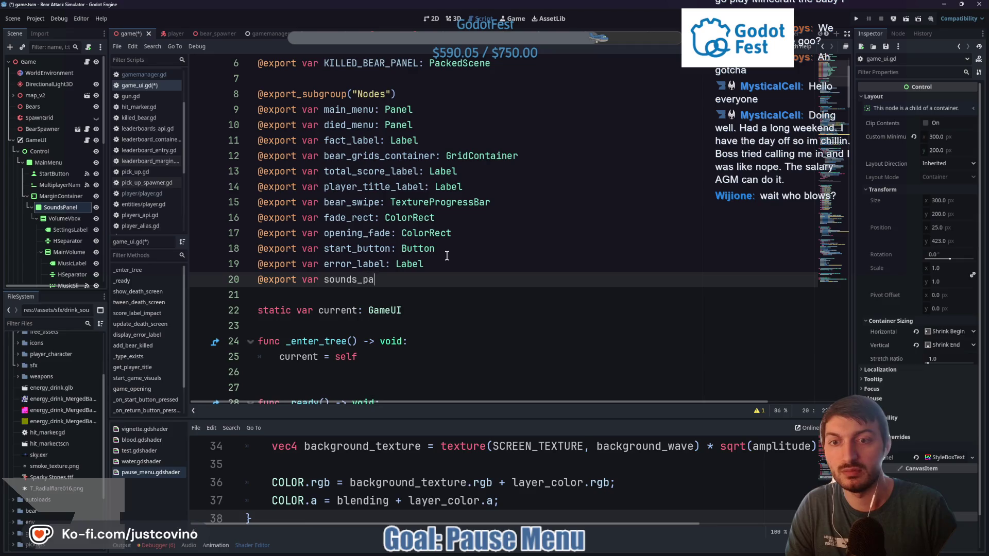
{"action": "type", "text": "Panel"}
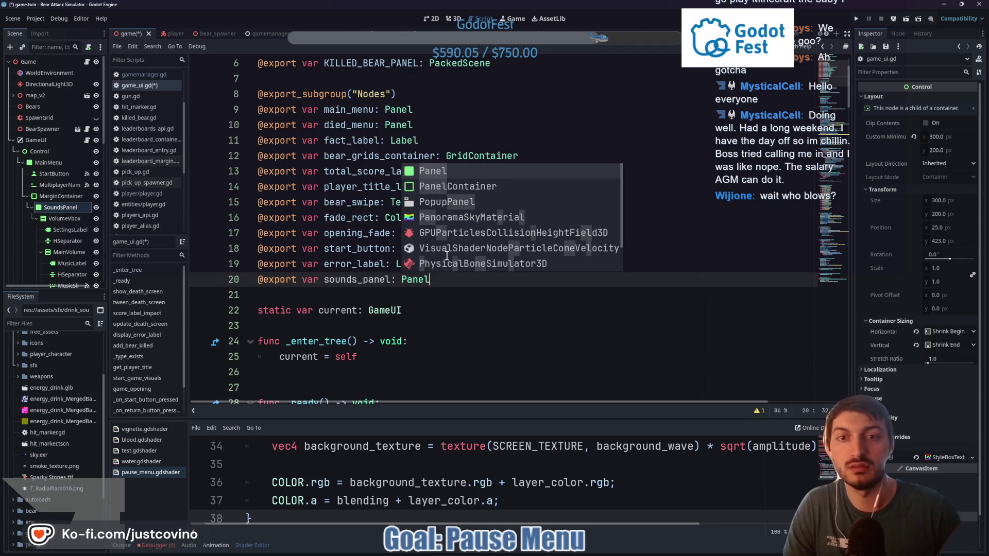
{"action": "key", "text": "ctrl+s"}
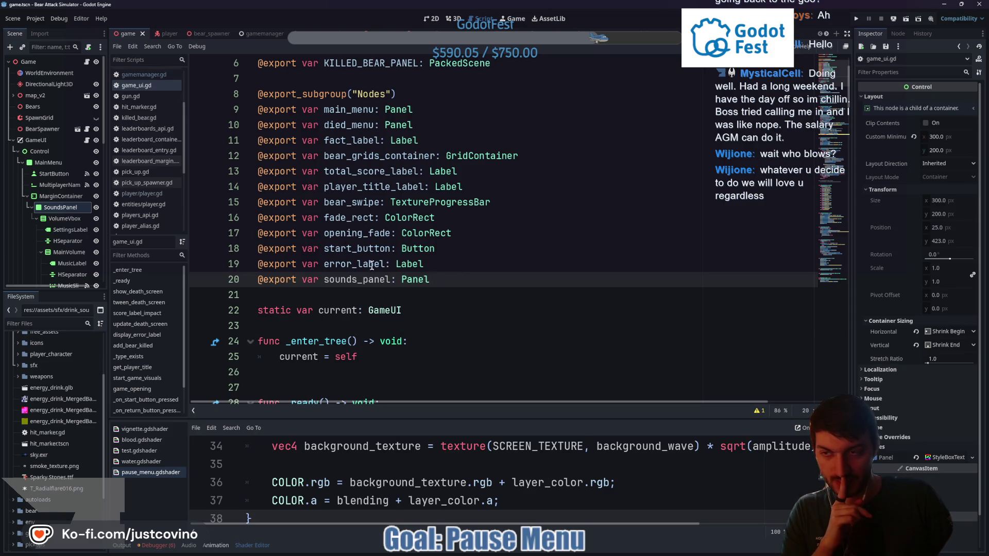
Toggle the game UI's visibility off and back on in the 2D view
{"action": "left_click", "coordinate": [431, 19]}
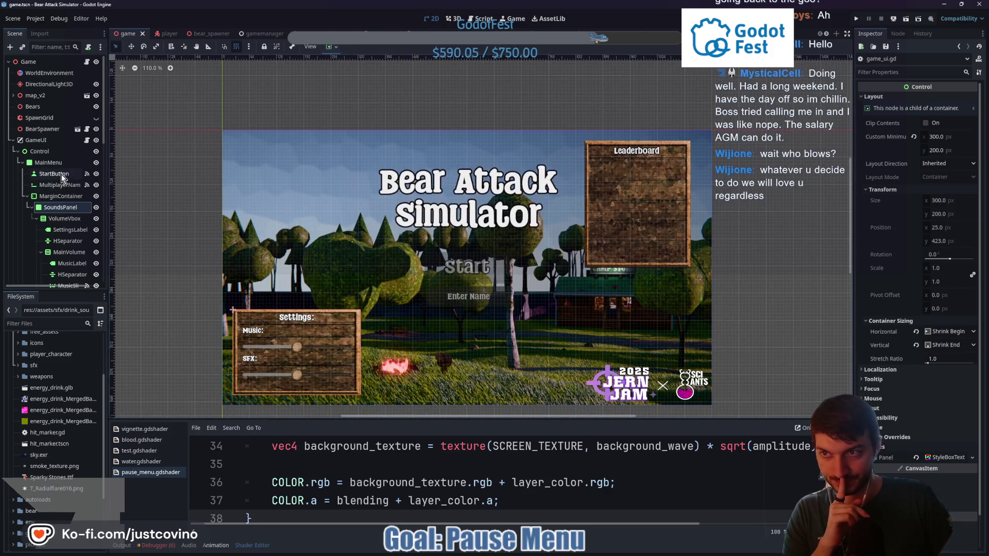
{"action": "left_click", "coordinate": [96, 141]}
{"action": "left_click", "coordinate": [96, 141]}
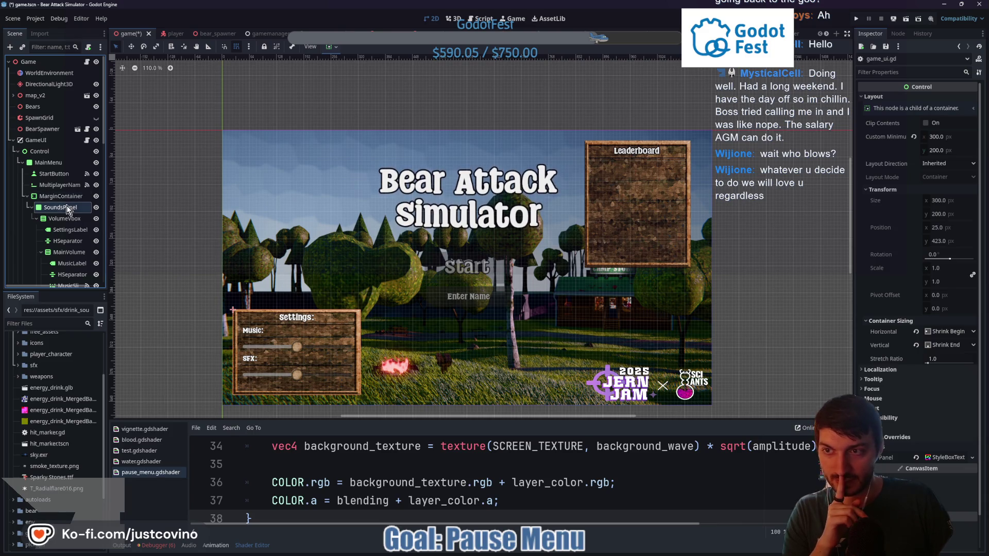
Delete the sounds_panel export line from GameUI and save the script
{"action": "left_click", "coordinate": [86, 140]}
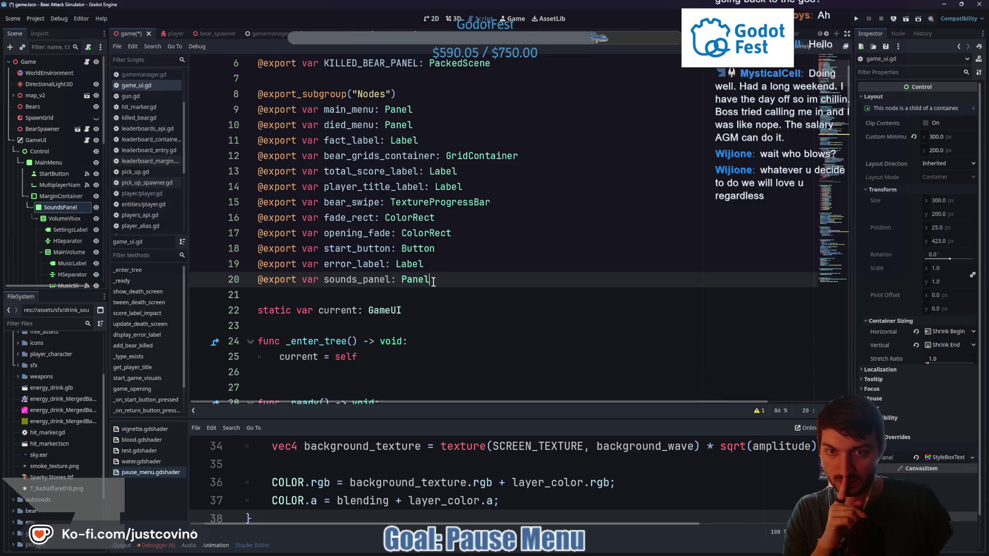
{"action": "mouse_move", "coordinate": [429, 279]}
{"action": "left_mouse_down"}
{"action": "mouse_move", "coordinate": [214, 271]}
{"action": "mouse_move", "coordinate": [220, 279]}
{"action": "left_mouse_up"}
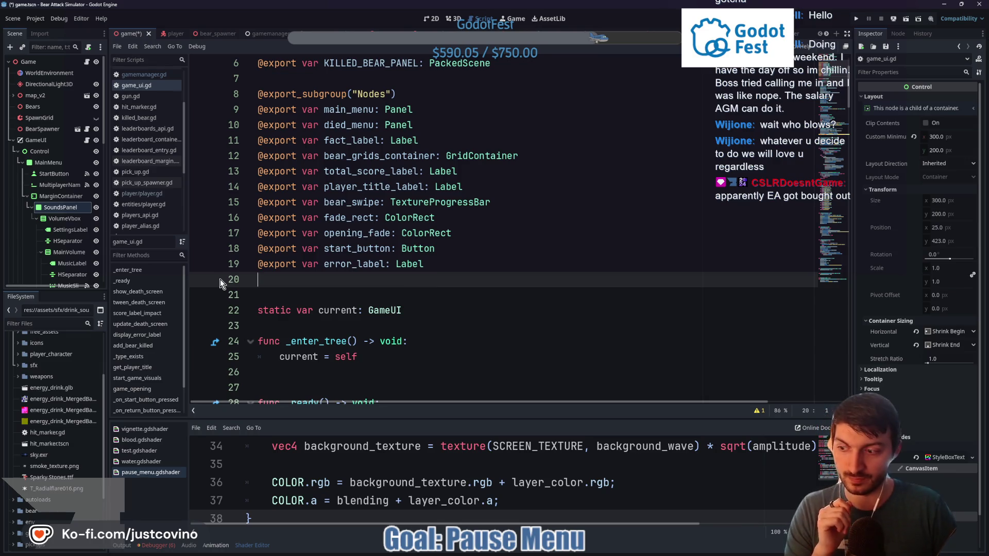
{"action": "key", "text": "BackSpace"}
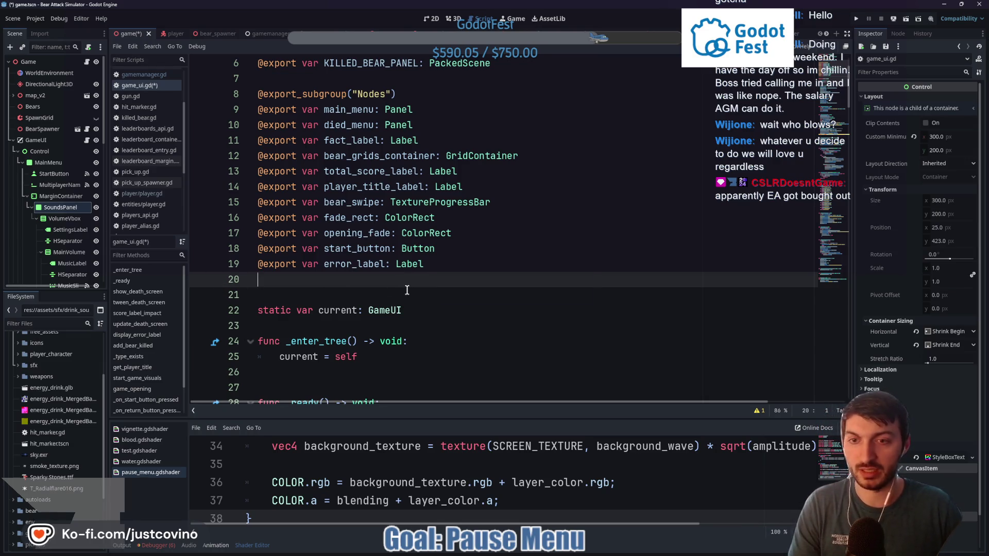
{"action": "key", "text": "ctrl+s"}
{"action": "left_click", "coordinate": [544, 552]}
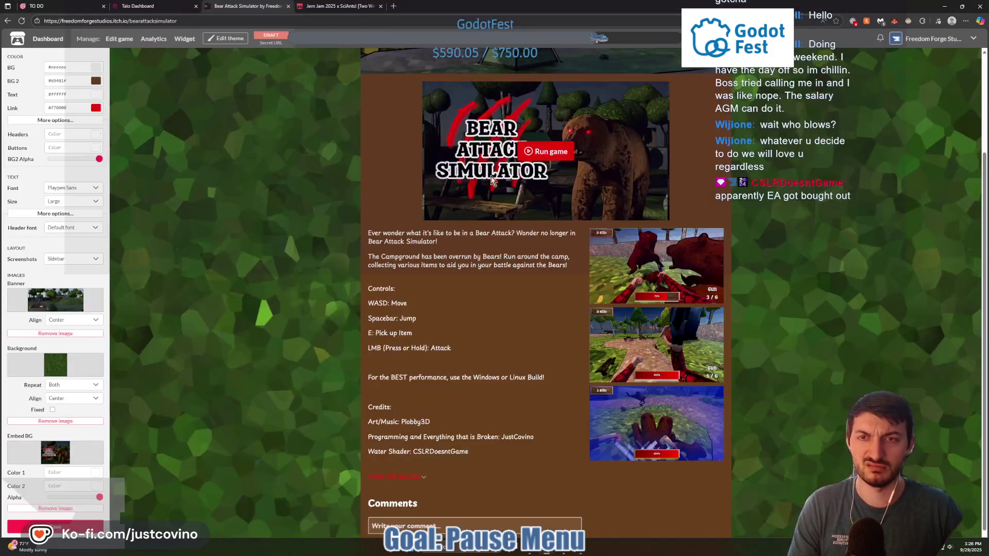
Search 'who bought EA' in a new tab and open the news.ea.com acquisition press release
{"action": "left_click", "coordinate": [397, 10]}
{"action": "type", "text": "who bought EA"}
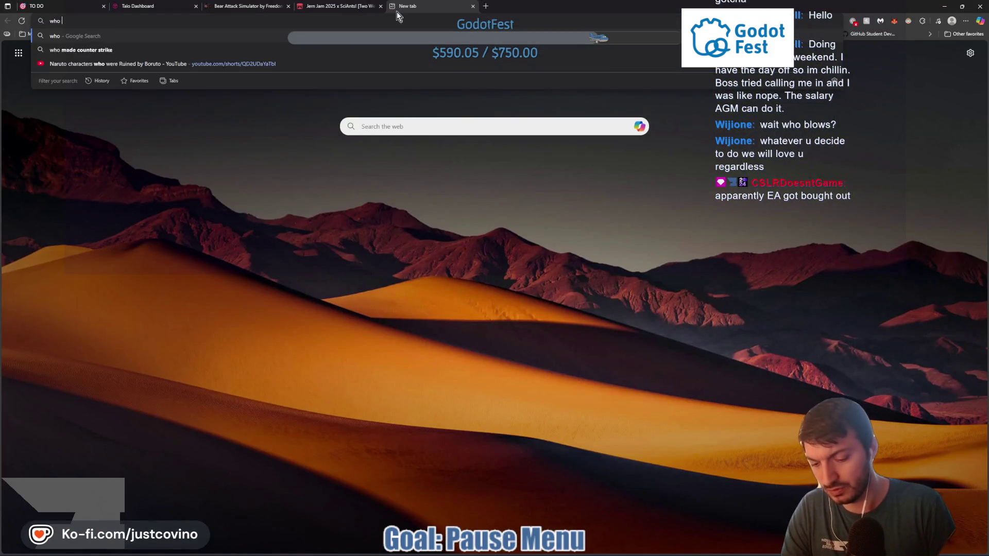
{"action": "key", "text": "Return"}
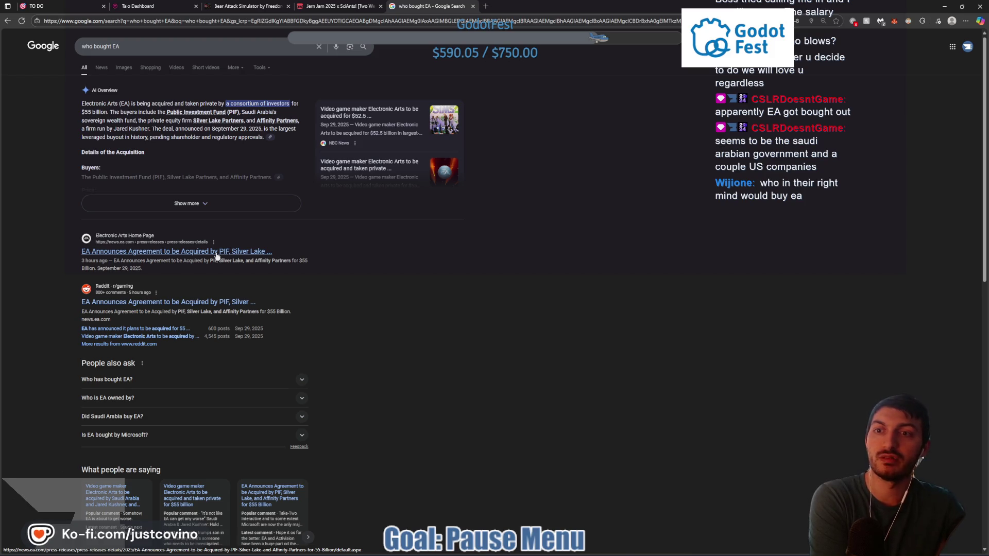
{"action": "left_click", "coordinate": [217, 252]}
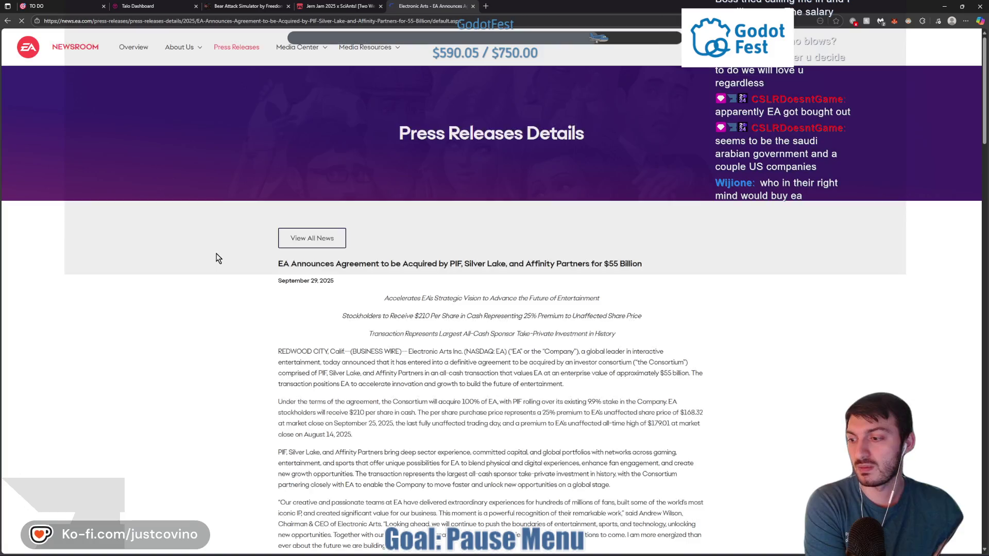
{"action": "scroll", "coordinate": [558, 261], "scroll_direction": "down", "scroll_amount": 7}
{"action": "scroll", "coordinate": [558, 262], "scroll_direction": "up", "scroll_amount": 4}
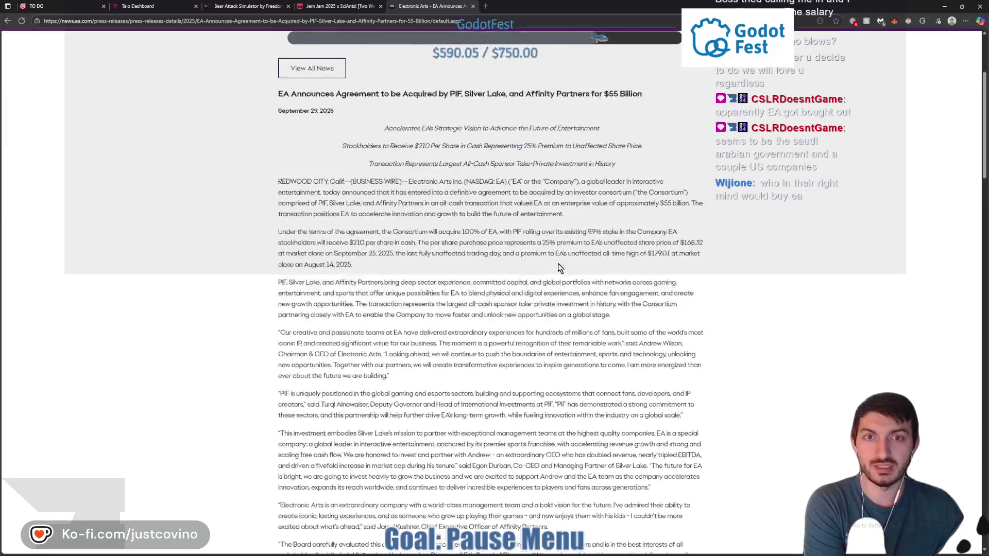
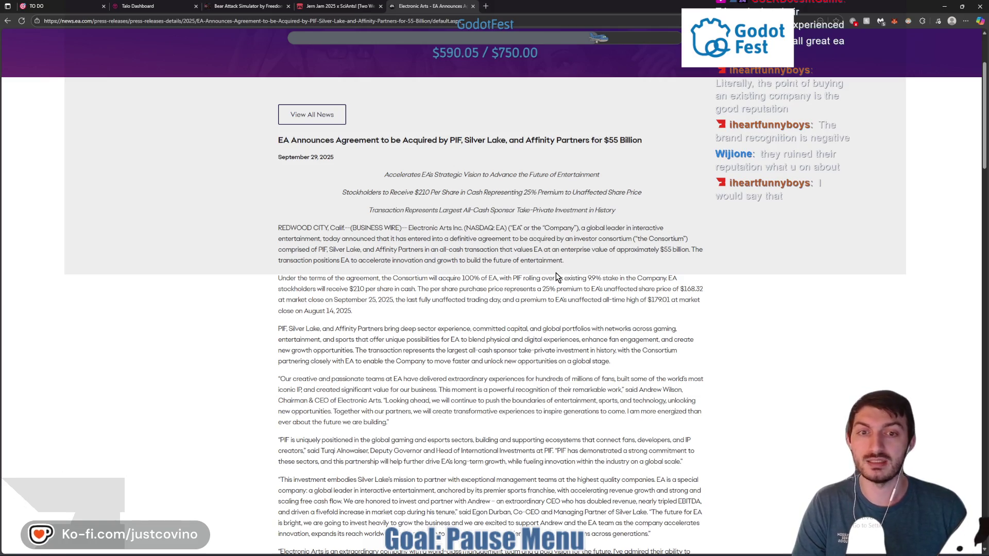
Highlight the press release phrase about the Consortium acquiring 100% of EA
{"action": "scroll", "coordinate": [512, 289], "scroll_direction": "down", "scroll_amount": 2}
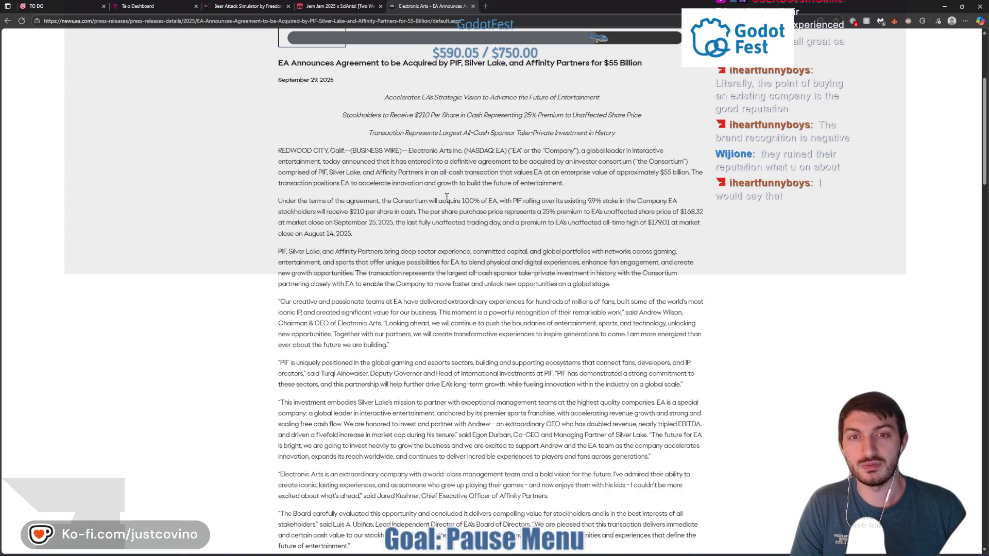
{"action": "left_click_drag", "start_coordinate": [446, 201], "coordinate": [532, 201]}
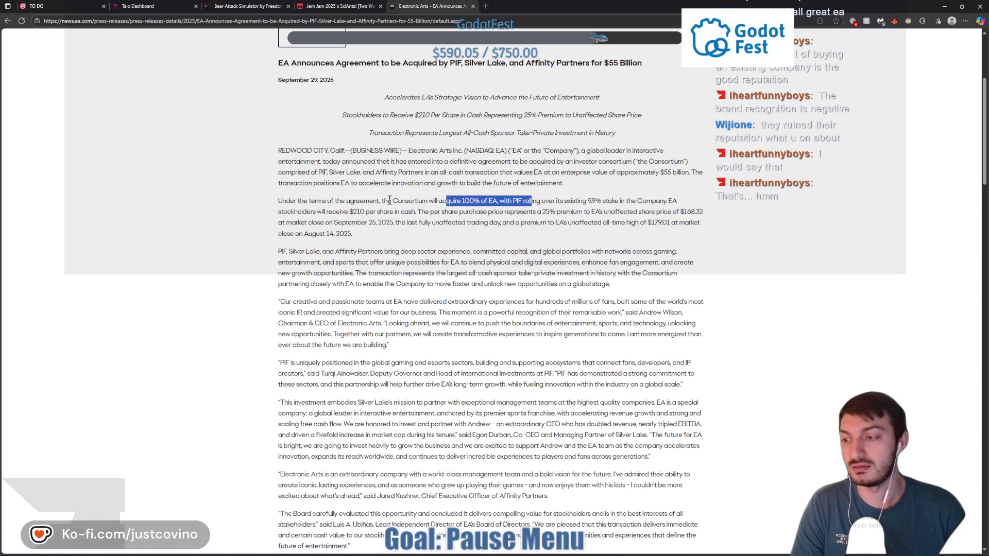
{"action": "left_click_drag", "start_coordinate": [392, 201], "coordinate": [499, 202]}
{"action": "mouse_move", "coordinate": [385, 201]}
{"action": "left_mouse_down"}
{"action": "mouse_move", "coordinate": [493, 212]}
{"action": "mouse_move", "coordinate": [501, 204]}
{"action": "left_mouse_up"}
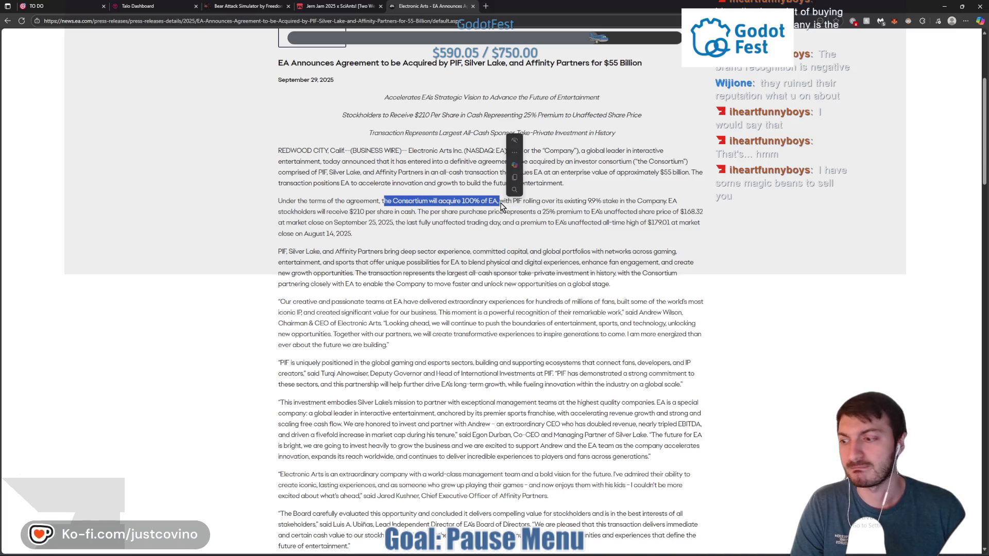
{"action": "left_click", "coordinate": [435, 216]}
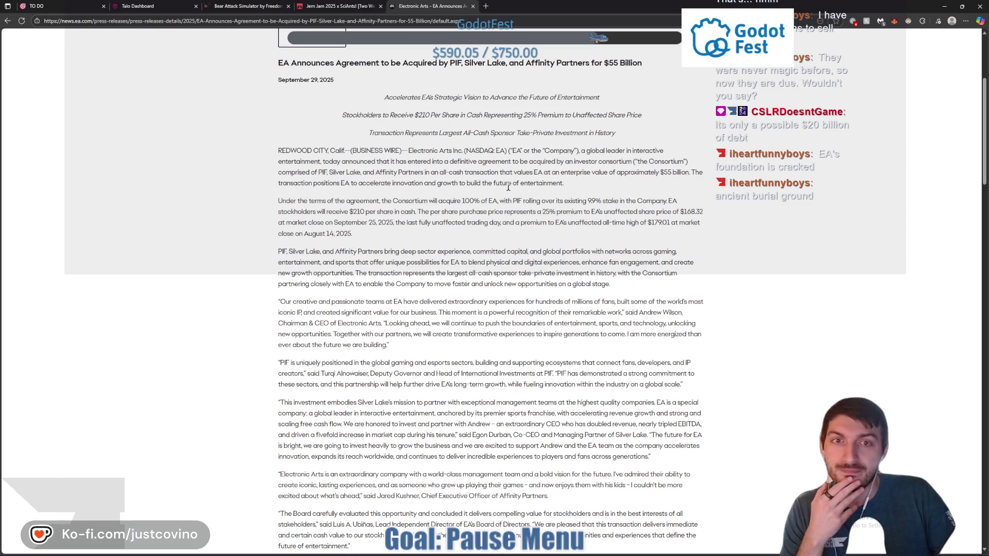
Highlight the all-cash transaction wording and the Silver Lake $55 billion deal sentence
{"action": "scroll", "coordinate": [487, 230], "scroll_direction": "down", "scroll_amount": 2}
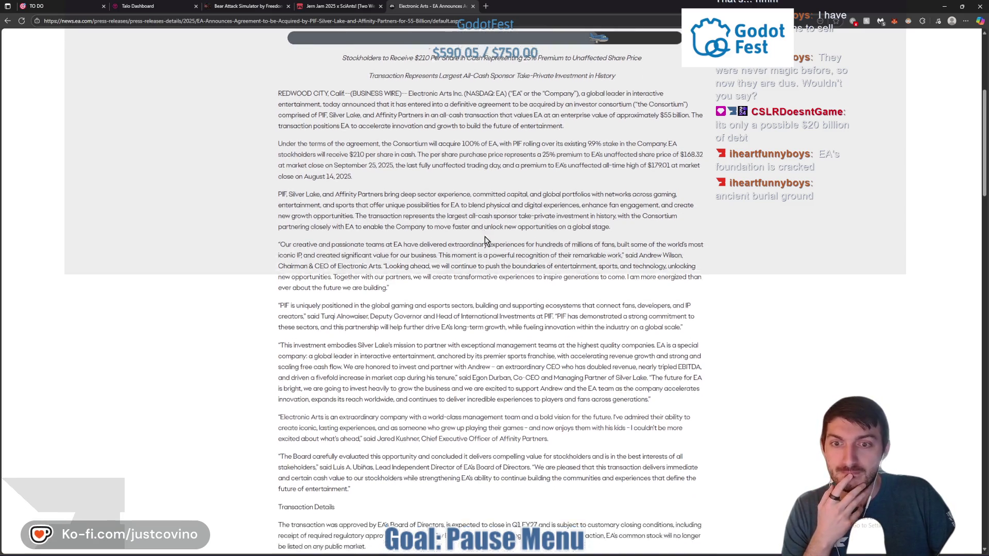
{"action": "scroll", "coordinate": [484, 237], "scroll_direction": "up", "scroll_amount": 1}
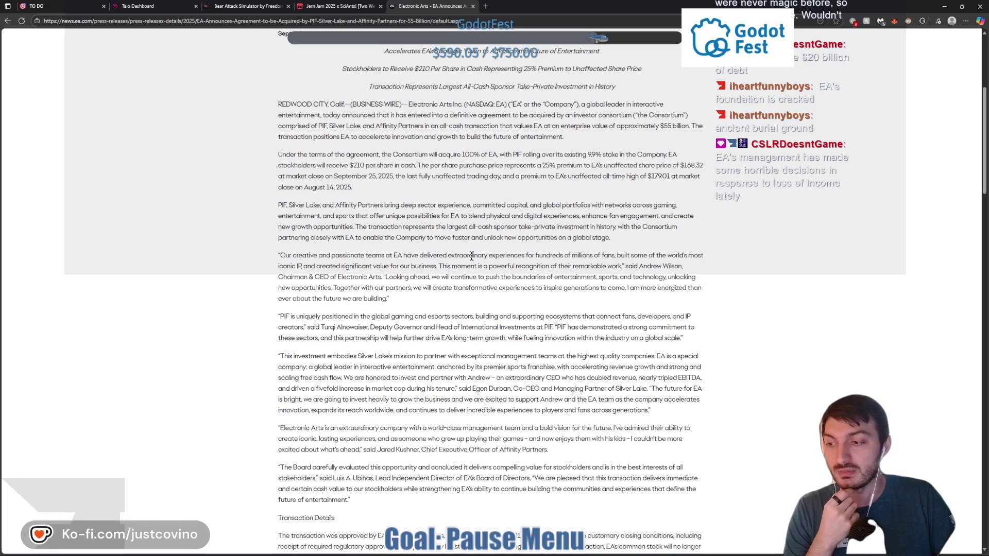
{"action": "scroll", "coordinate": [472, 255], "scroll_direction": "up", "scroll_amount": 2}
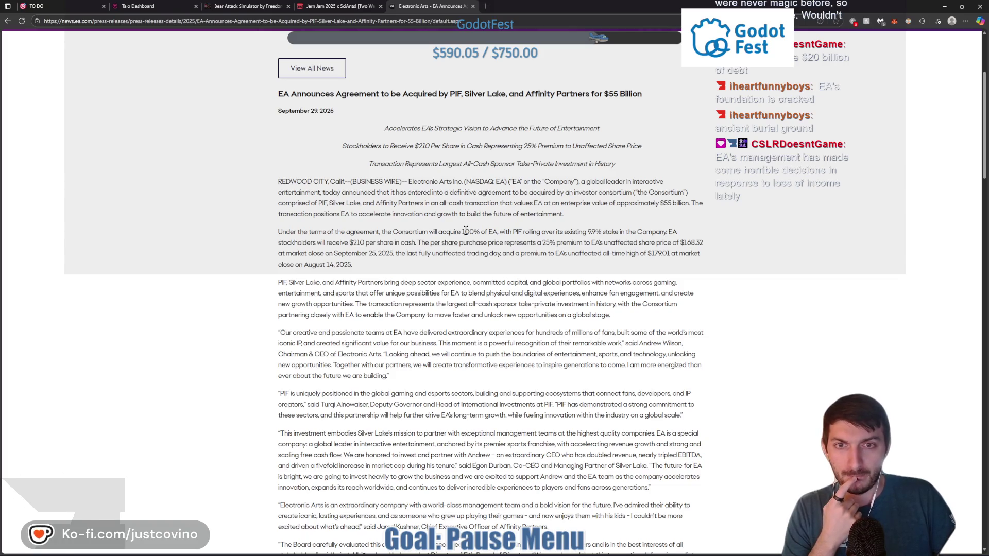
{"action": "left_click_drag", "start_coordinate": [430, 203], "coordinate": [497, 203]}
{"action": "left_click", "coordinate": [400, 204]}
{"action": "left_click_drag", "start_coordinate": [330, 202], "coordinate": [691, 204]}
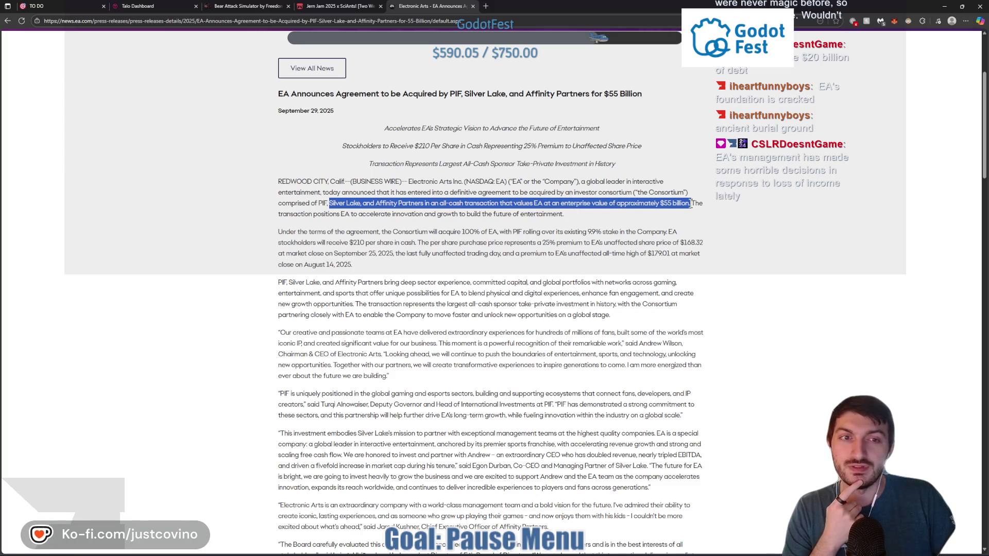
{"action": "left_click", "coordinate": [453, 211]}
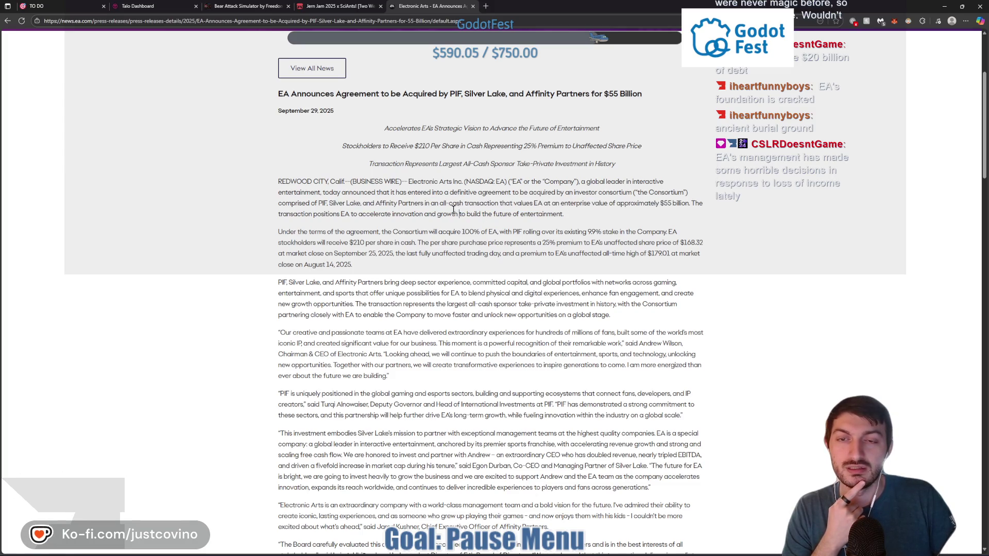
Scroll back to the top, close the EA press release tab, and return to Godot
{"action": "scroll", "coordinate": [541, 234], "scroll_direction": "down", "scroll_amount": 3}
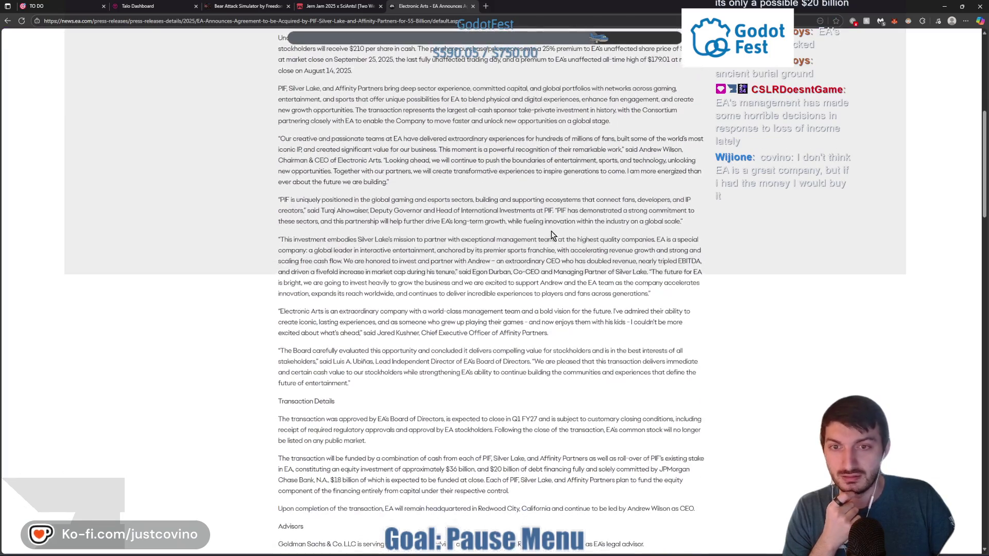
{"action": "scroll", "coordinate": [540, 233], "scroll_direction": "up", "scroll_amount": 3}
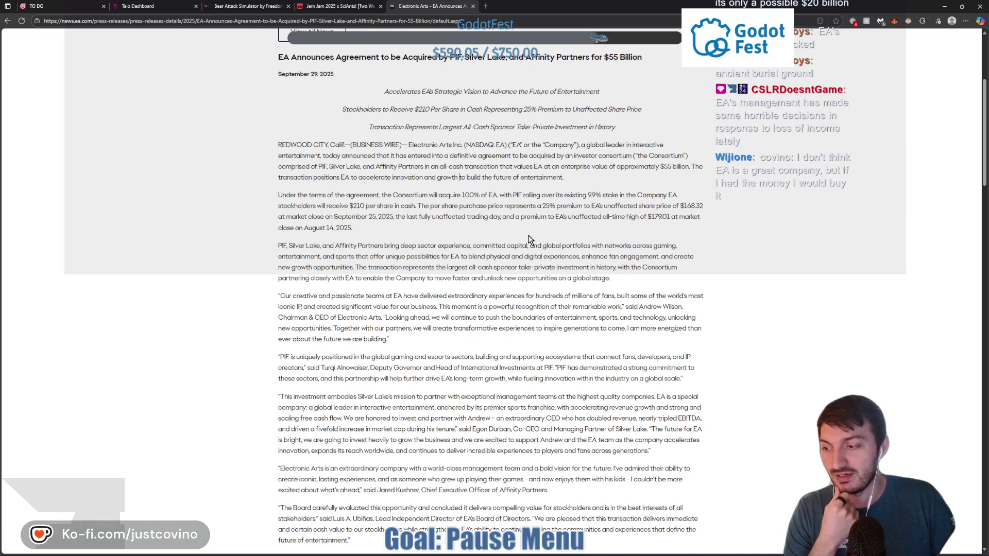
{"action": "scroll", "coordinate": [518, 216], "scroll_direction": "up", "scroll_amount": 4}
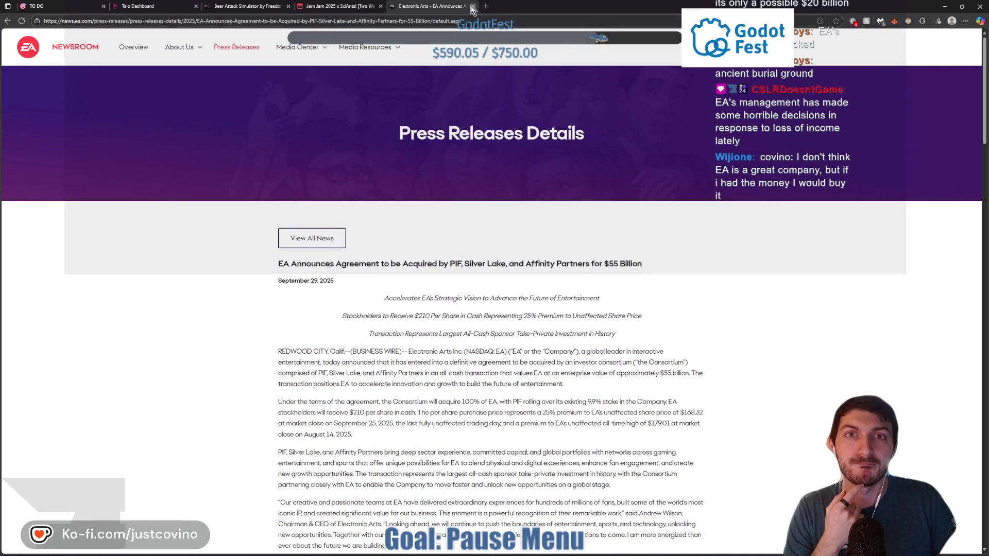
{"action": "left_click", "coordinate": [472, 6]}
{"action": "mouse_move", "coordinate": [584, 547]}
{"action": "left_click", "coordinate": [579, 477]}
Show the main menu scene in Godot's 2D view, then return to the browser with a new tab
{"action": "key", "text": "Down"}
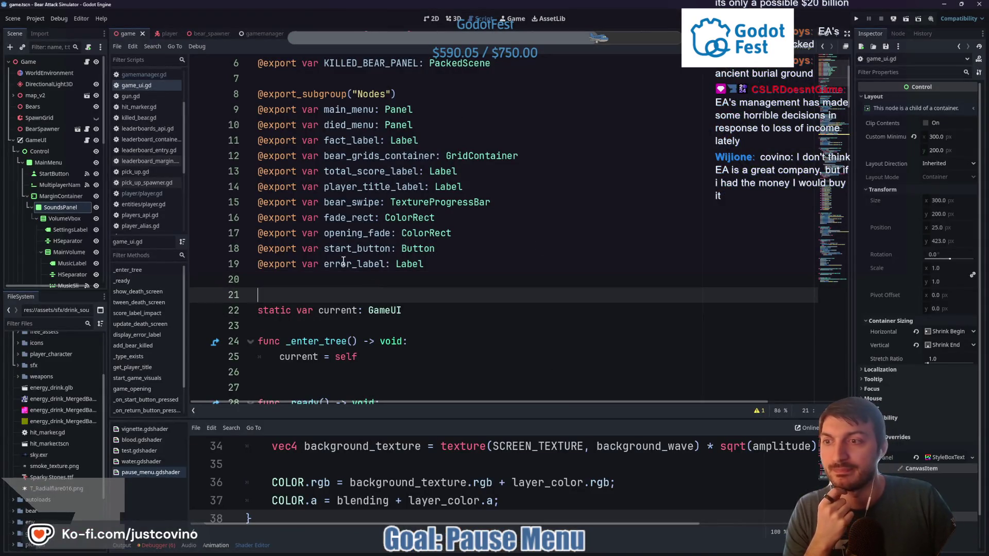
{"action": "left_click", "coordinate": [434, 19]}
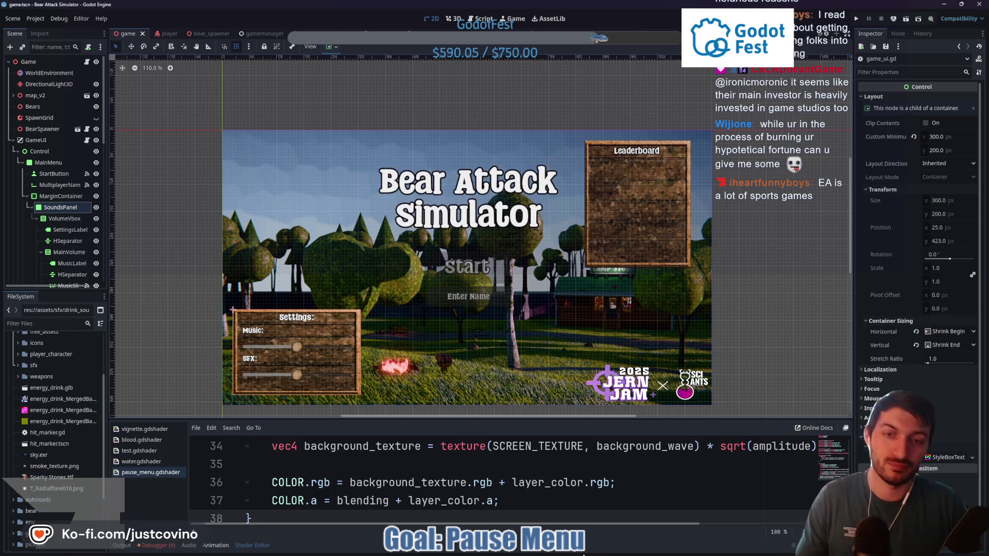
{"action": "key", "text": "alt+Tab"}
{"action": "left_click", "coordinate": [395, 6]}
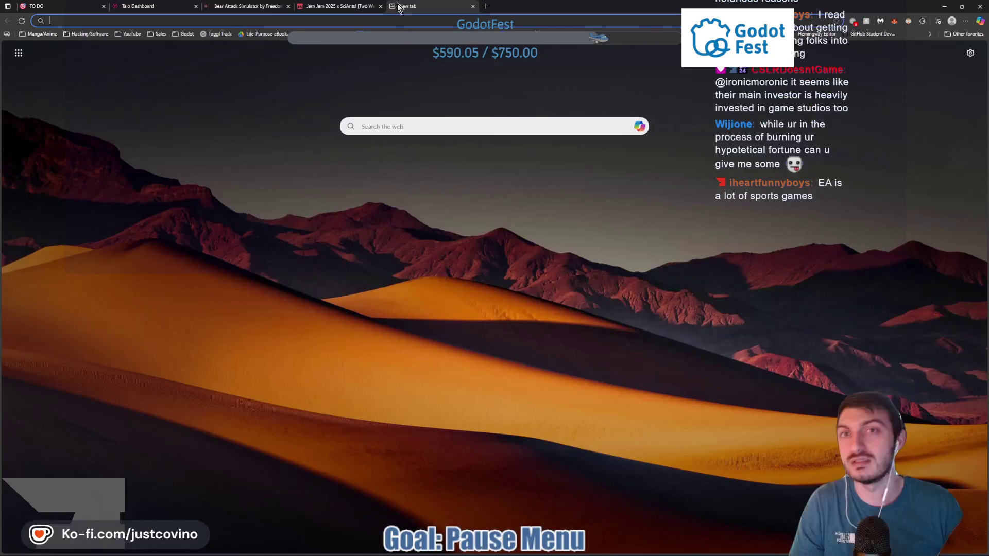
Search Google for 'top EA games' and expand the full EA games list
{"action": "type", "text": "top EA ga"}
{"action": "key", "text": "Return"}
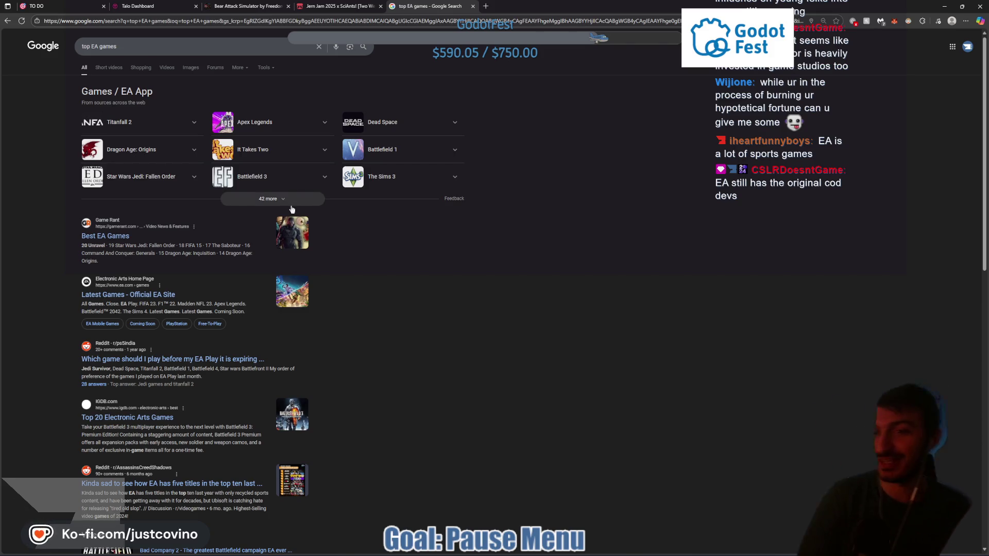
{"action": "left_click", "coordinate": [295, 206]}
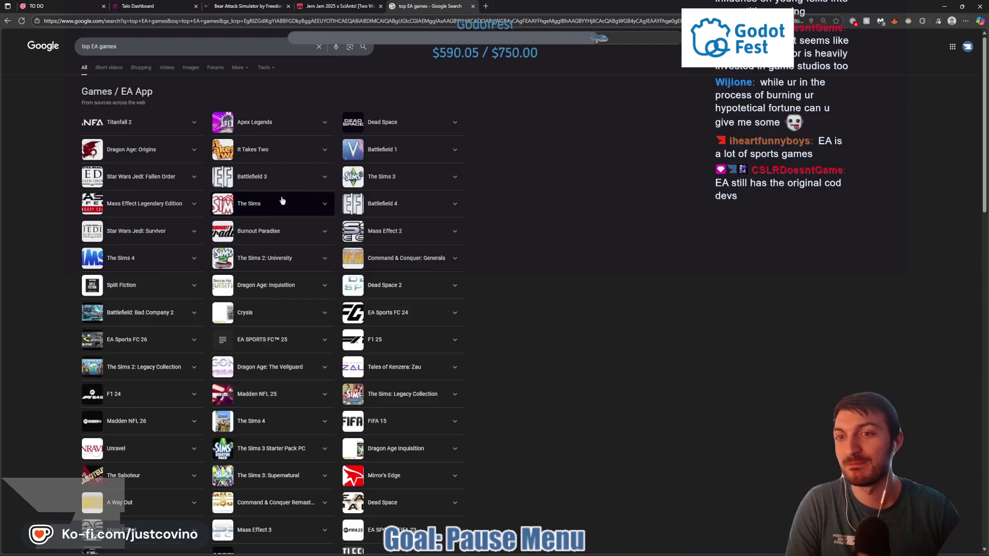
{"action": "scroll", "coordinate": [209, 206], "scroll_direction": "down", "scroll_amount": 2}
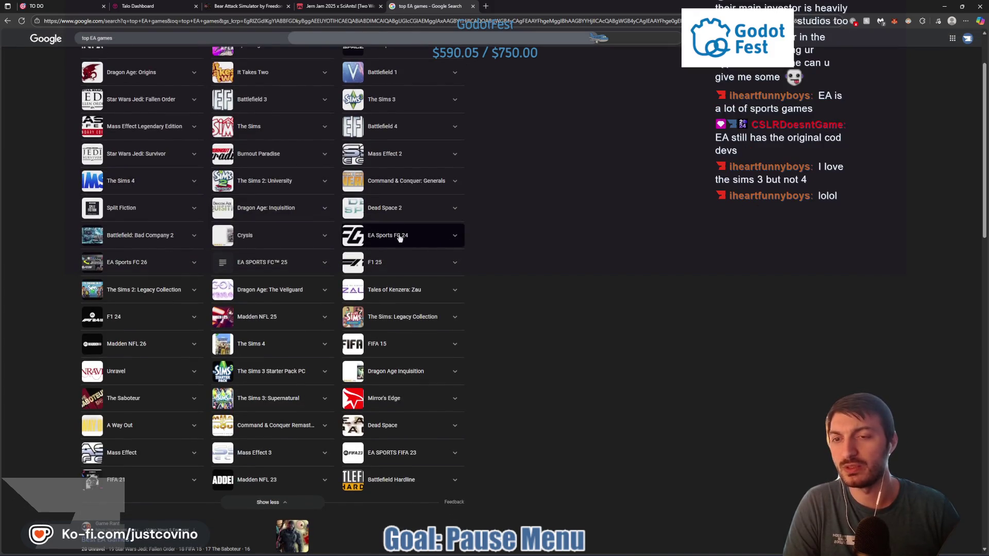
{"action": "scroll", "coordinate": [400, 238], "scroll_direction": "down", "scroll_amount": 2}
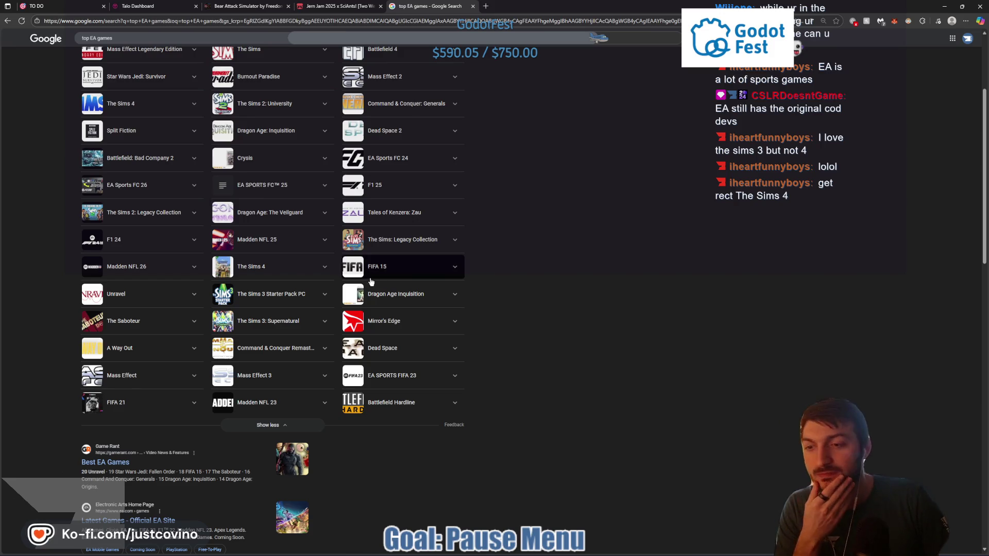
Collapse and re-expand the EA games list, then close the search tab
{"action": "left_click", "coordinate": [284, 430]}
{"action": "scroll", "coordinate": [376, 370], "scroll_direction": "up", "scroll_amount": 2}
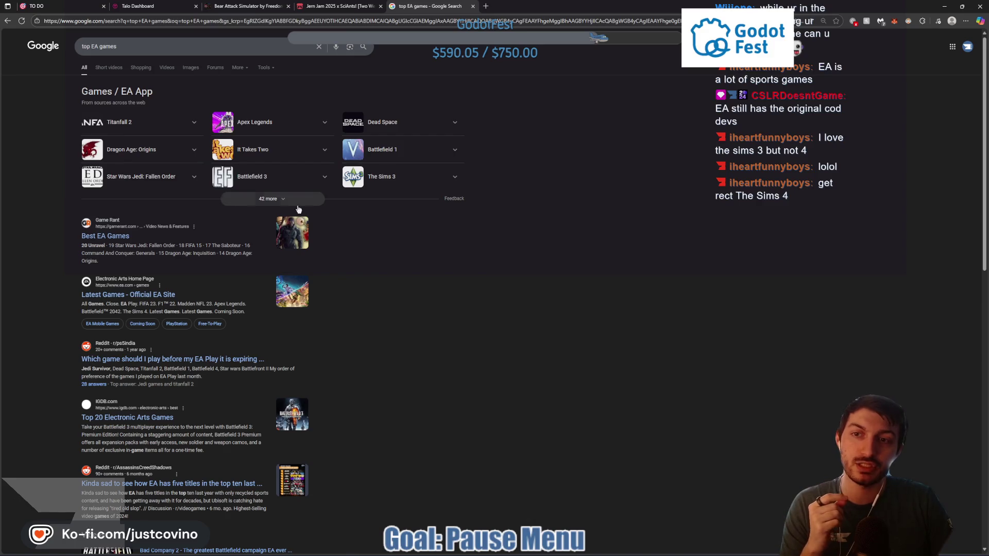
{"action": "left_click", "coordinate": [297, 202]}
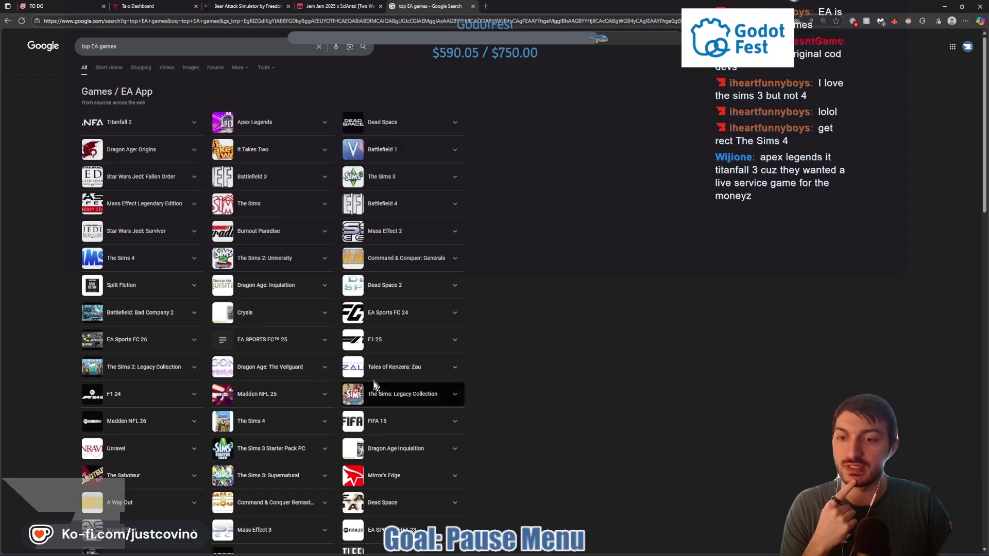
{"action": "left_click", "coordinate": [472, 7]}
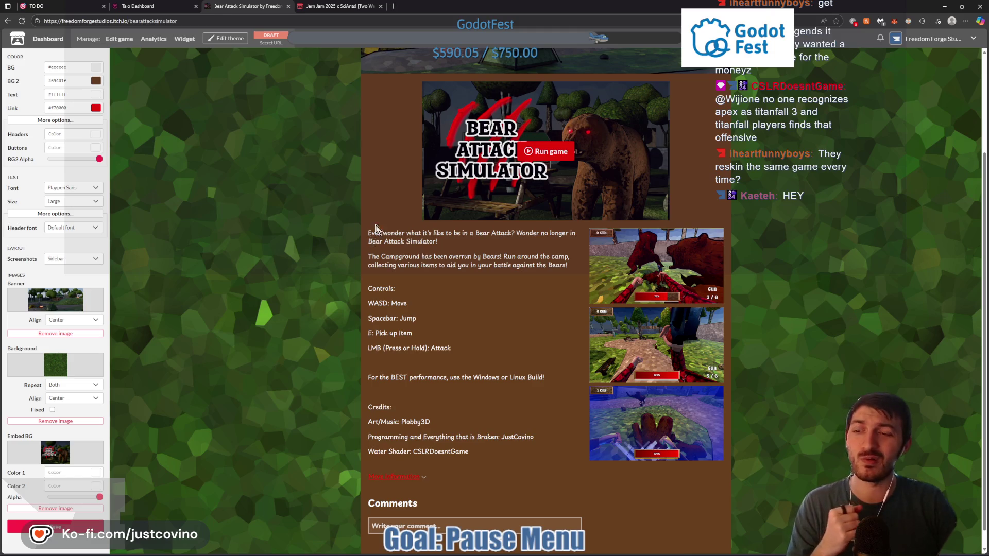
{"action": "left_click", "coordinate": [335, 6]}
{"action": "left_click", "coordinate": [247, 7]}
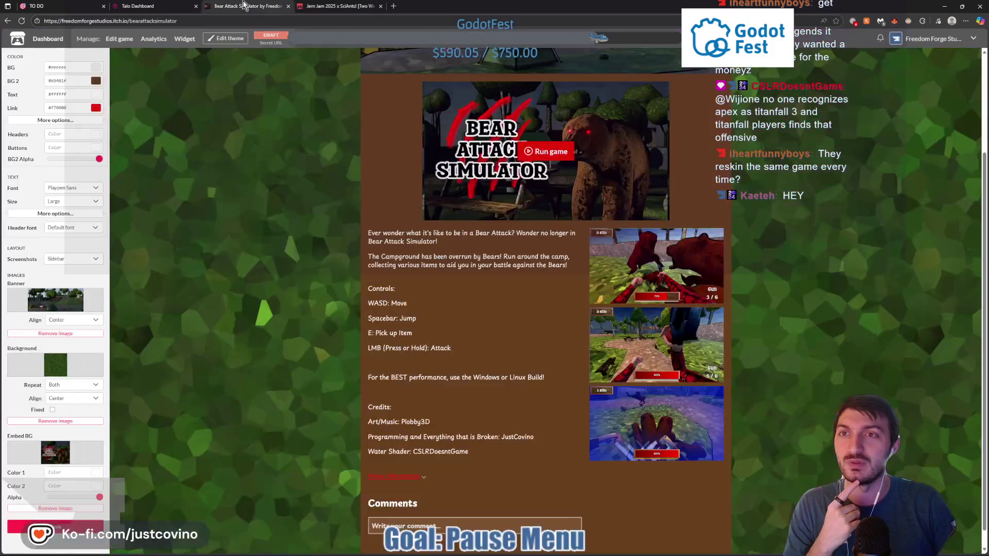
{"action": "mouse_move", "coordinate": [574, 554]}
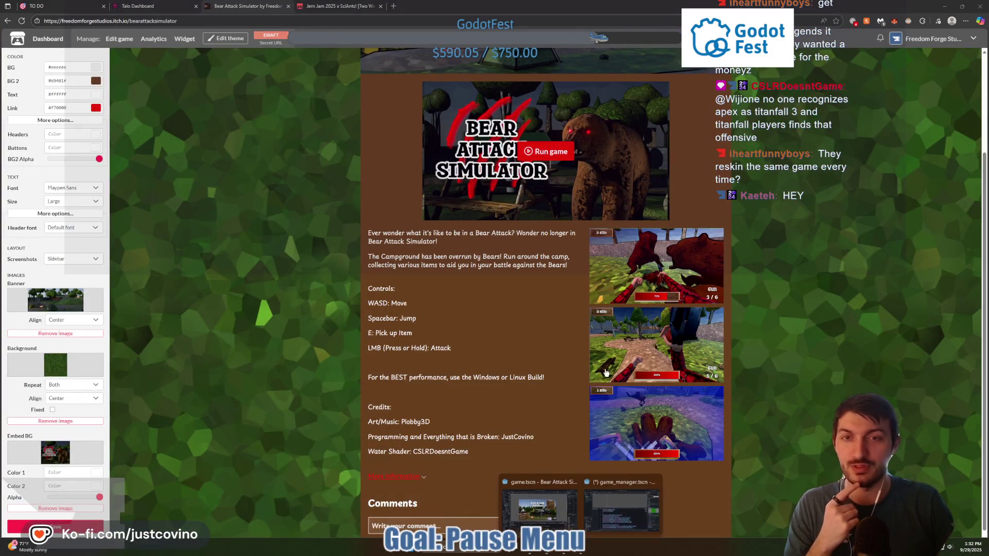
{"action": "left_click", "coordinate": [543, 506]}
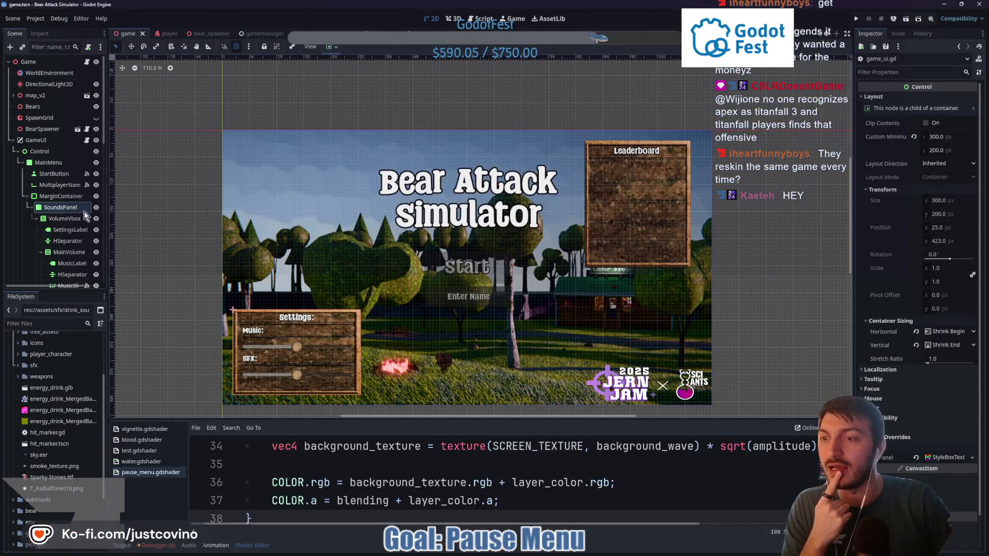
Select and collapse the DiedMenu node, then toggle the OpeningFade node visible
{"action": "scroll", "coordinate": [77, 216], "scroll_direction": "down", "scroll_amount": 5}
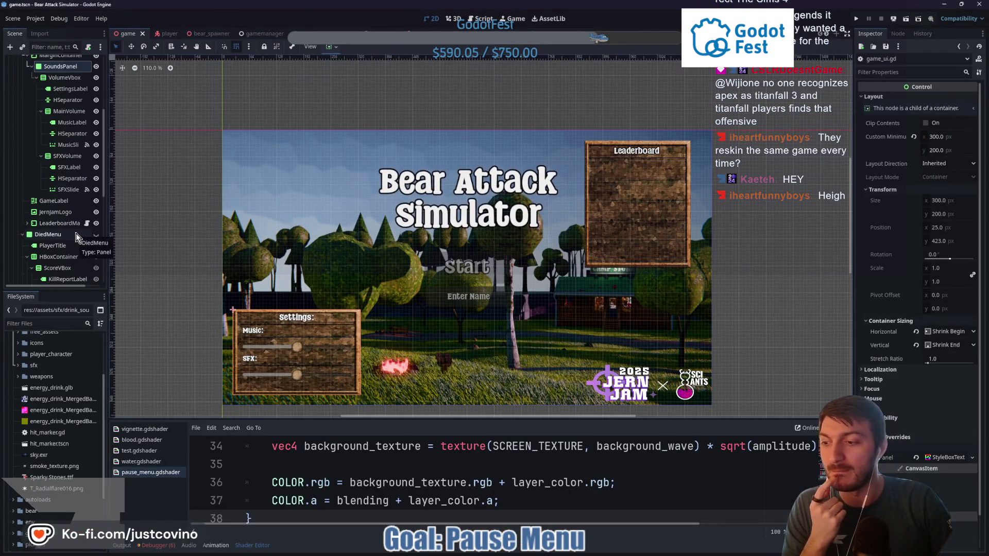
{"action": "scroll", "coordinate": [75, 234], "scroll_direction": "down", "scroll_amount": 1}
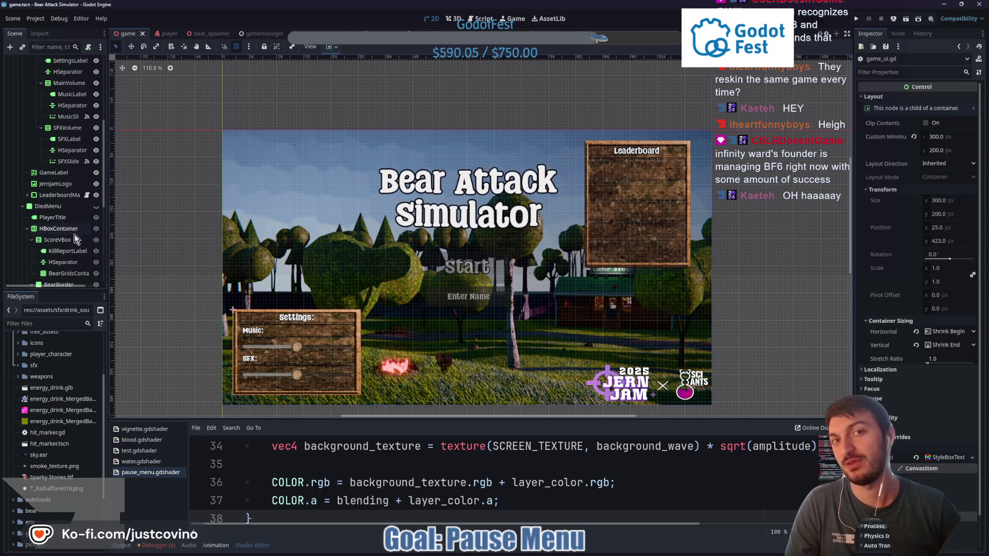
{"action": "left_click", "coordinate": [73, 206]}
{"action": "scroll", "coordinate": [84, 196], "scroll_direction": "down", "scroll_amount": 1}
{"action": "scroll", "coordinate": [83, 190], "scroll_direction": "down", "scroll_amount": 1}
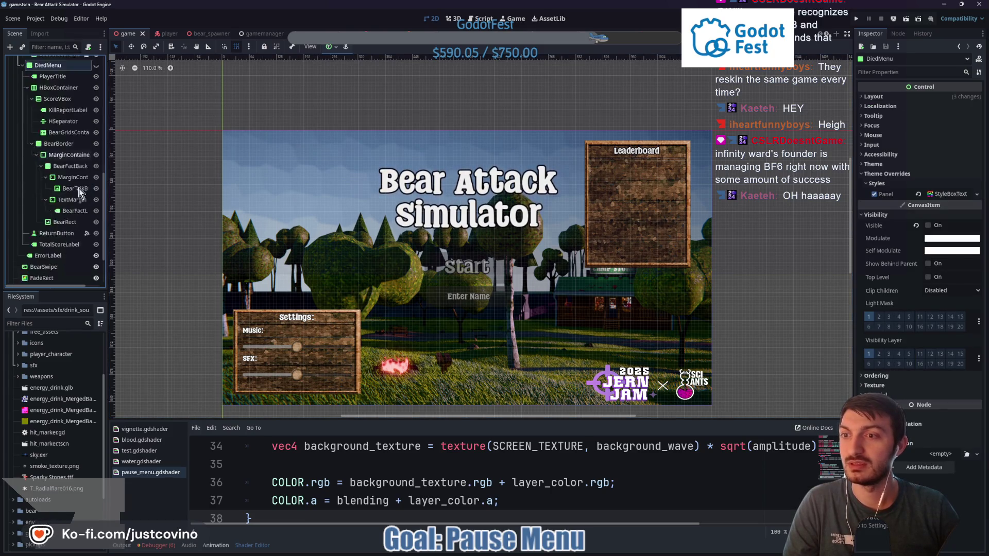
{"action": "left_click", "coordinate": [22, 150]}
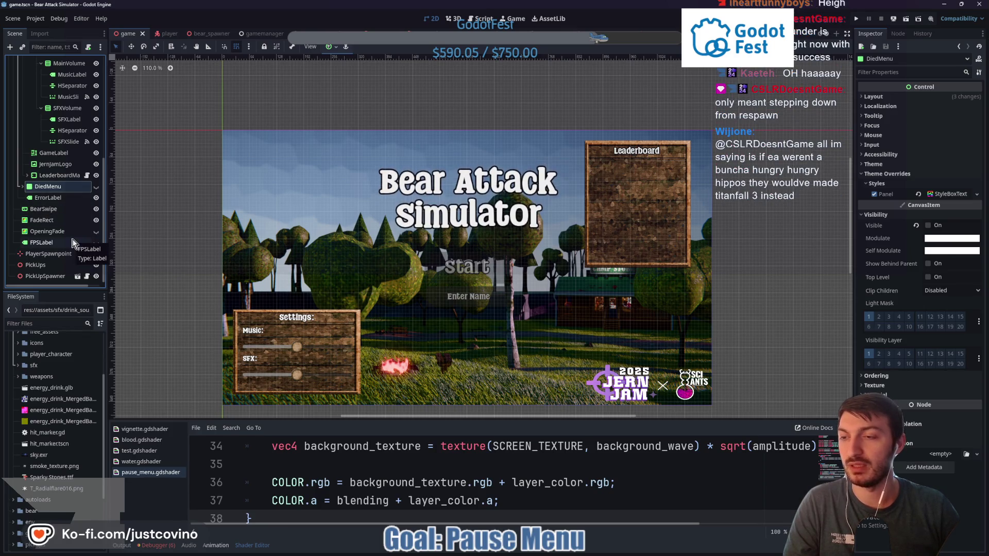
{"action": "left_click", "coordinate": [97, 233]}
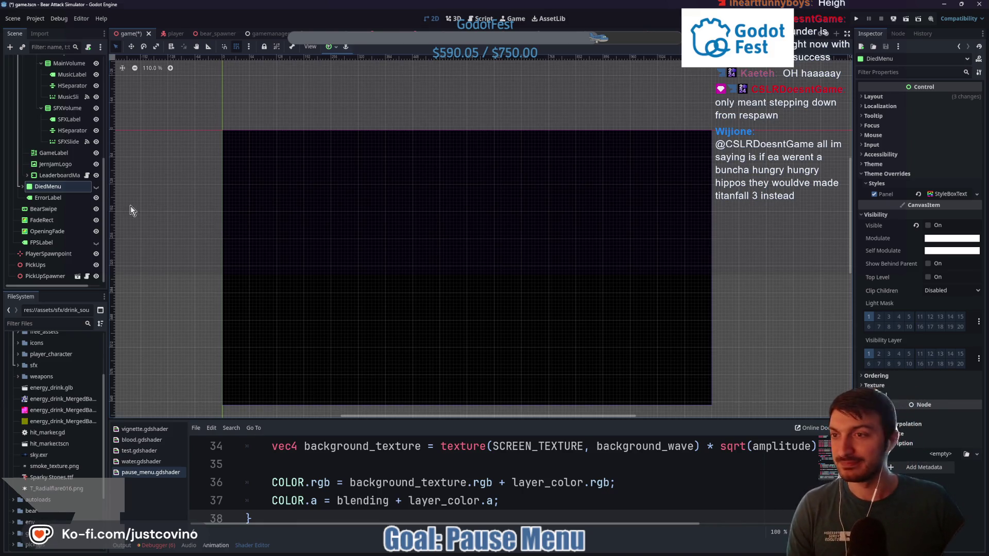
Recentre the 2D view, save game.tscn with Ctrl+S, then select the LeaderboardMargin node
{"action": "left_click_drag", "start_coordinate": [260, 198], "coordinate": [287, 175]}
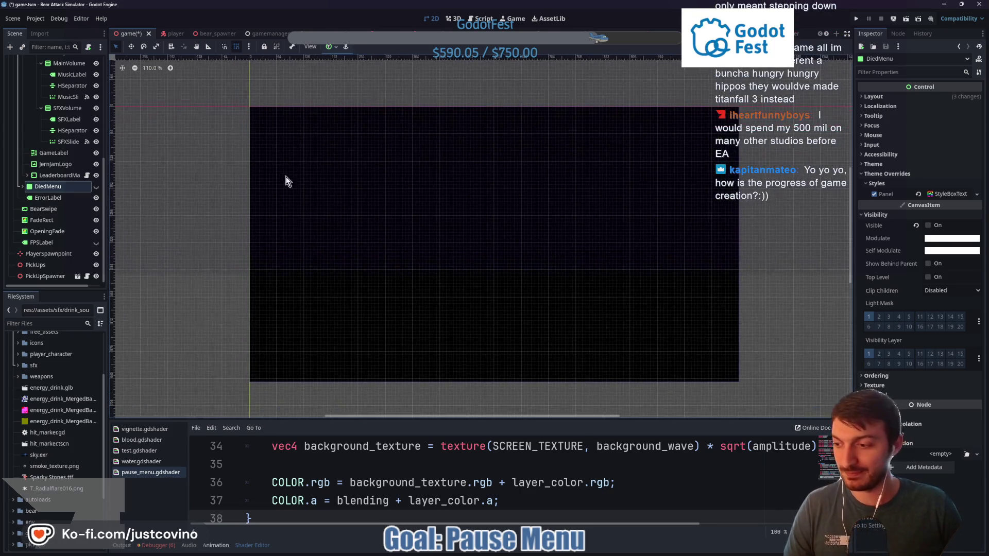
{"action": "key", "text": "ctrl+s"}
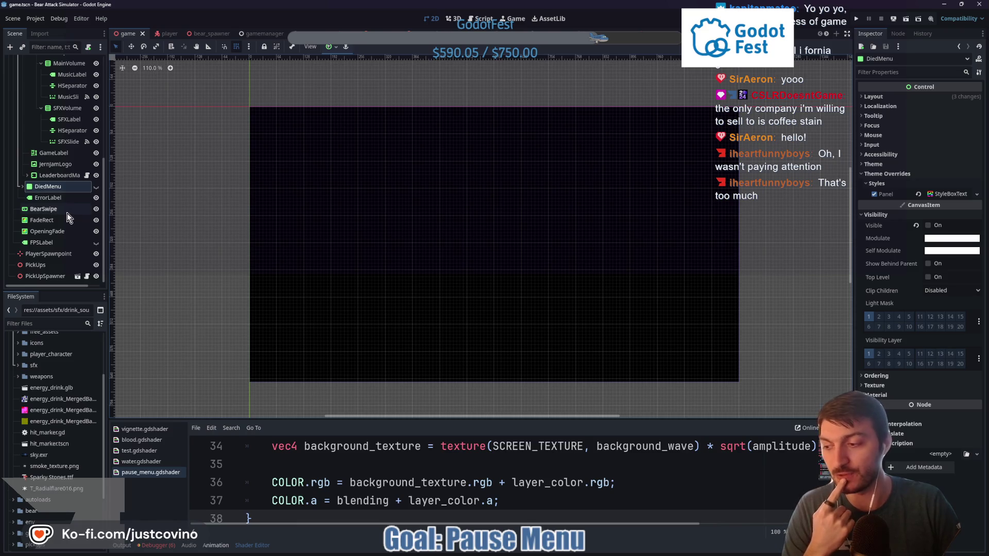
{"action": "scroll", "coordinate": [68, 213], "scroll_direction": "up", "scroll_amount": 1}
{"action": "scroll", "coordinate": [68, 227], "scroll_direction": "up", "scroll_amount": 1}
{"action": "scroll", "coordinate": [68, 230], "scroll_direction": "up", "scroll_amount": 1}
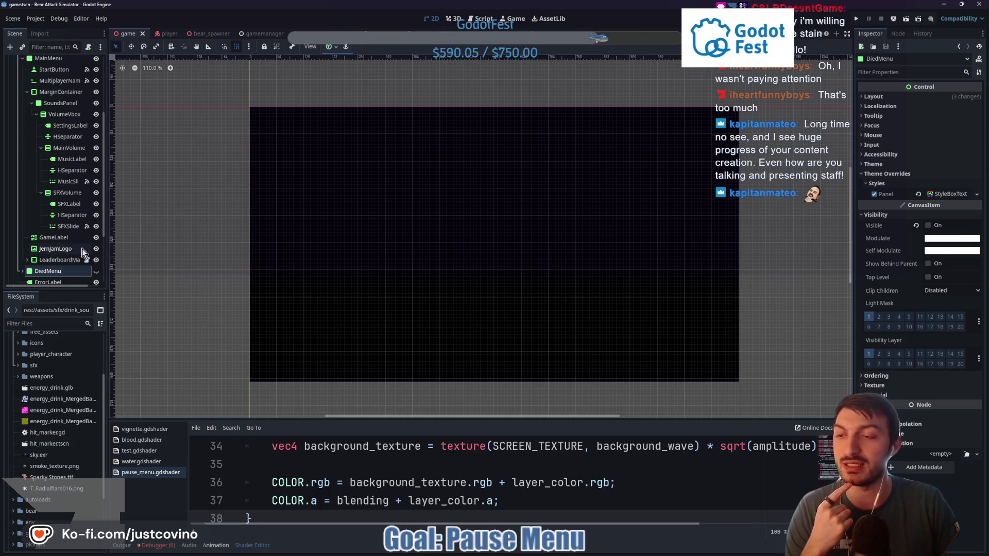
{"action": "left_click", "coordinate": [59, 260]}
Collapse the GameUI node's children in the Scene dock and switch to the browser
{"action": "scroll", "coordinate": [81, 176], "scroll_direction": "up", "scroll_amount": 5}
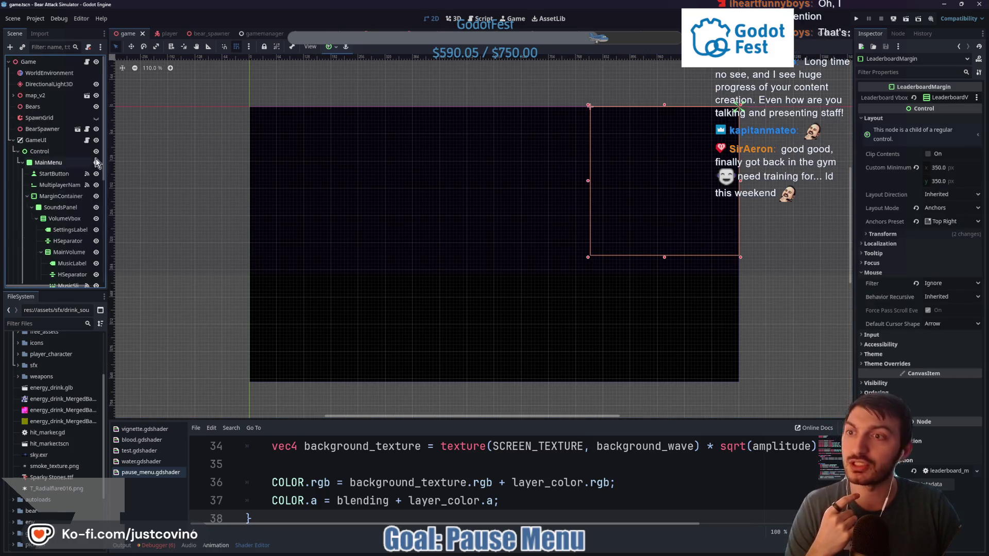
{"action": "left_click", "coordinate": [13, 140]}
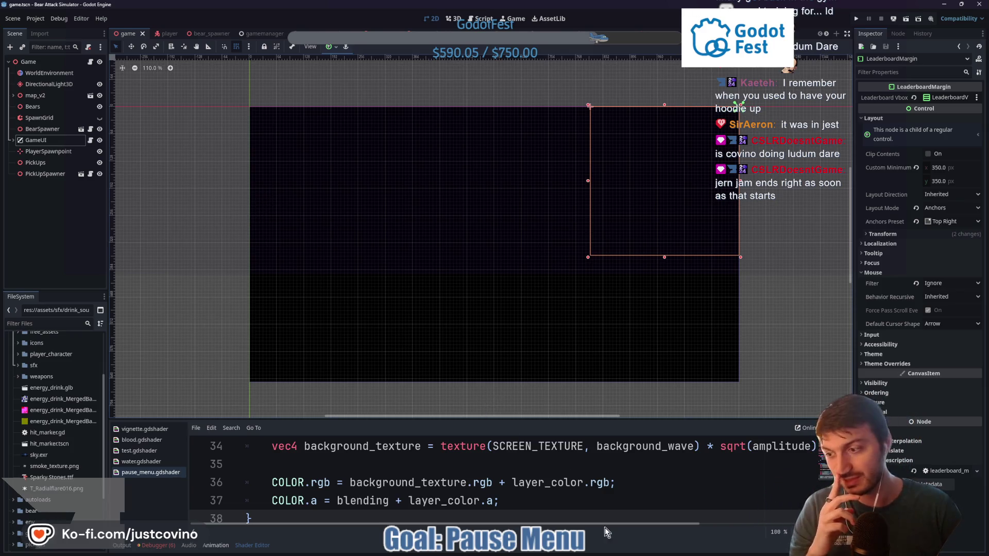
{"action": "mouse_move", "coordinate": [607, 554]}
{"action": "left_click", "coordinate": [541, 553]}
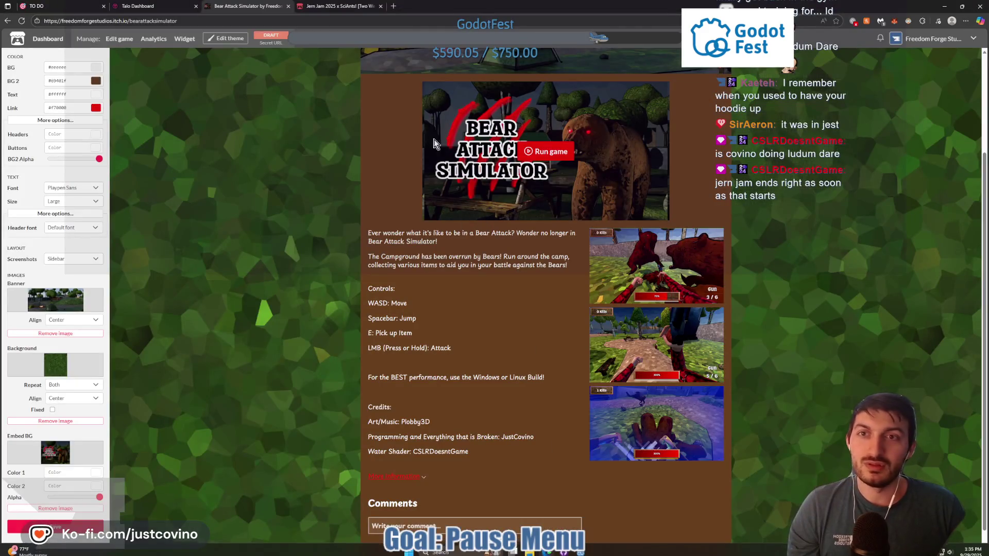
Load itch.io/jam/jamsepticeye in the empty tab, view its countdown, and open another blank tab
{"action": "left_click", "coordinate": [393, 5]}
{"action": "type", "text": "itch.io/jam/jamsepticeye"}
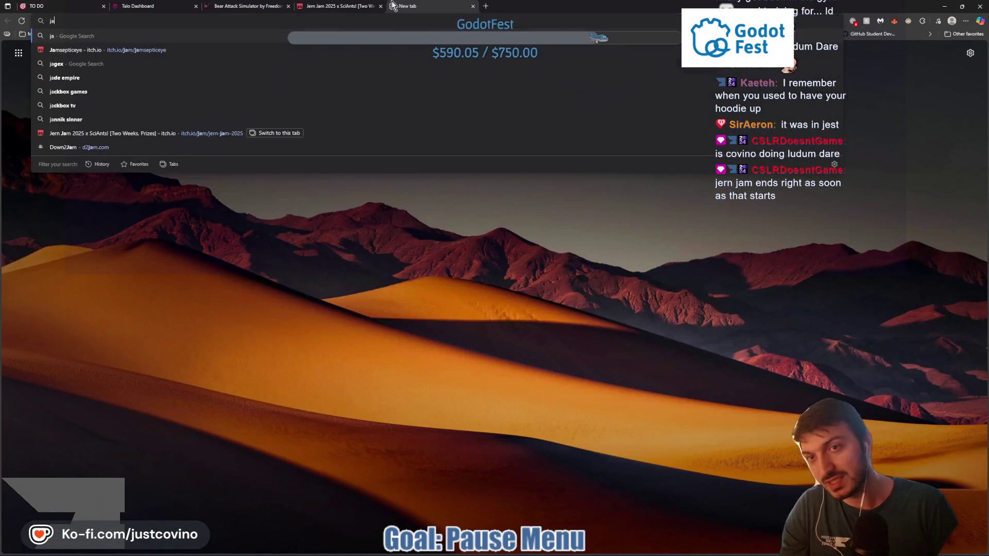
{"action": "key", "text": "Return"}
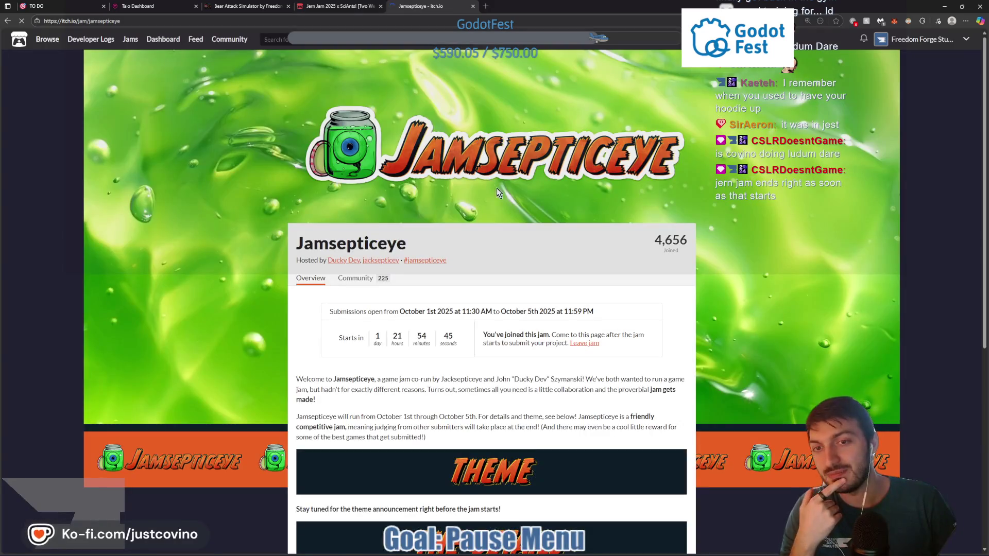
{"action": "scroll", "coordinate": [482, 239], "scroll_direction": "down", "scroll_amount": 2}
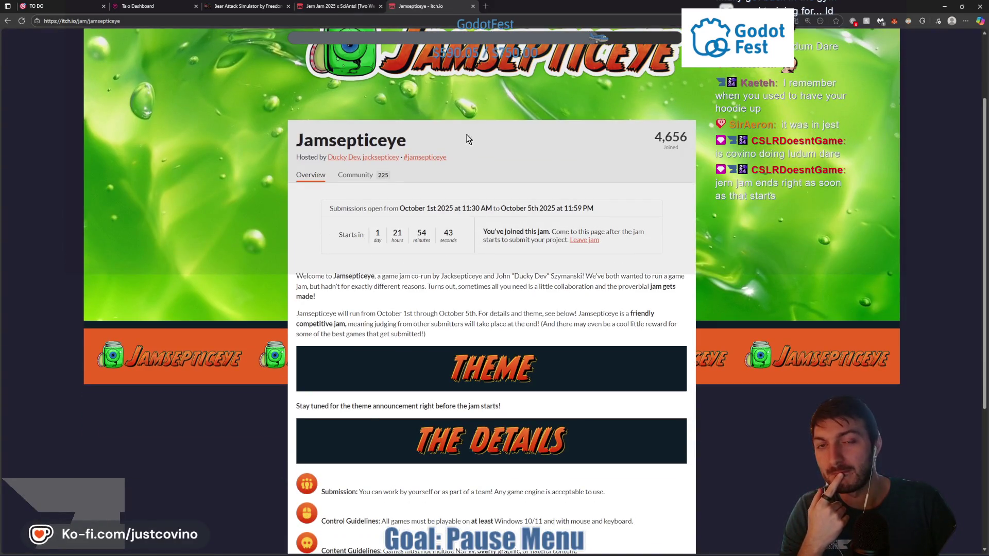
{"action": "left_click", "coordinate": [488, 6]}
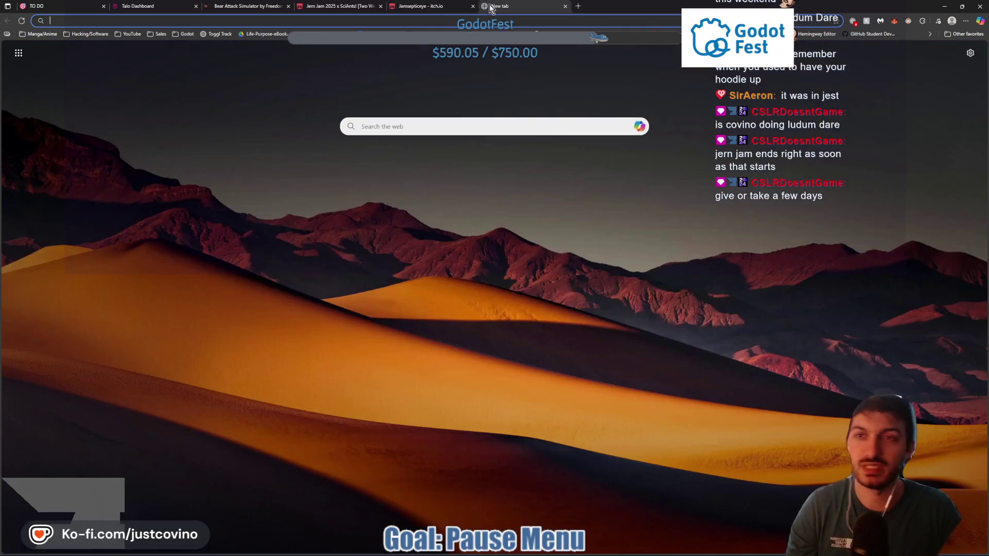
Search 'ludem dare', open the Ludum Dare site's schedule, and check the Ludum Dare 57 dates
{"action": "type", "text": "ludem "}
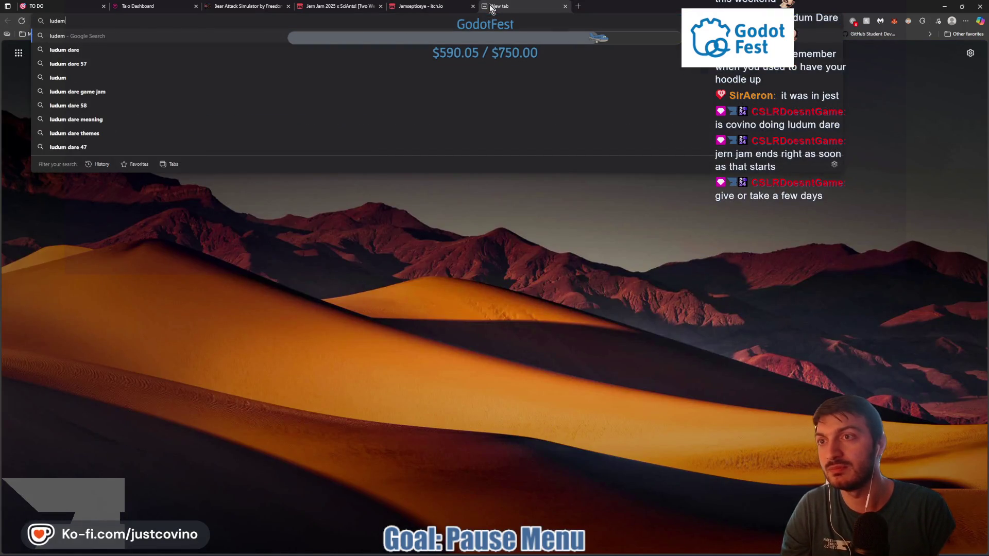
{"action": "type", "text": "dare"}
{"action": "key", "text": "Return"}
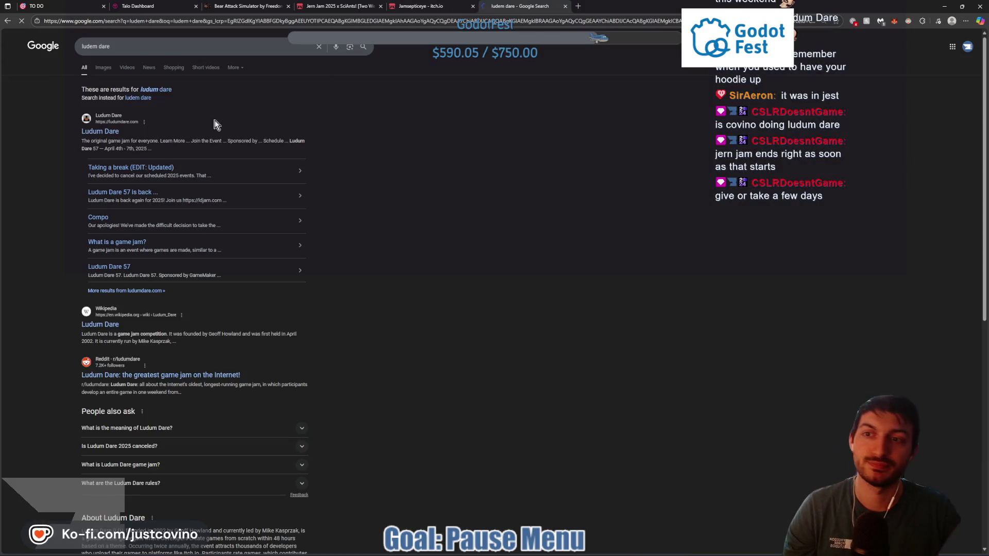
{"action": "left_click", "coordinate": [107, 133]}
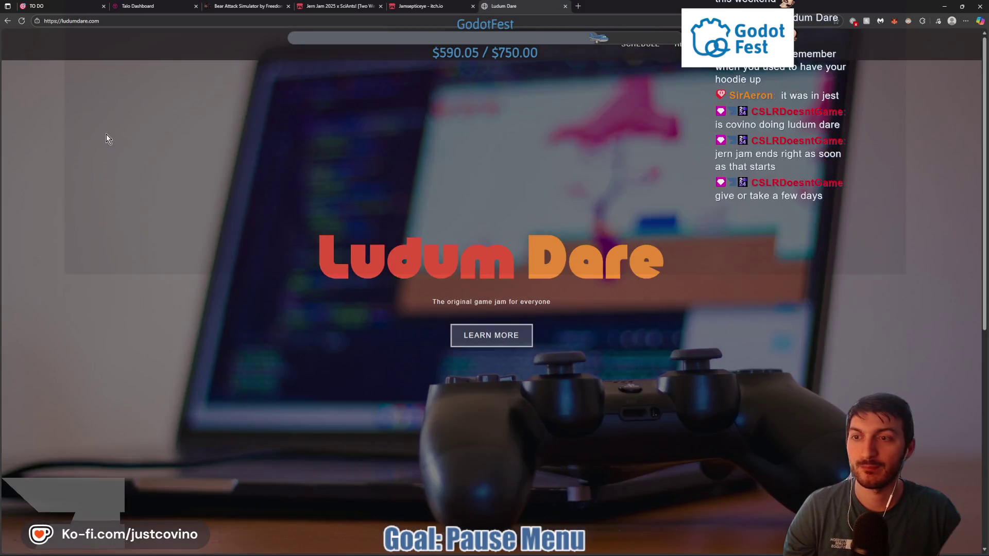
{"action": "left_click", "coordinate": [632, 45]}
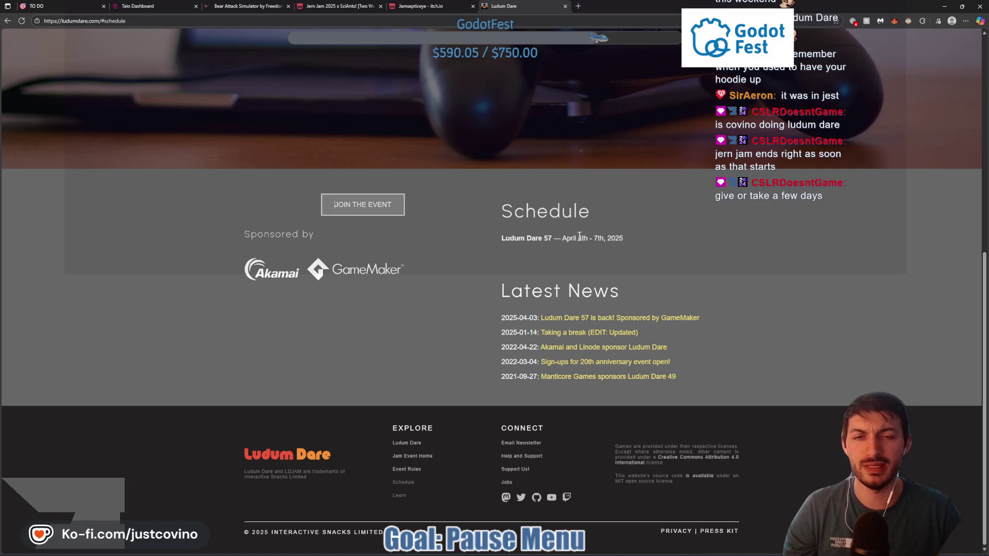
{"action": "left_click_drag", "start_coordinate": [639, 240], "coordinate": [551, 238]}
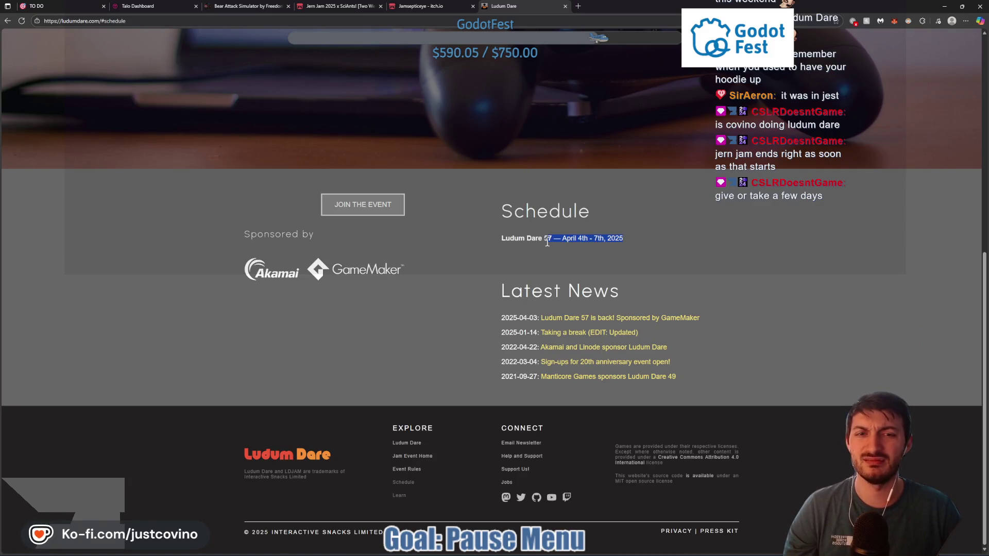
{"action": "left_click", "coordinate": [597, 255]}
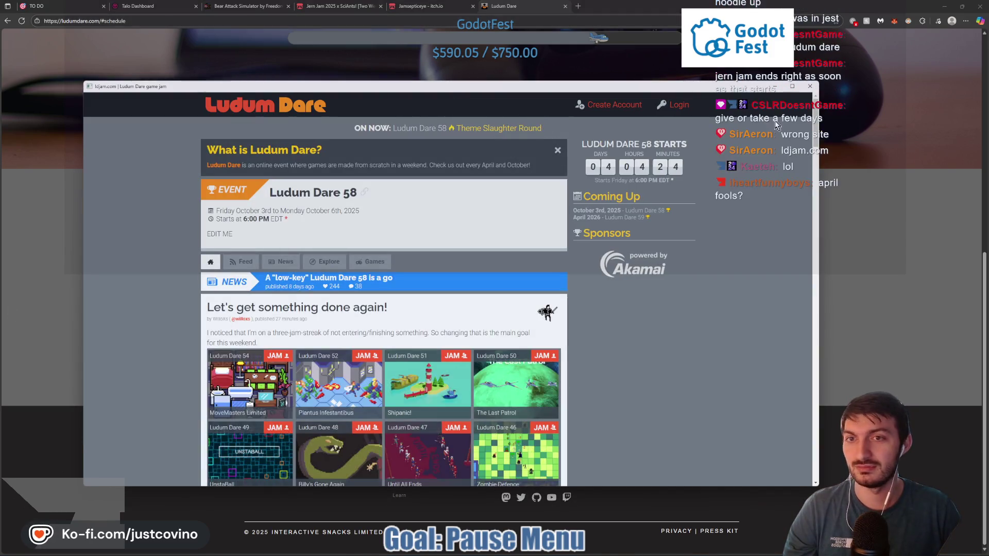
{"action": "left_click", "coordinate": [812, 87]}
{"action": "scroll", "coordinate": [633, 156], "scroll_direction": "up", "scroll_amount": 5}
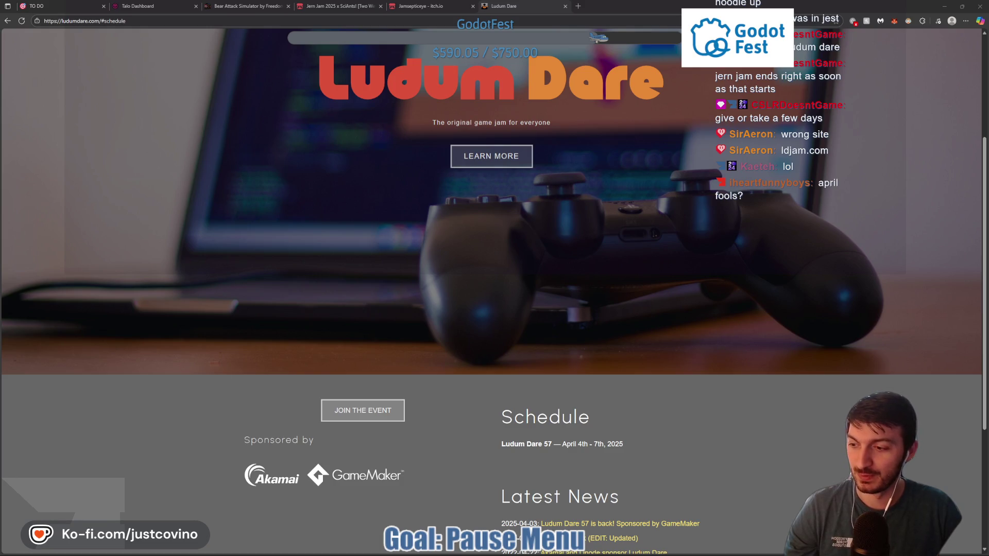
Load ldjam.com in a new browser tab
{"action": "left_click", "coordinate": [578, 6]}
{"action": "type", "text": "ldjam.com"}
{"action": "key", "text": "Return"}
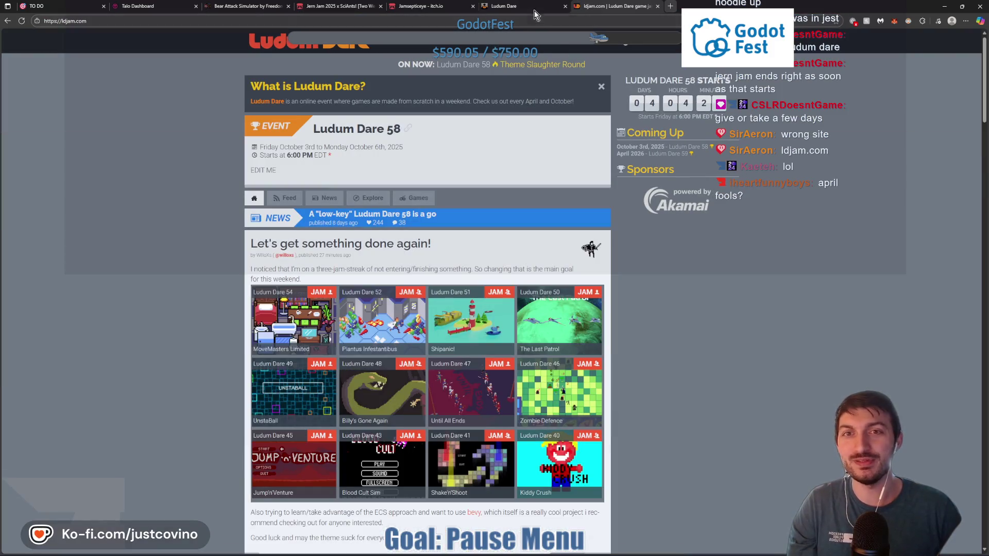
Compare the Ludum Dare and ldjam.com tabs, then open the Ludum Dare 58 Theme Slaughter Round page
{"action": "left_click", "coordinate": [549, 8]}
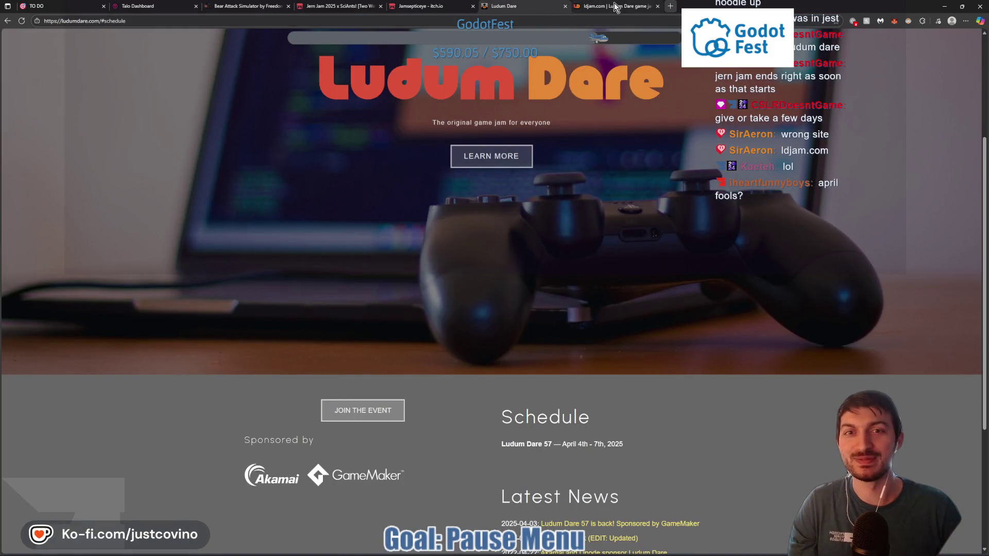
{"action": "left_click", "coordinate": [615, 7]}
{"action": "left_click", "coordinate": [520, 7]}
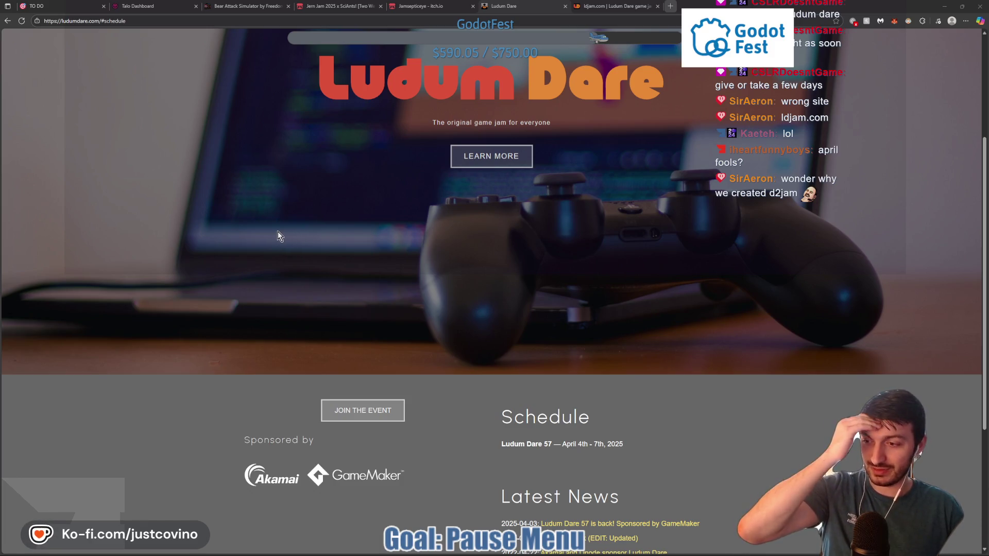
{"action": "left_click", "coordinate": [592, 8]}
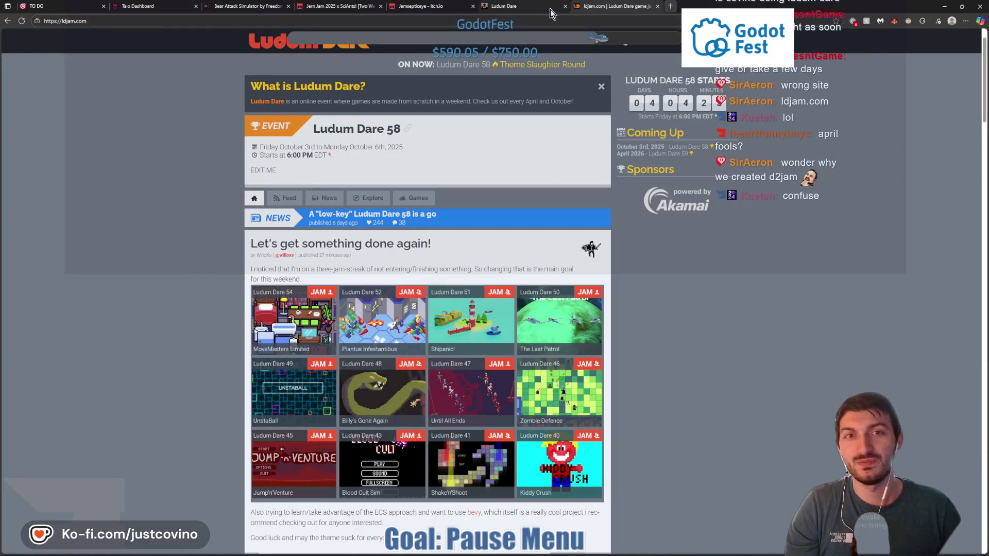
{"action": "left_click", "coordinate": [552, 10]}
{"action": "left_click", "coordinate": [613, 6]}
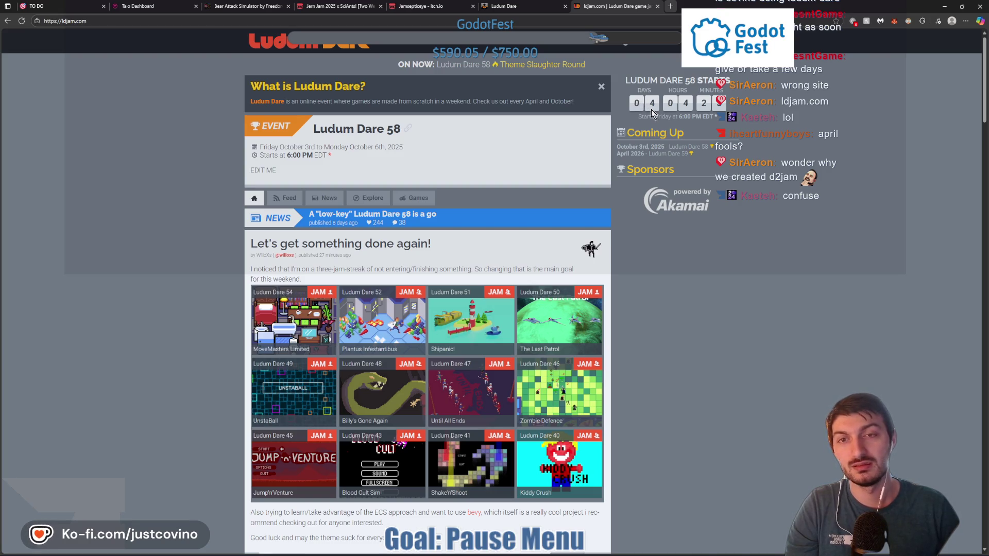
{"action": "left_click", "coordinate": [544, 66]}
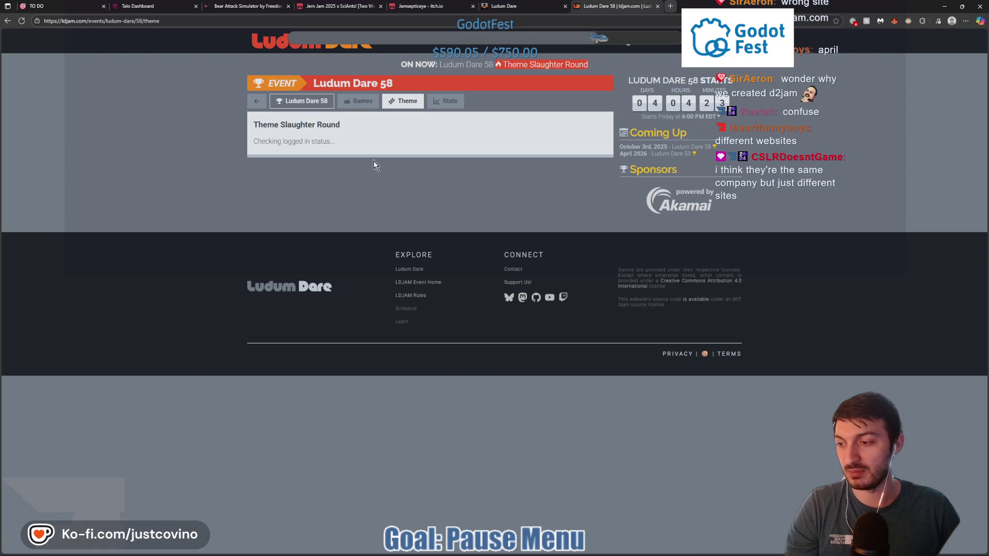
Select the Ludum Dare 57 date line, then the LUDUM DARE 58 STARTS heading on ldjam.com
{"action": "left_click", "coordinate": [520, 8]}
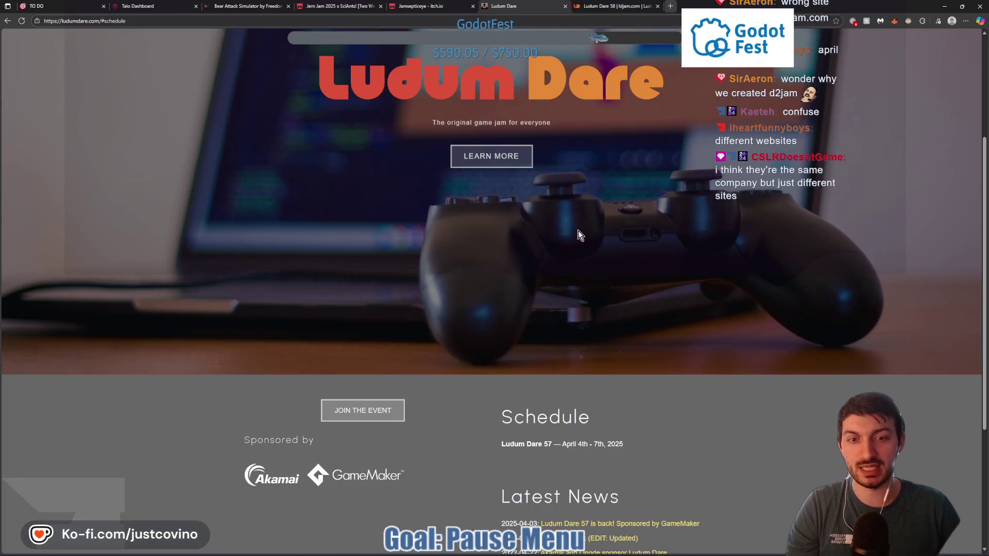
{"action": "scroll", "coordinate": [578, 230], "scroll_direction": "down", "scroll_amount": 4}
{"action": "triple_click", "coordinate": [454, 238]}
{"action": "left_click_drag", "start_coordinate": [596, 238], "coordinate": [645, 243]}
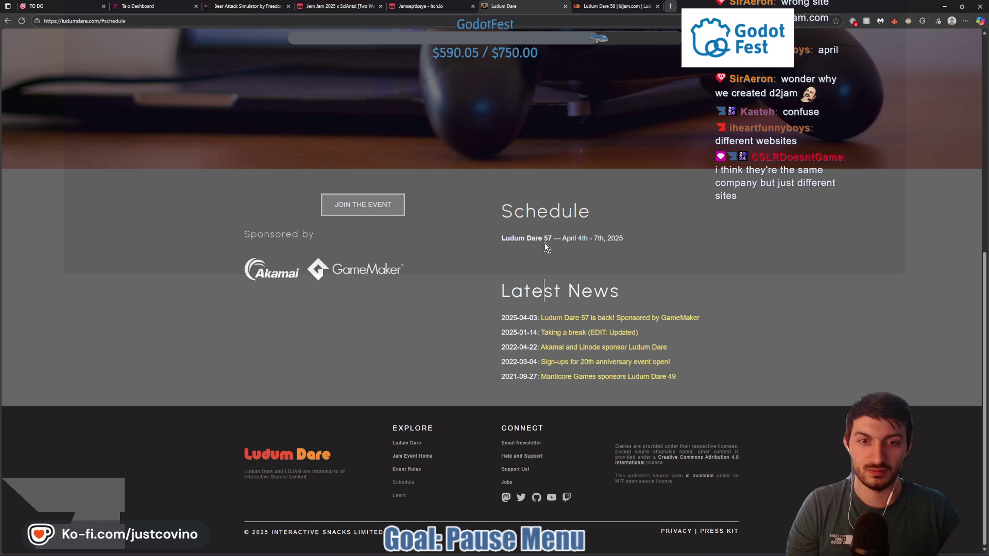
{"action": "left_click_drag", "start_coordinate": [499, 240], "coordinate": [638, 230]}
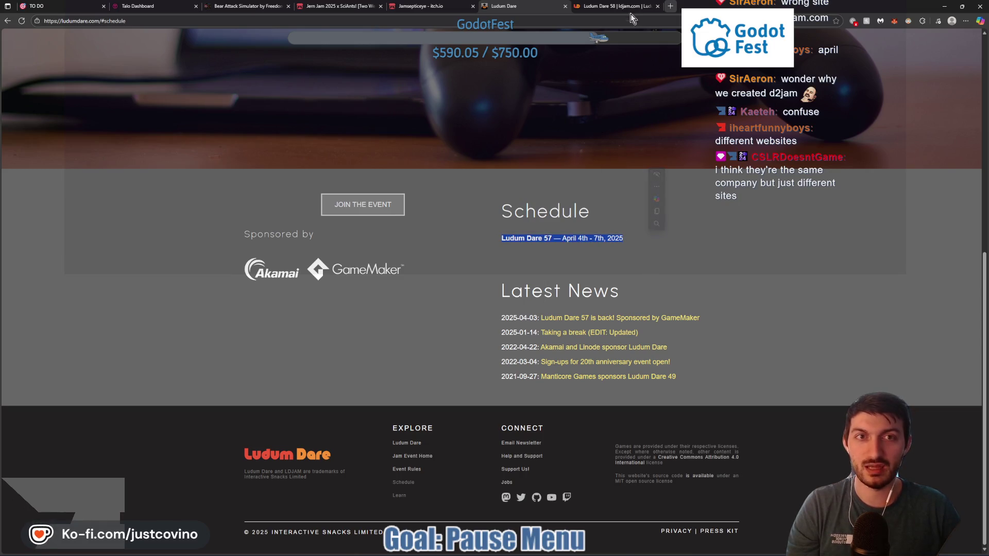
{"action": "left_click", "coordinate": [616, 7]}
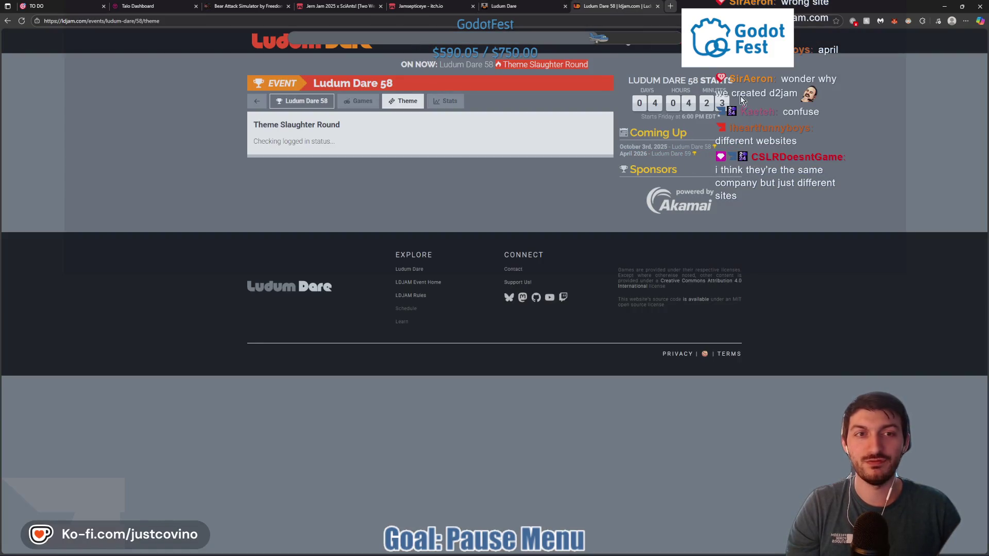
{"action": "left_click_drag", "start_coordinate": [730, 81], "coordinate": [629, 81]}
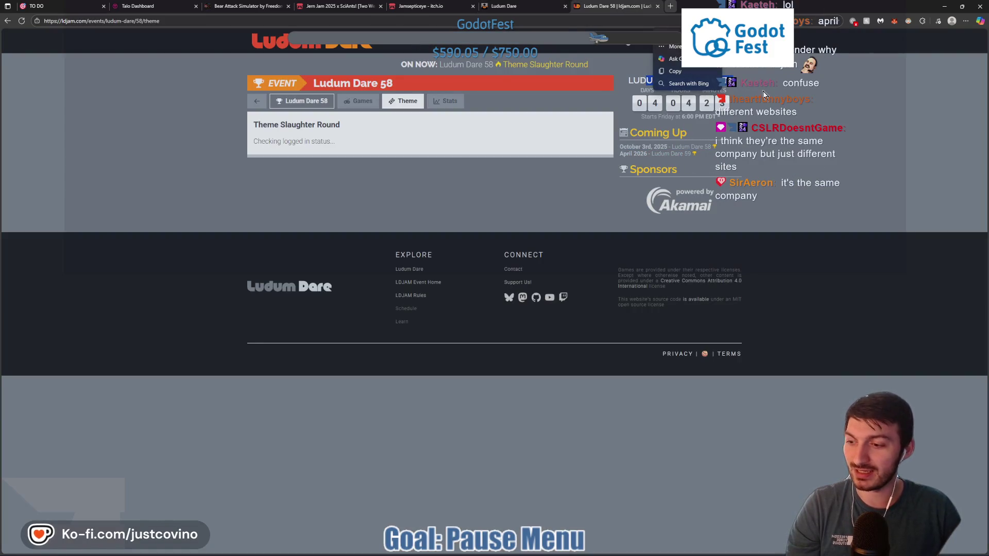
{"action": "left_click", "coordinate": [742, 98]}
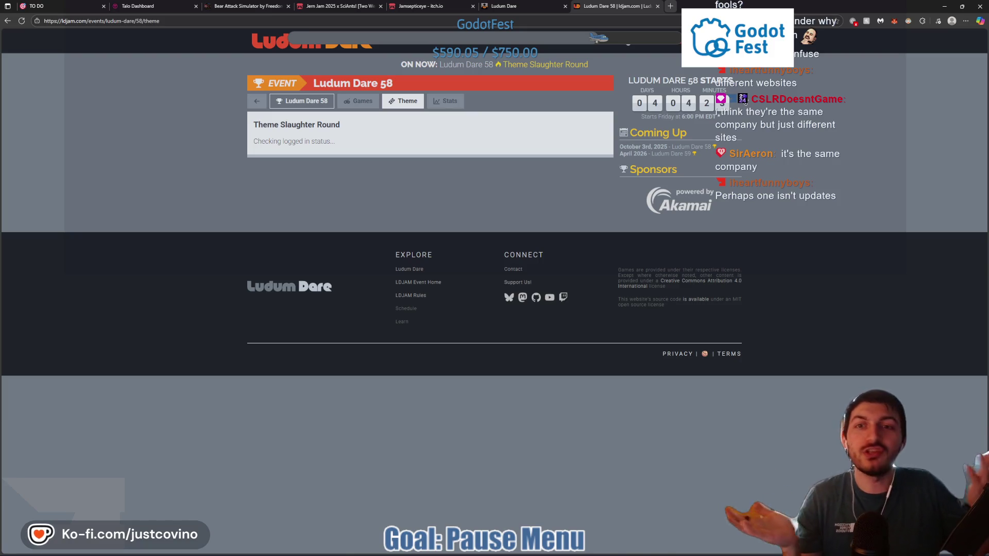
Recheck the Ludum Dare 57 schedule line on the main site and return to the theme page
{"action": "left_click", "coordinate": [502, 6]}
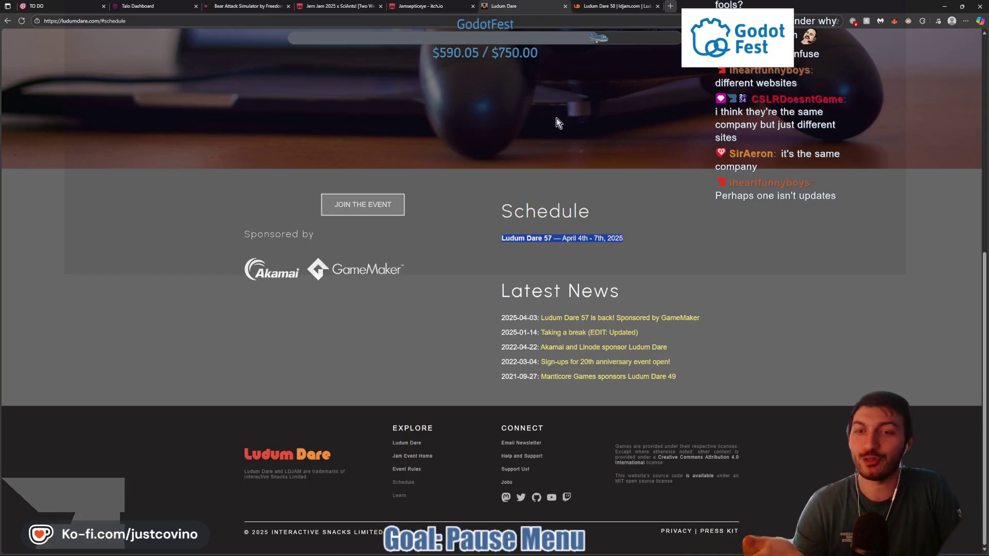
{"action": "scroll", "coordinate": [616, 212], "scroll_direction": "up", "scroll_amount": 4}
{"action": "scroll", "coordinate": [616, 213], "scroll_direction": "down", "scroll_amount": 2}
{"action": "scroll", "coordinate": [589, 245], "scroll_direction": "up", "scroll_amount": 1}
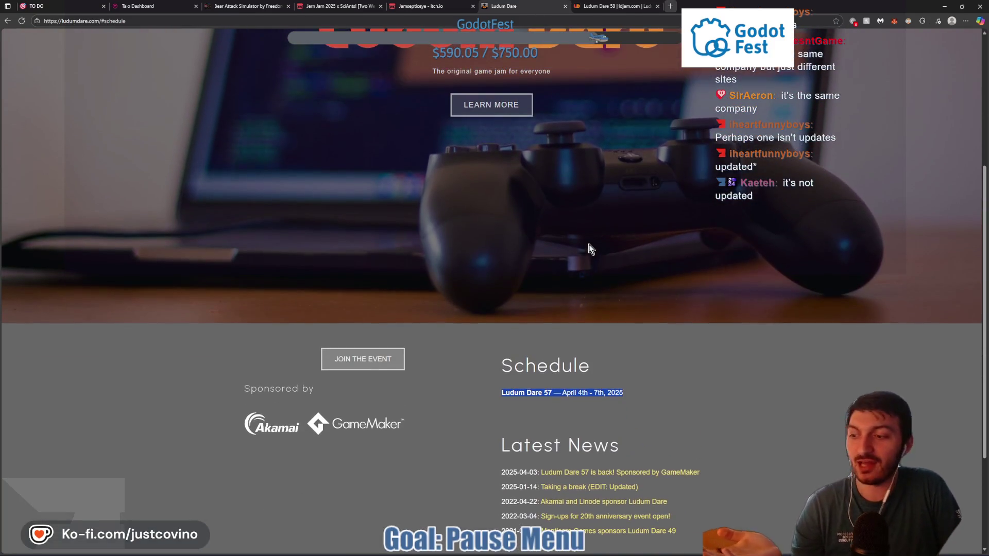
{"action": "left_click", "coordinate": [628, 396]}
{"action": "scroll", "coordinate": [629, 394], "scroll_direction": "down", "scroll_amount": 2}
{"action": "triple_click", "coordinate": [629, 315]}
{"action": "left_click", "coordinate": [629, 315]}
{"action": "left_click", "coordinate": [620, 7]}
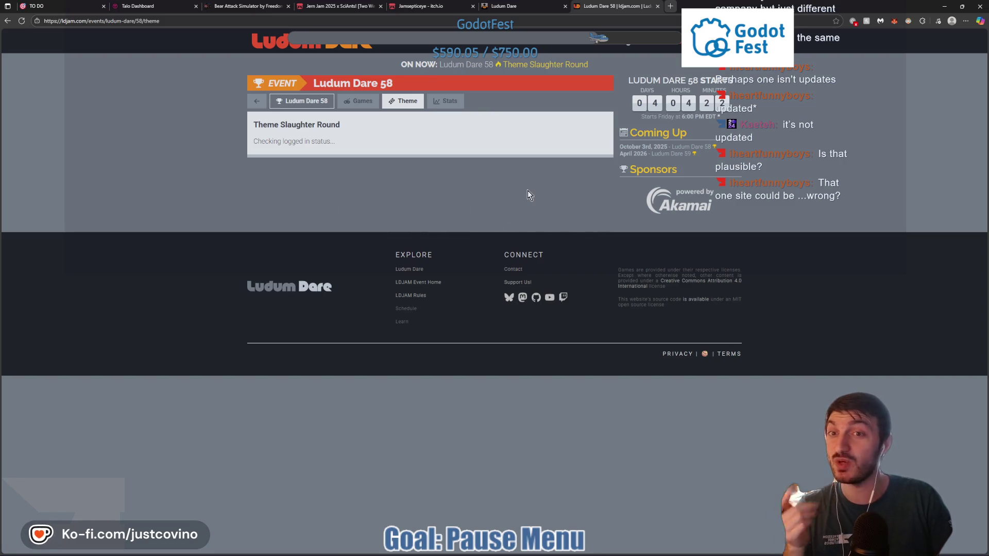
Flip between the Ludum Dare home and ldjam.com tabs, then open the Ludum Dare 58 Stats page
{"action": "left_click", "coordinate": [527, 8]}
{"action": "scroll", "coordinate": [607, 206], "scroll_direction": "up", "scroll_amount": 5}
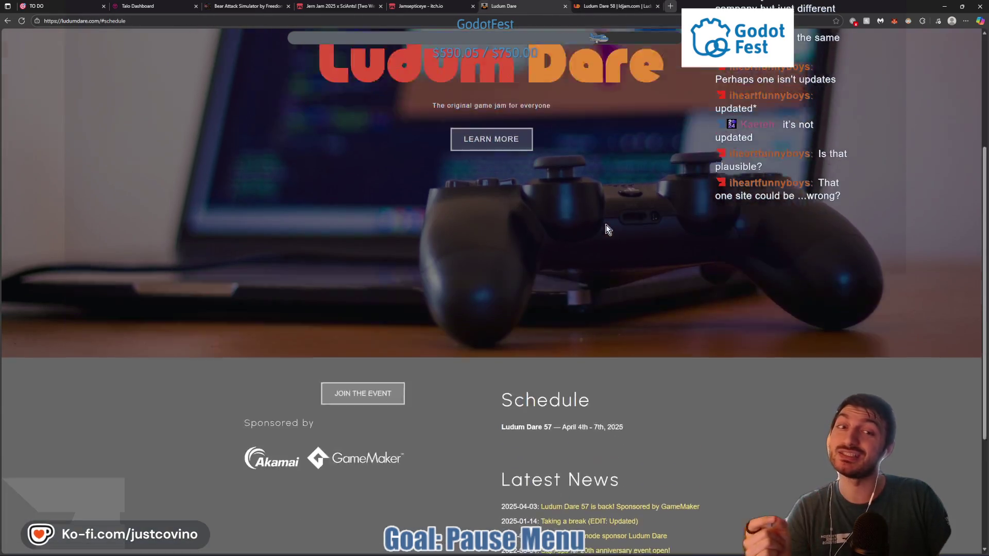
{"action": "left_click", "coordinate": [609, 6]}
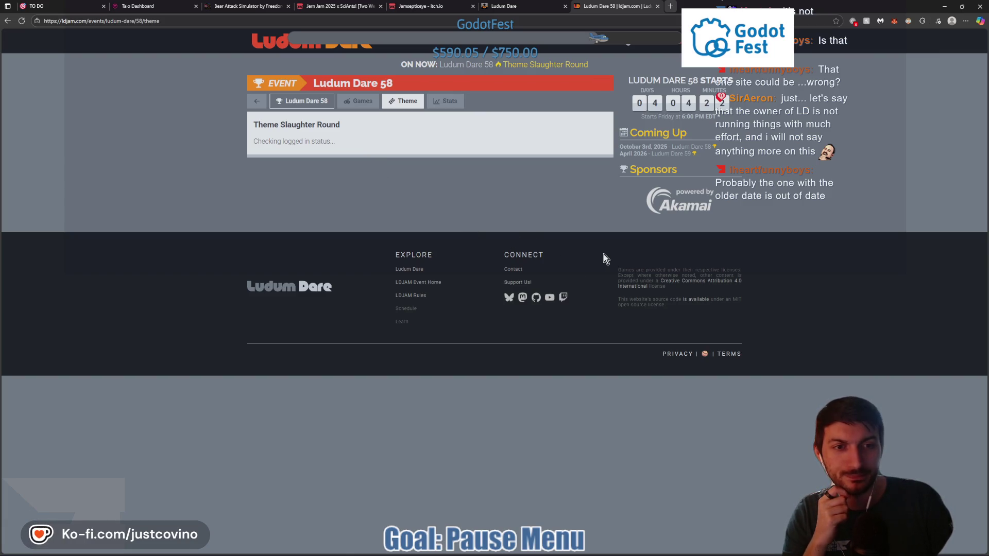
{"action": "key", "text": "ctrl+shift+Tab"}
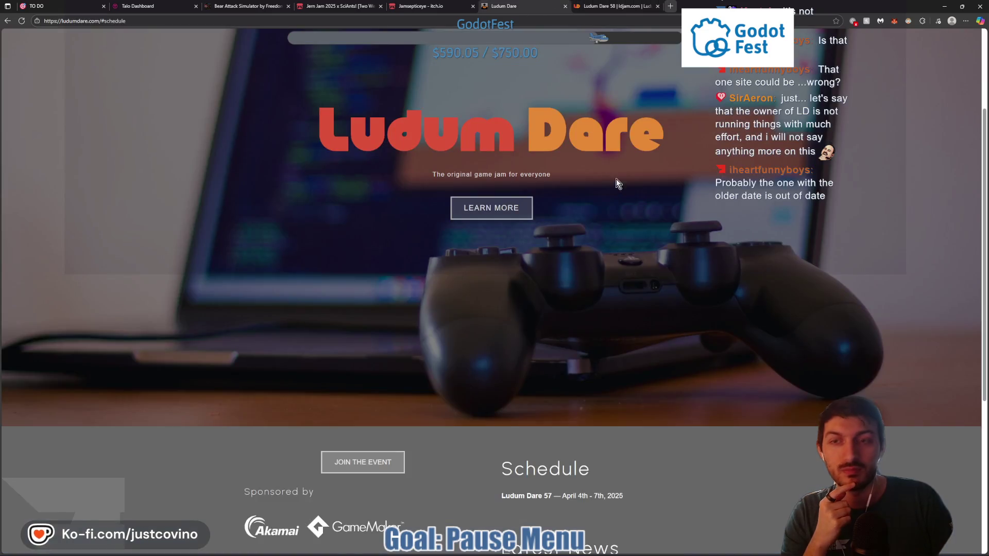
{"action": "left_click", "coordinate": [608, 8]}
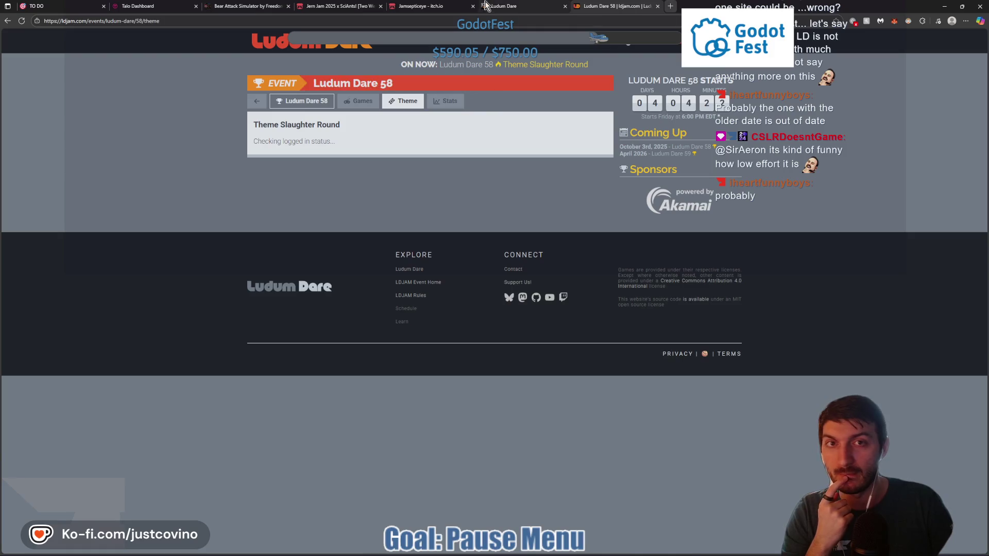
{"action": "left_click", "coordinate": [518, 6]}
{"action": "left_click", "coordinate": [610, 6]}
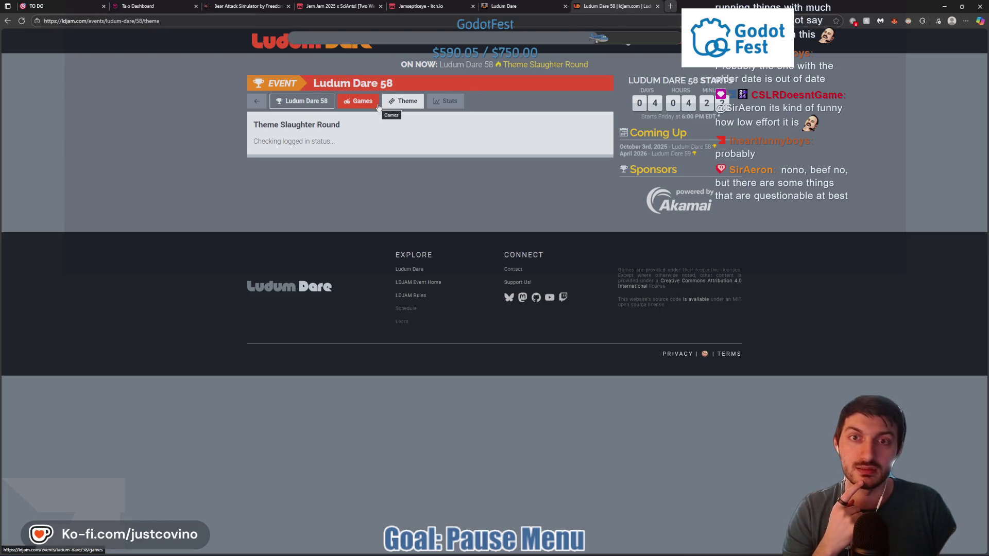
{"action": "left_click", "coordinate": [447, 101]}
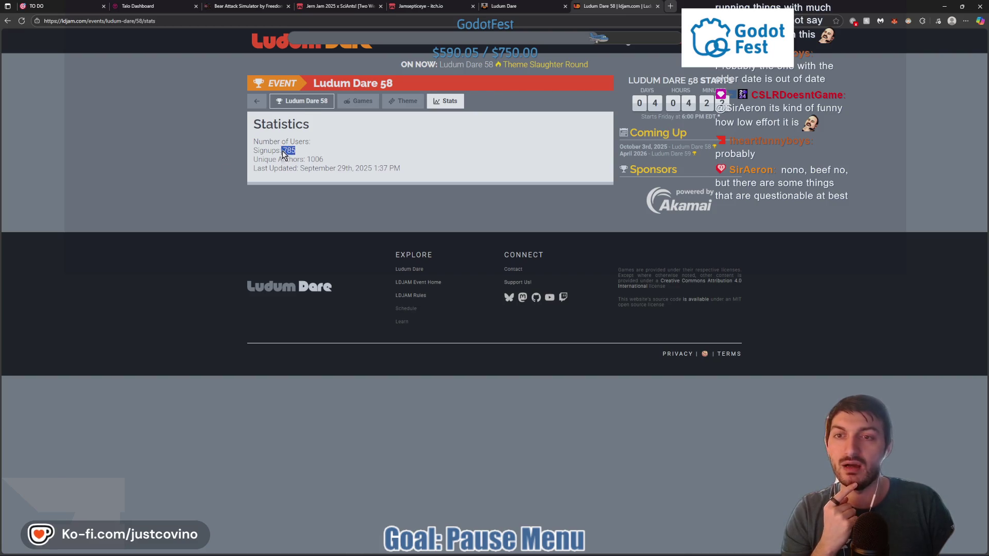
Highlight the 785 Ludum Dare signups, then the 4,656 joined count on the Jamsepticeye jam page
{"action": "left_click", "coordinate": [363, 160]}
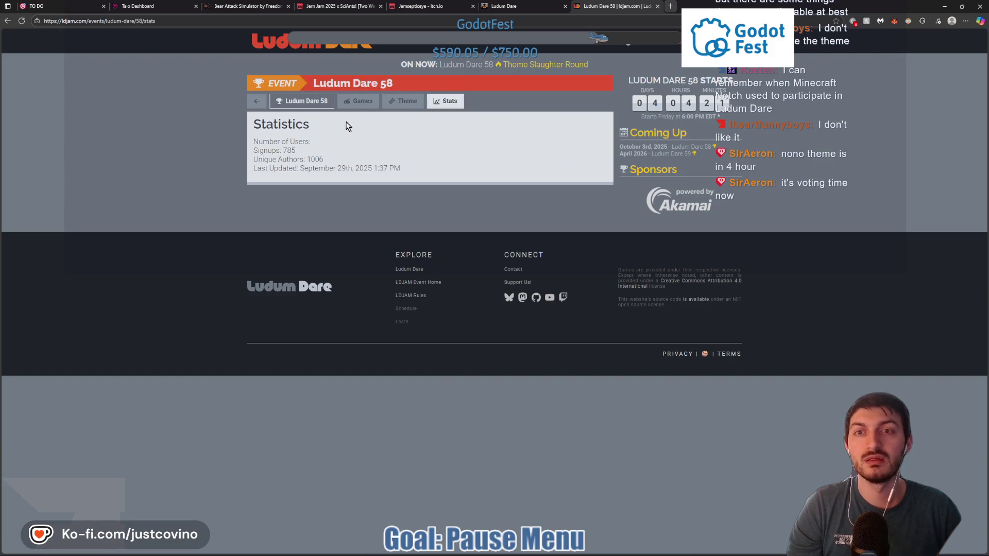
{"action": "double_click", "coordinate": [289, 151]}
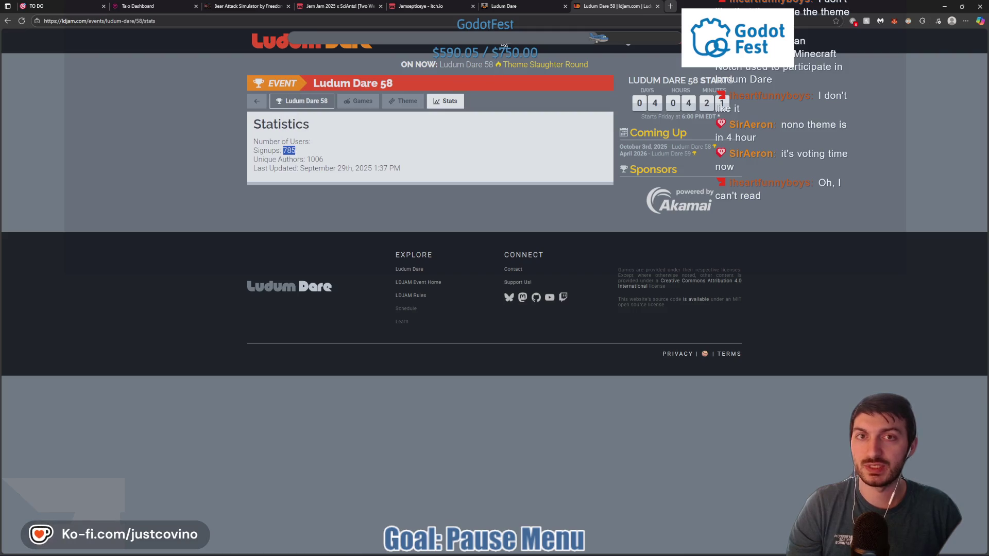
{"action": "left_click", "coordinate": [425, 6]}
{"action": "triple_click", "coordinate": [650, 138]}
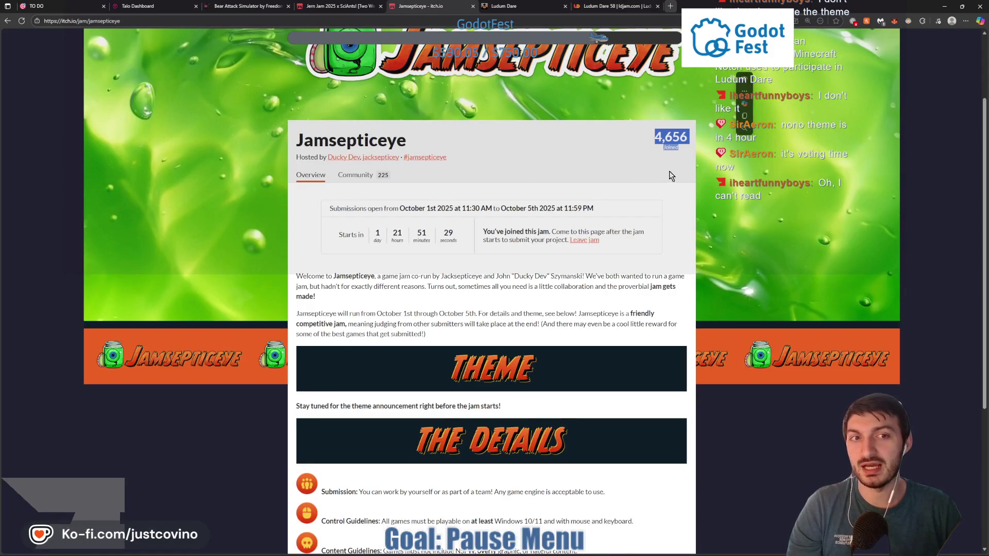
Close both Ludum Dare tabs and show the Jern Jam 2025 x SciAnts page (181 joined, 10 entries)
{"action": "left_click", "coordinate": [647, 145]}
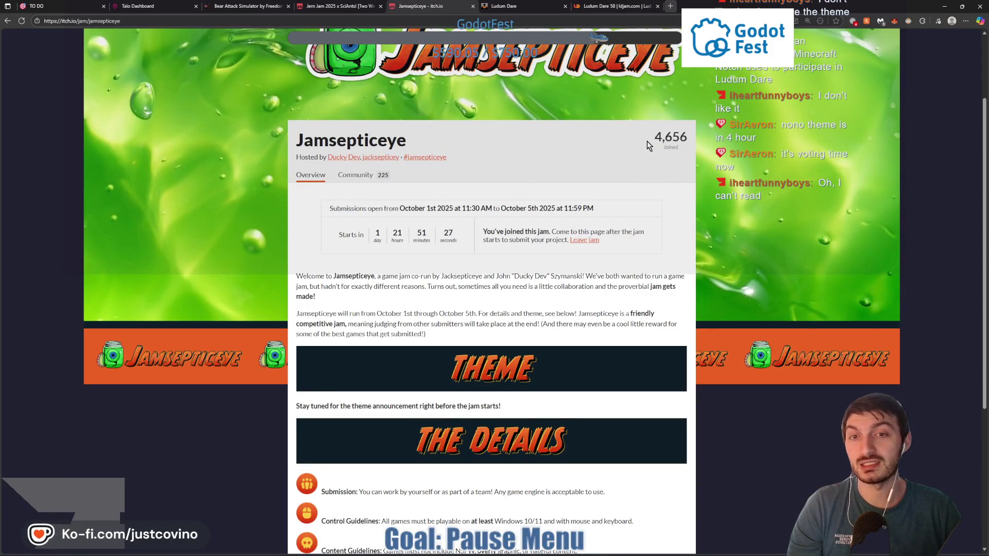
{"action": "left_click", "coordinate": [629, 6]}
{"action": "left_click", "coordinate": [565, 7]}
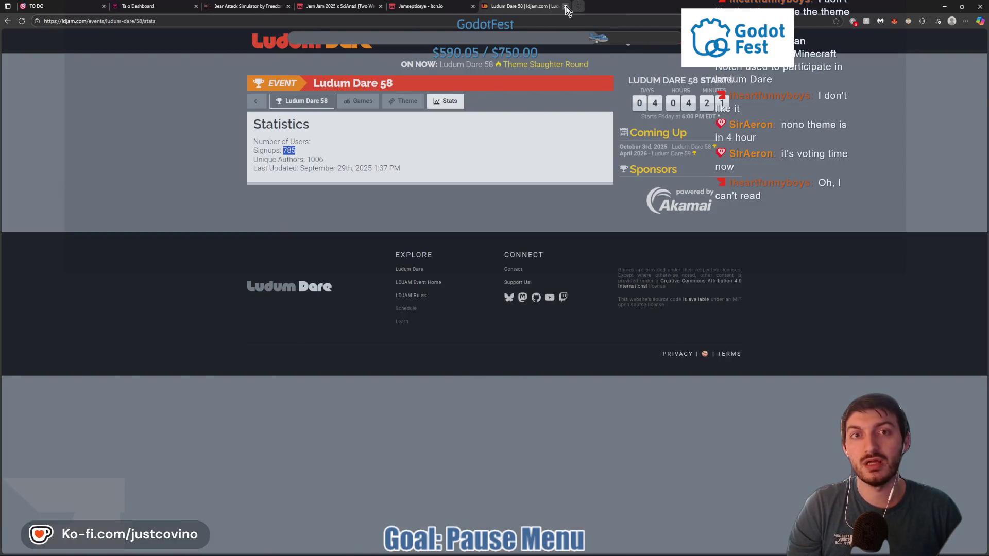
{"action": "left_click", "coordinate": [566, 7]}
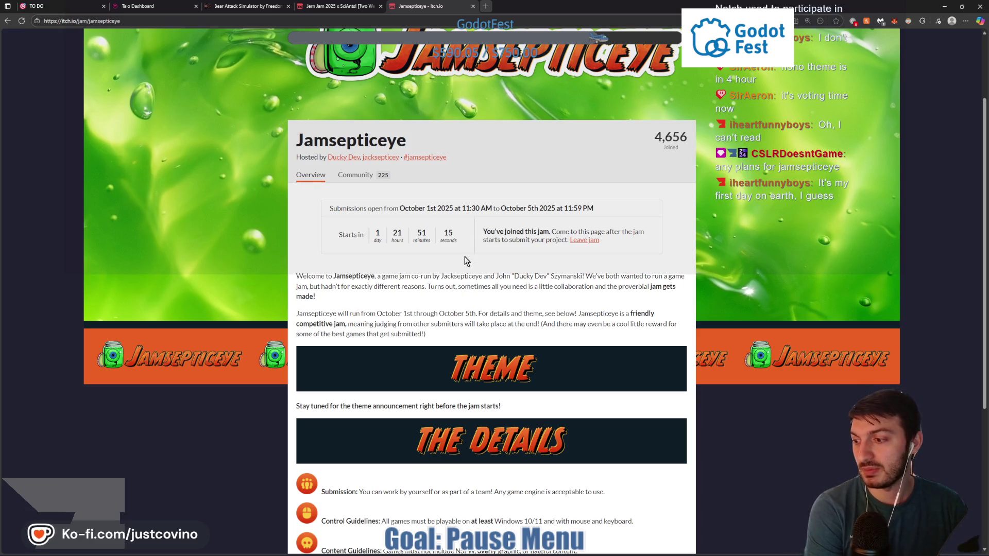
{"action": "left_click", "coordinate": [348, 5]}
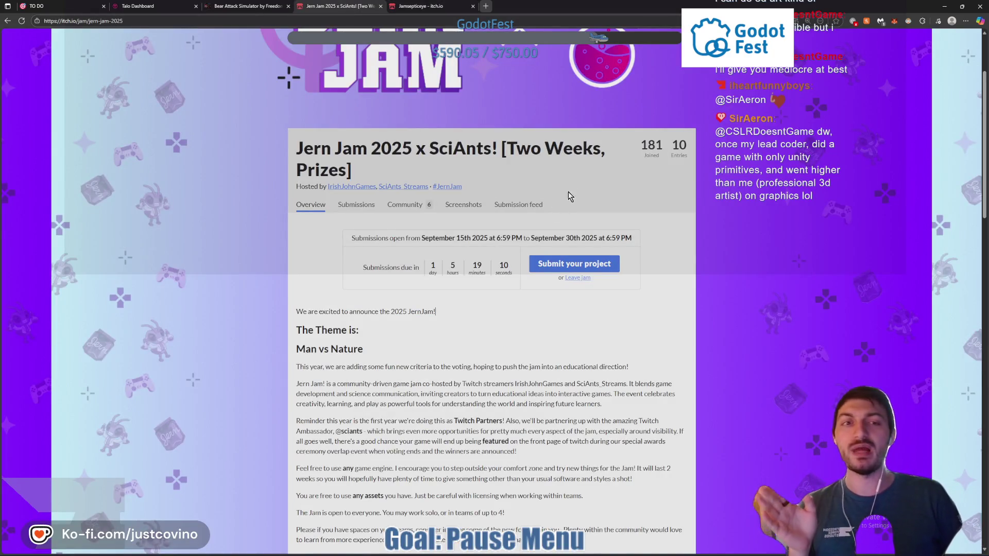
Highlight the Jern Jam 2025 title and view the jam's ten submitted entries
{"action": "mouse_move", "coordinate": [620, 153]}
{"action": "left_mouse_down"}
{"action": "mouse_move", "coordinate": [313, 147]}
{"action": "mouse_move", "coordinate": [287, 77]}
{"action": "left_mouse_up"}
{"action": "triple_click", "coordinate": [365, 173]}
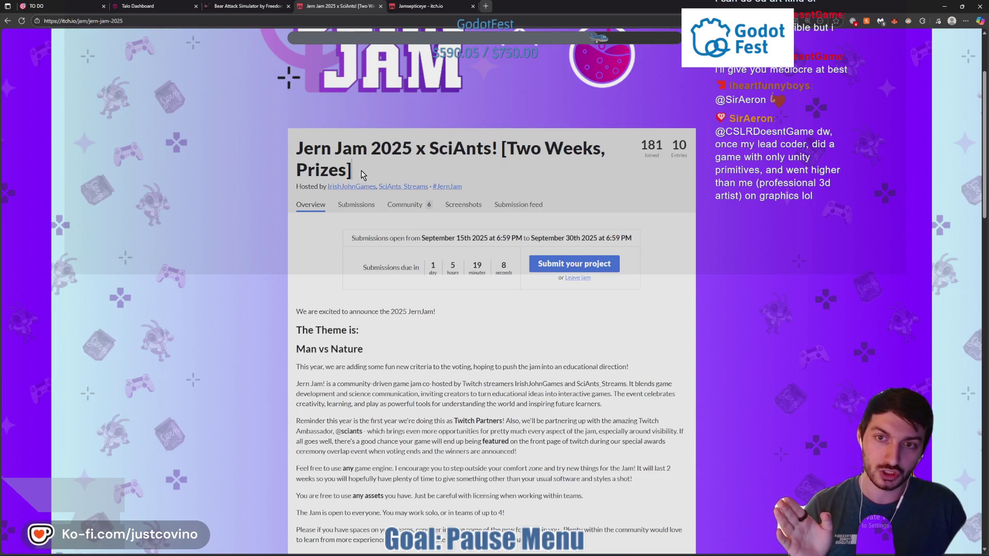
{"action": "triple_click", "coordinate": [364, 173]}
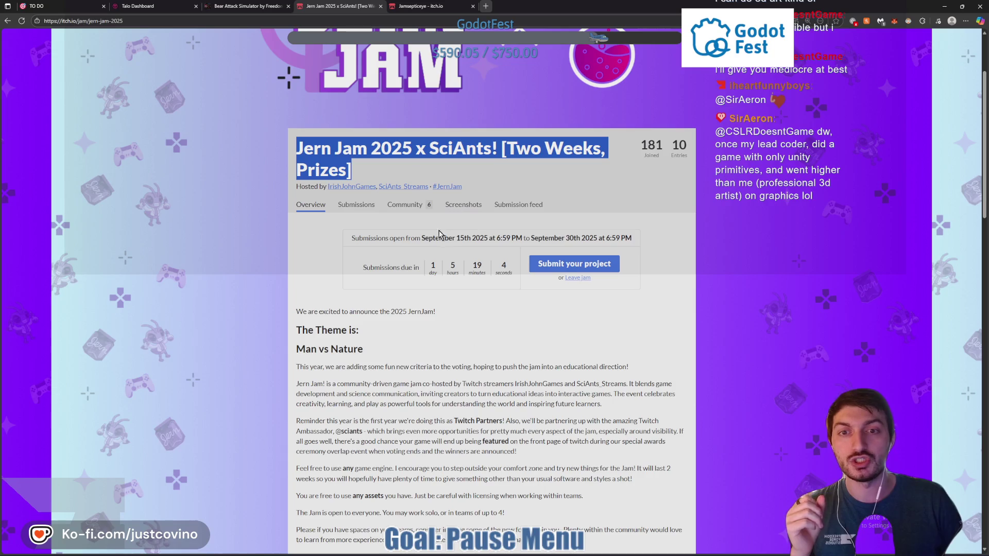
{"action": "left_click", "coordinate": [368, 209]}
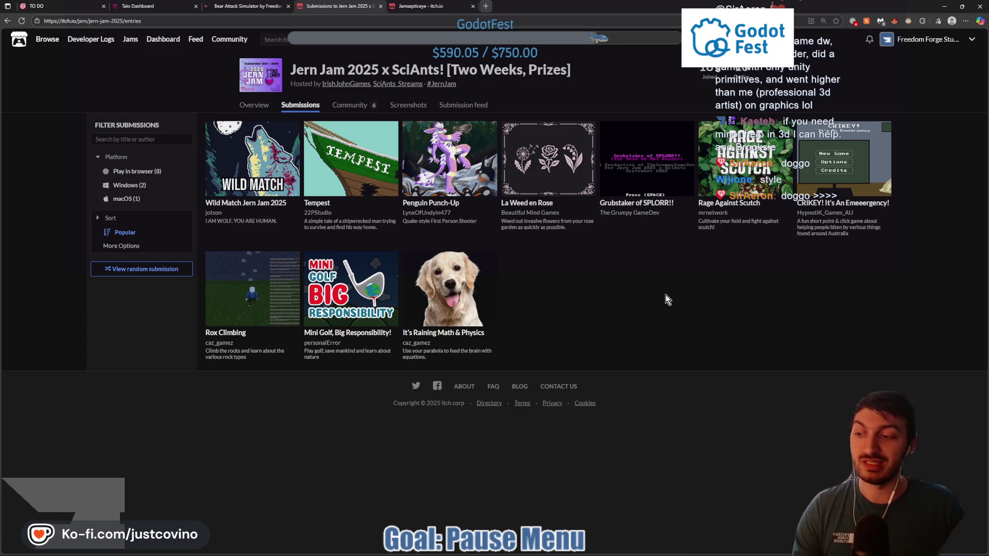
Look over the Jamsepticeye and Bear Attack Simulator pages, then return to the Godot editor
{"action": "left_click", "coordinate": [418, 6]}
{"action": "left_click", "coordinate": [235, 7]}
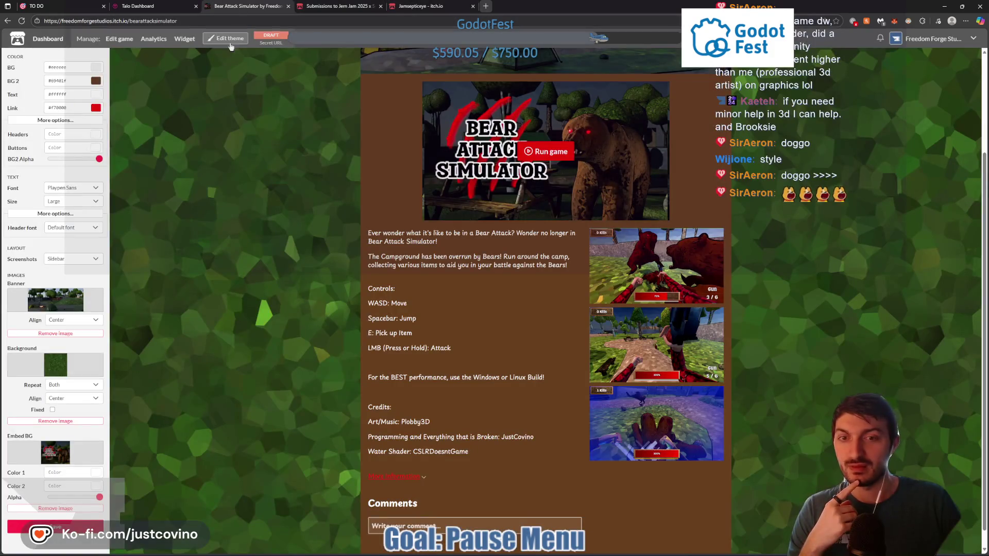
{"action": "mouse_move", "coordinate": [591, 553]}
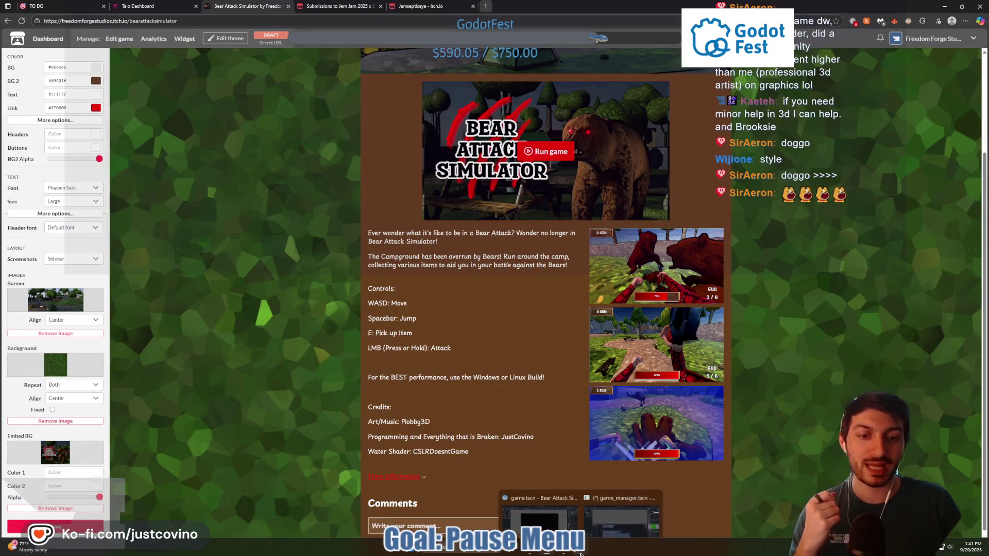
{"action": "left_click", "coordinate": [629, 502]}
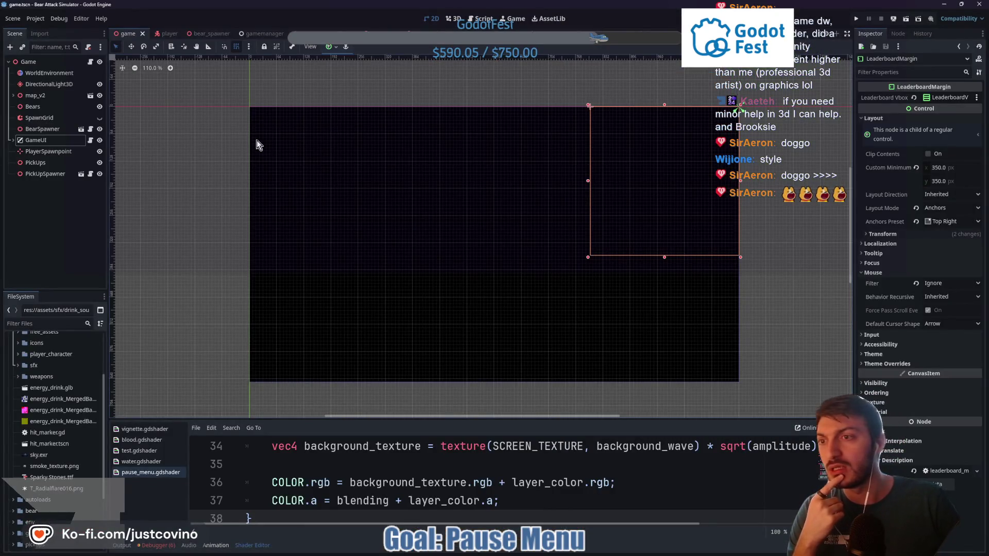
Open the gamemanager scene, centre its Resume Simulation and Return to Menu buttons, then return to the browser
{"action": "left_click", "coordinate": [545, 84]}
{"action": "left_click", "coordinate": [252, 35]}
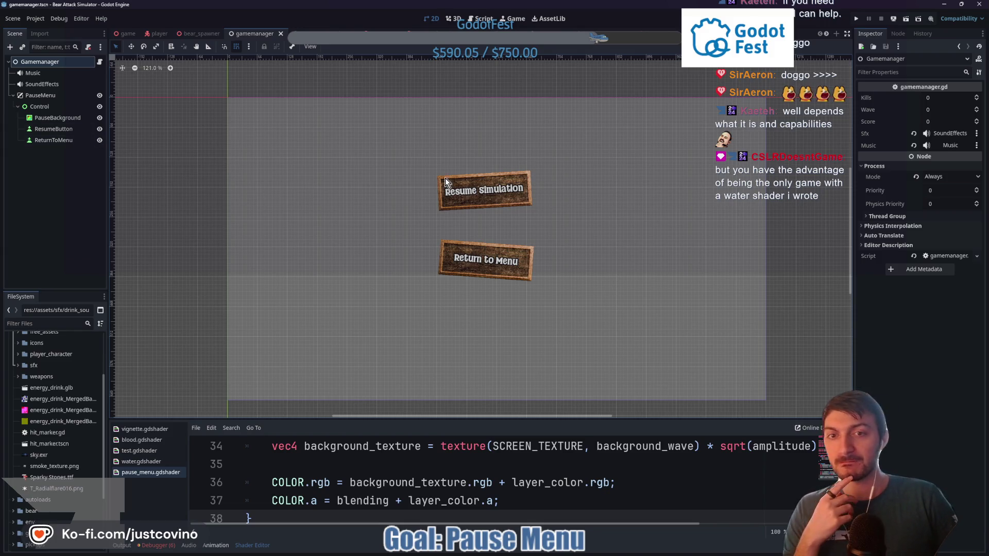
{"action": "left_click_drag", "start_coordinate": [587, 260], "coordinate": [565, 254]}
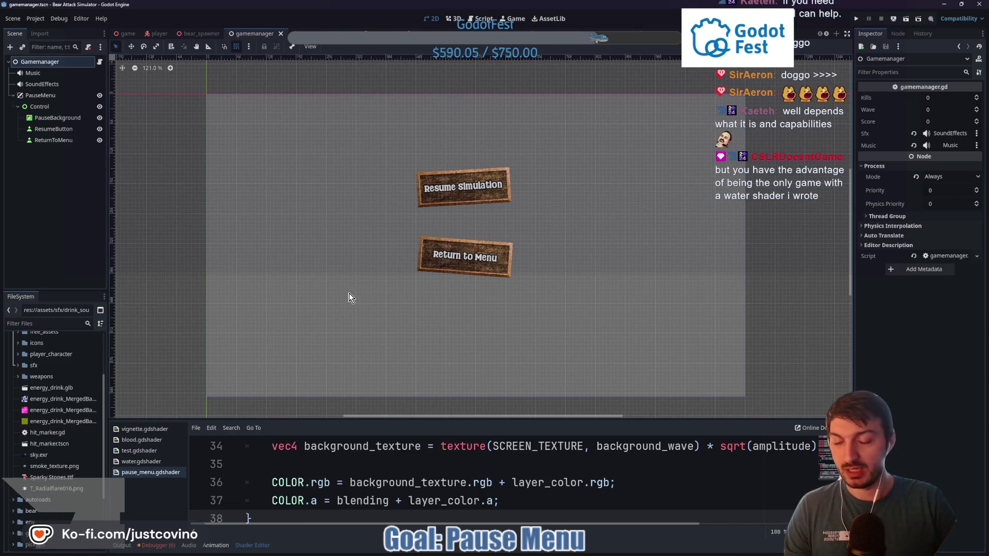
{"action": "mouse_move", "coordinate": [352, 289]}
{"action": "left_mouse_down"}
{"action": "mouse_move", "coordinate": [545, 380]}
{"action": "mouse_move", "coordinate": [351, 297]}
{"action": "left_mouse_up"}
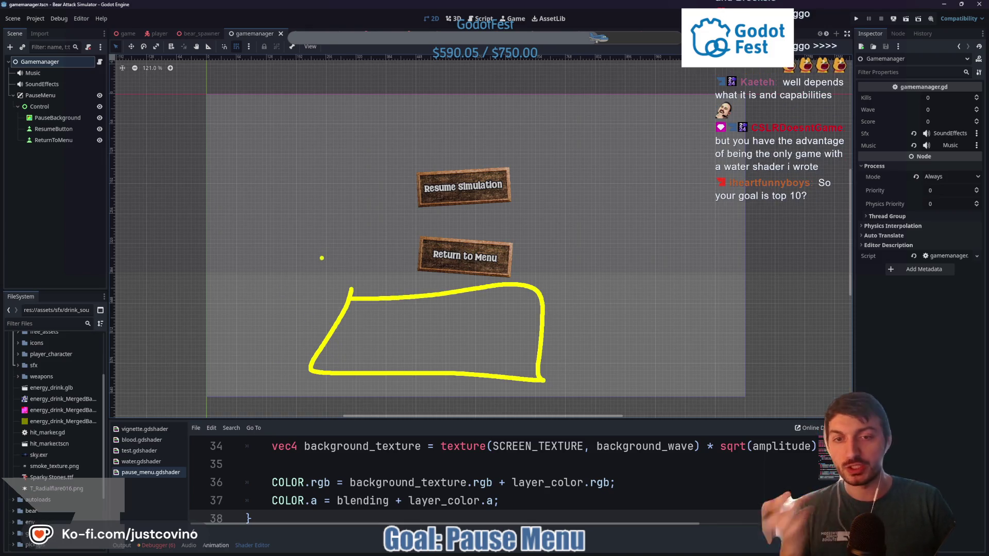
{"action": "mouse_move", "coordinate": [215, 296]}
{"action": "left_mouse_down"}
{"action": "mouse_move", "coordinate": [231, 381]}
{"action": "mouse_move", "coordinate": [215, 296]}
{"action": "left_mouse_up"}
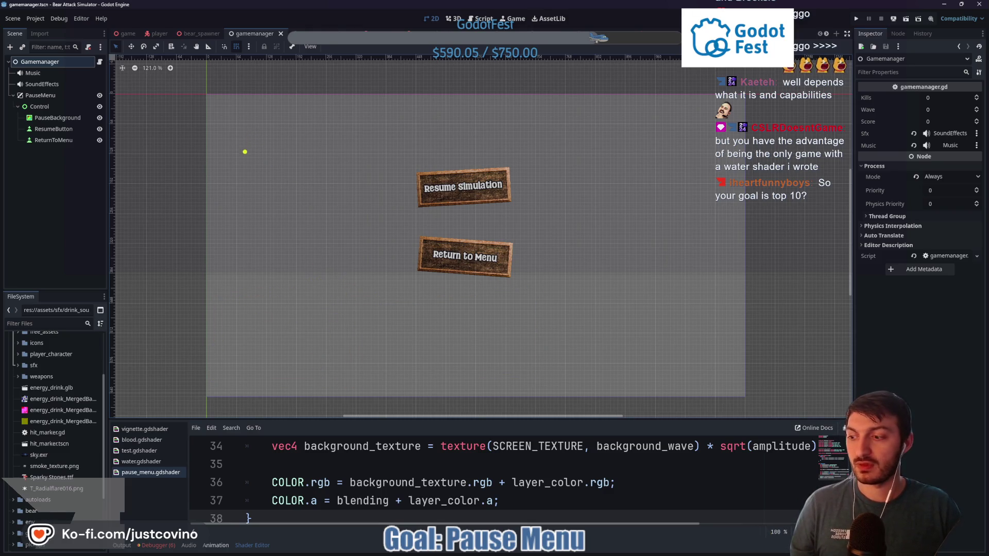
{"action": "mouse_move", "coordinate": [401, 300]}
{"action": "left_mouse_down"}
{"action": "mouse_move", "coordinate": [379, 398]}
{"action": "mouse_move", "coordinate": [629, 329]}
{"action": "mouse_move", "coordinate": [395, 305]}
{"action": "mouse_move", "coordinate": [553, 388]}
{"action": "mouse_move", "coordinate": [421, 295]}
{"action": "mouse_move", "coordinate": [392, 295]}
{"action": "left_mouse_up"}
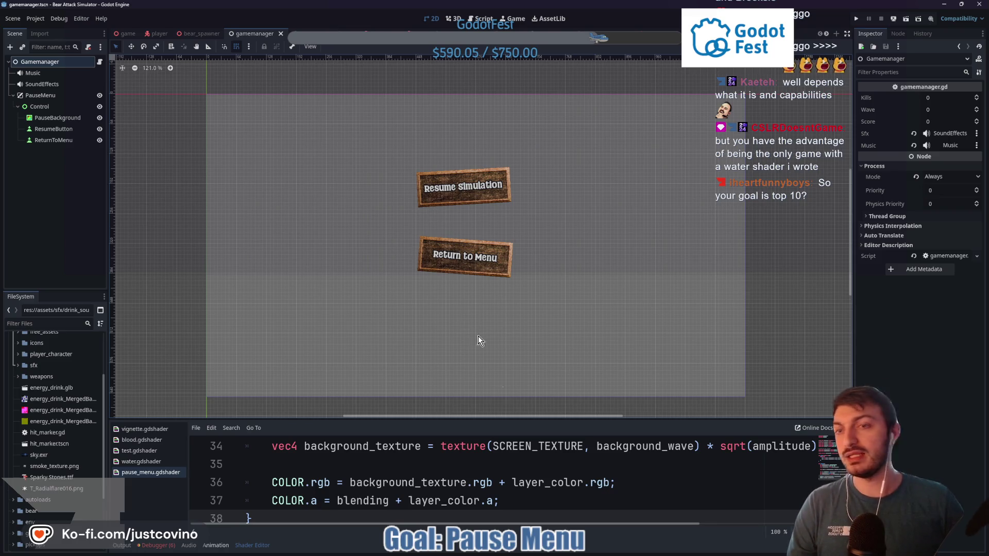
{"action": "key", "text": "alt+Tab"}
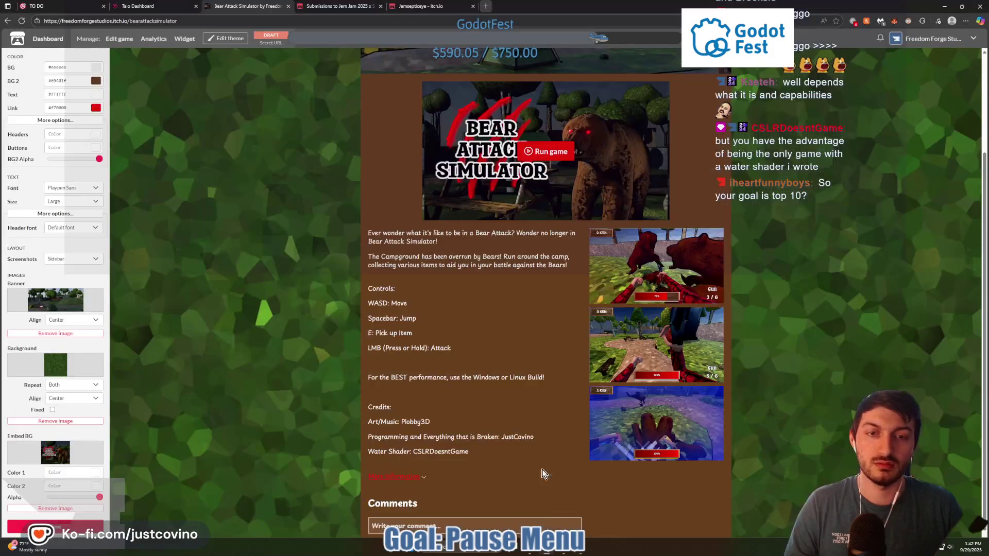
Review the Jern Jam submissions and overview countdown, then bring the Godot editor back
{"action": "left_click", "coordinate": [340, 6]}
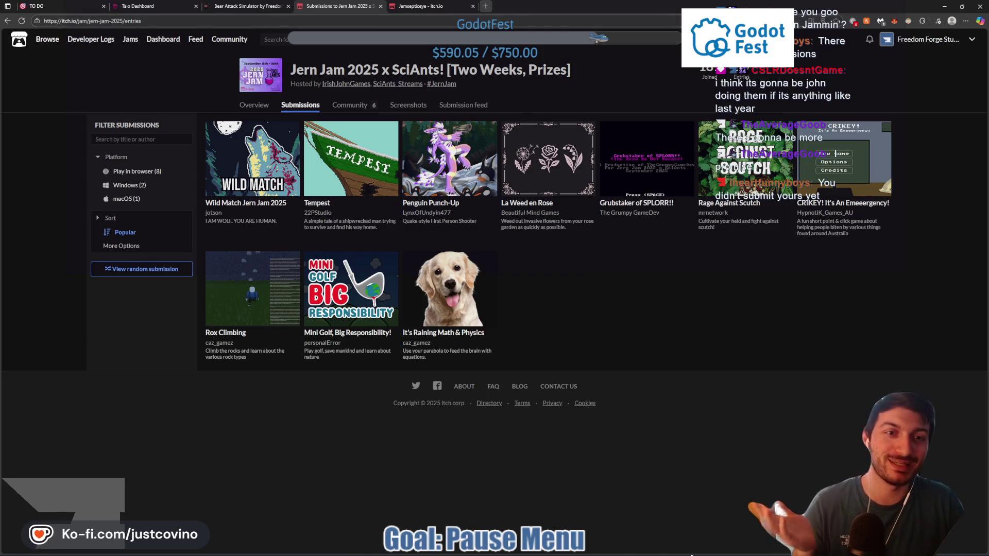
{"action": "mouse_move", "coordinate": [692, 555]}
{"action": "mouse_move", "coordinate": [581, 553]}
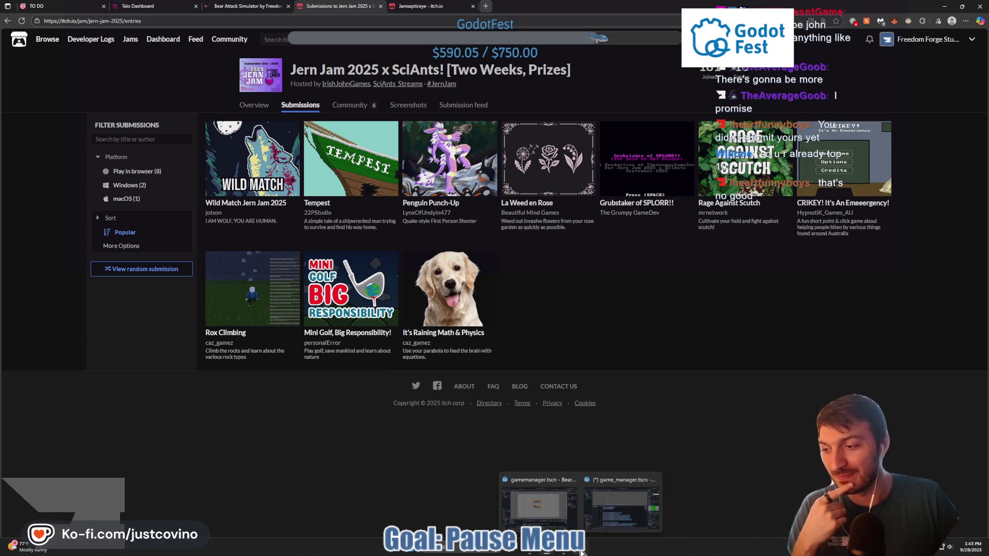
{"action": "left_click", "coordinate": [254, 105]}
{"action": "scroll", "coordinate": [426, 316], "scroll_direction": "down", "scroll_amount": 3}
{"action": "double_click", "coordinate": [433, 233]}
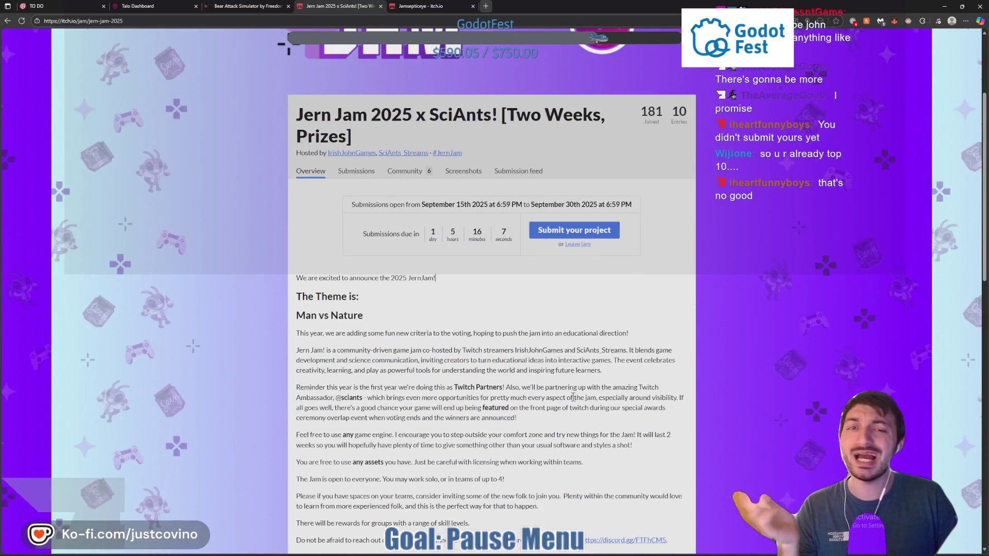
{"action": "left_click", "coordinate": [526, 332]}
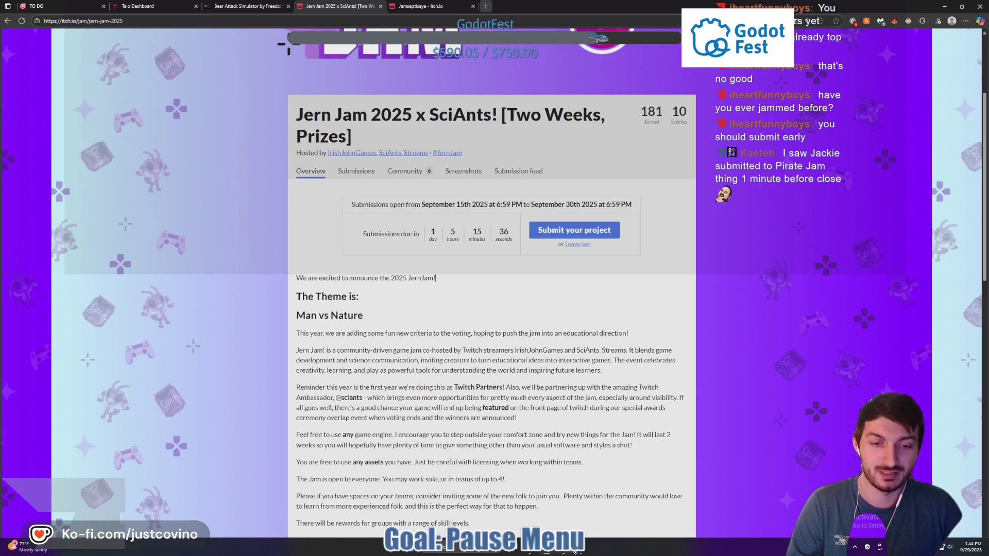
{"action": "mouse_move", "coordinate": [580, 552]}
{"action": "left_click", "coordinate": [623, 510]}
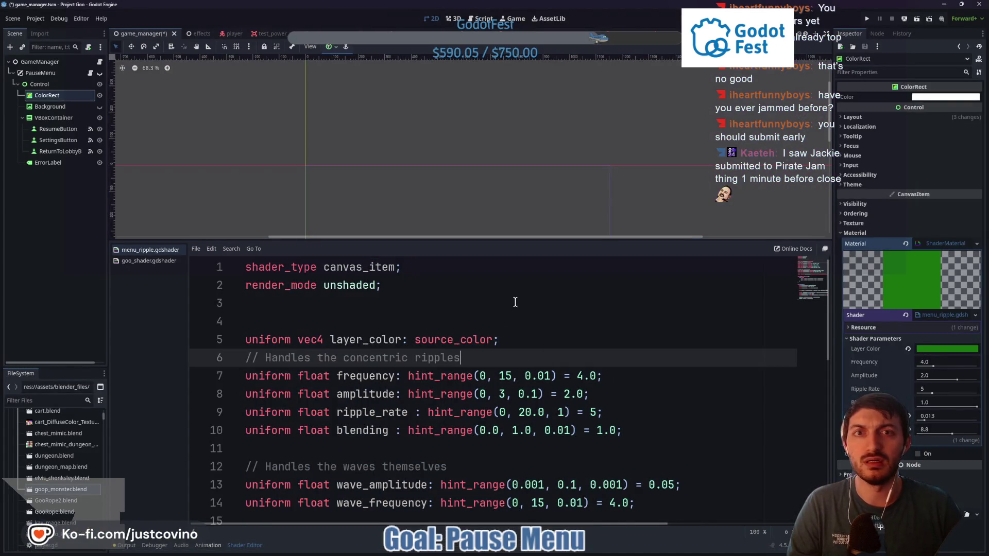
Close the Project Goo editor without saving and return to the Jern Jam page in the browser
{"action": "key", "text": "ctrl+shift+w"}
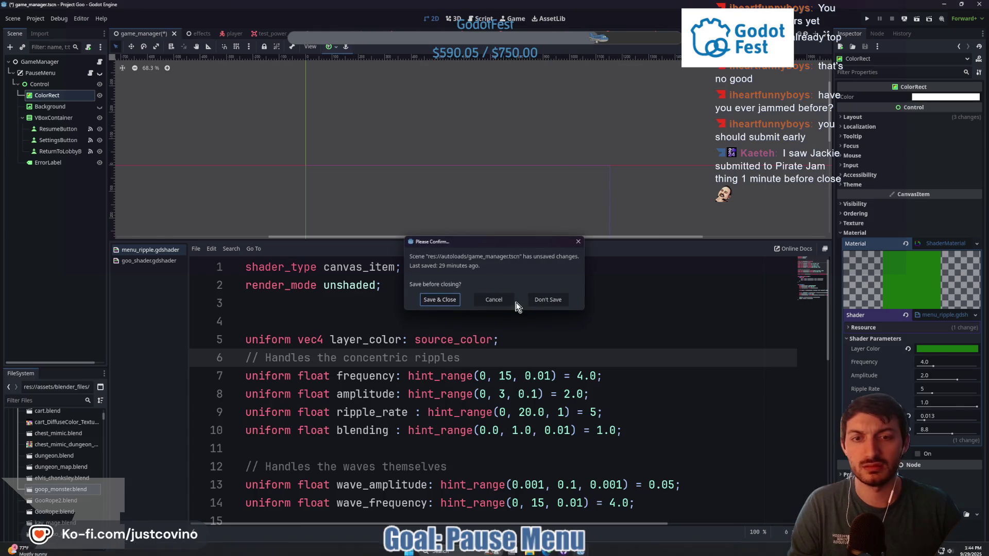
{"action": "left_click_drag", "start_coordinate": [540, 301], "coordinate": [461, 409]}
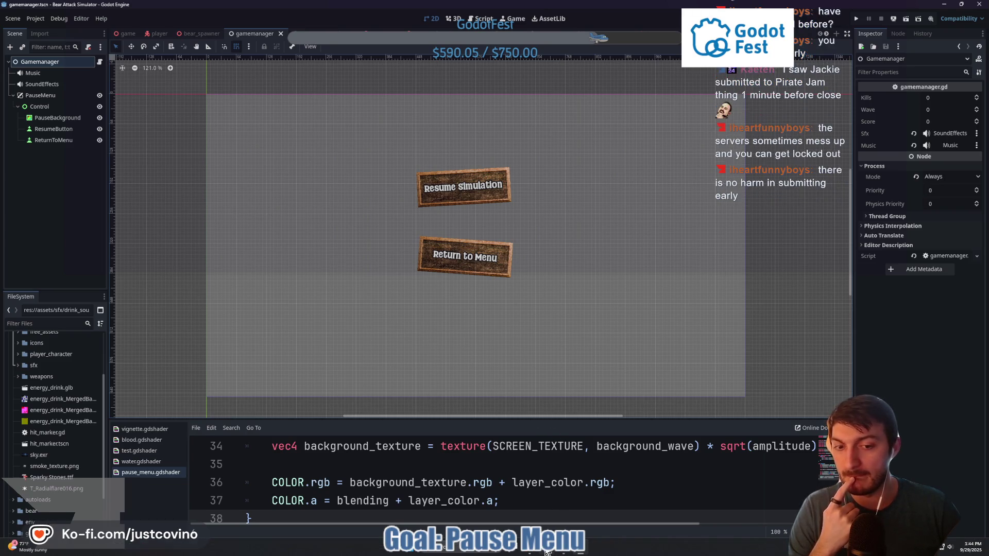
{"action": "mouse_move", "coordinate": [545, 552]}
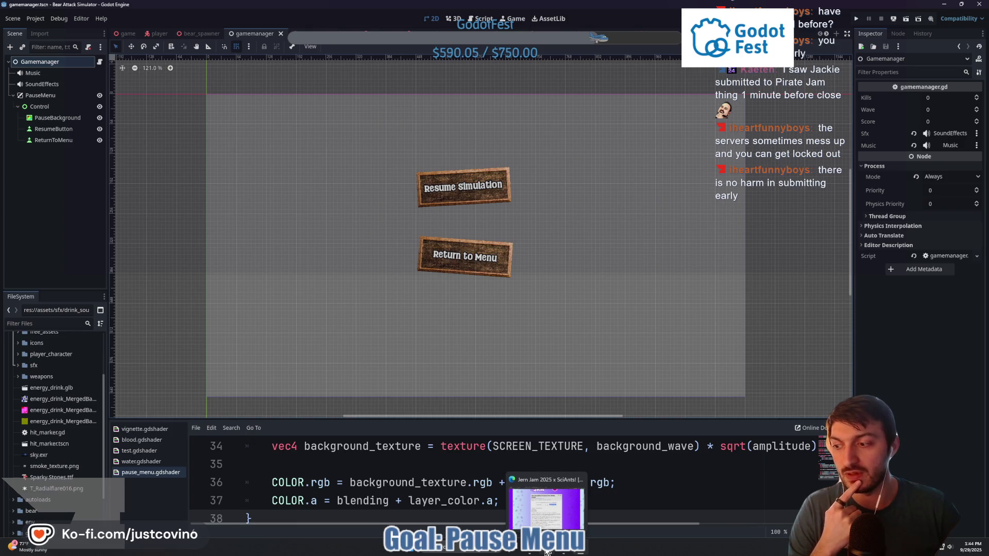
{"action": "left_click", "coordinate": [545, 553]}
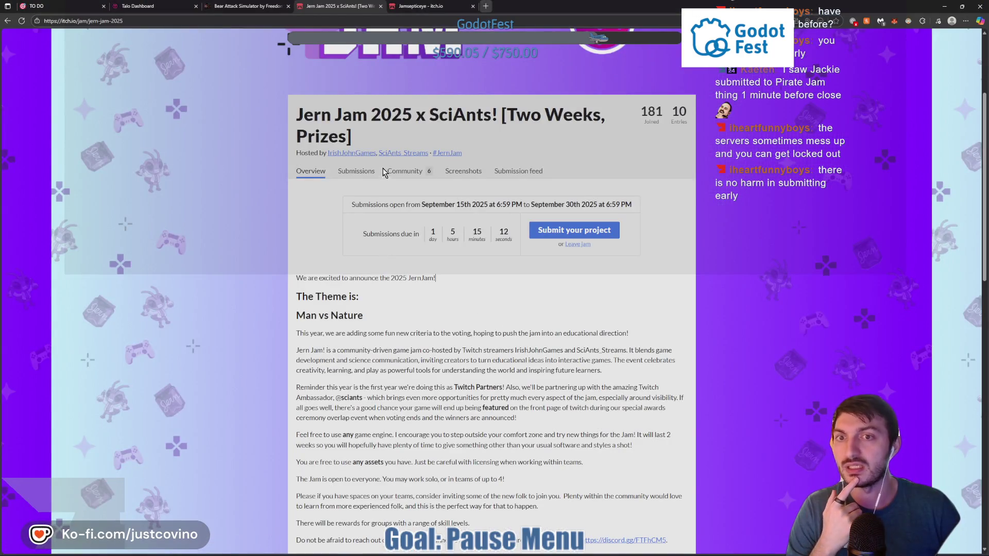
Open the Bear Attack Simulator itch.io page, briefly check Godot, and come back to it
{"action": "left_click", "coordinate": [246, 6]}
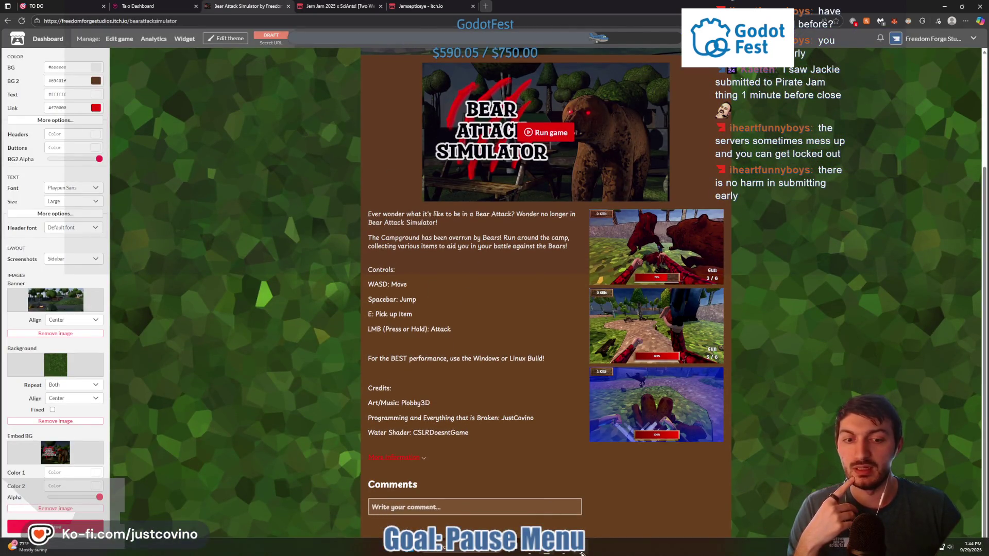
{"action": "key", "text": "alt+Tab"}
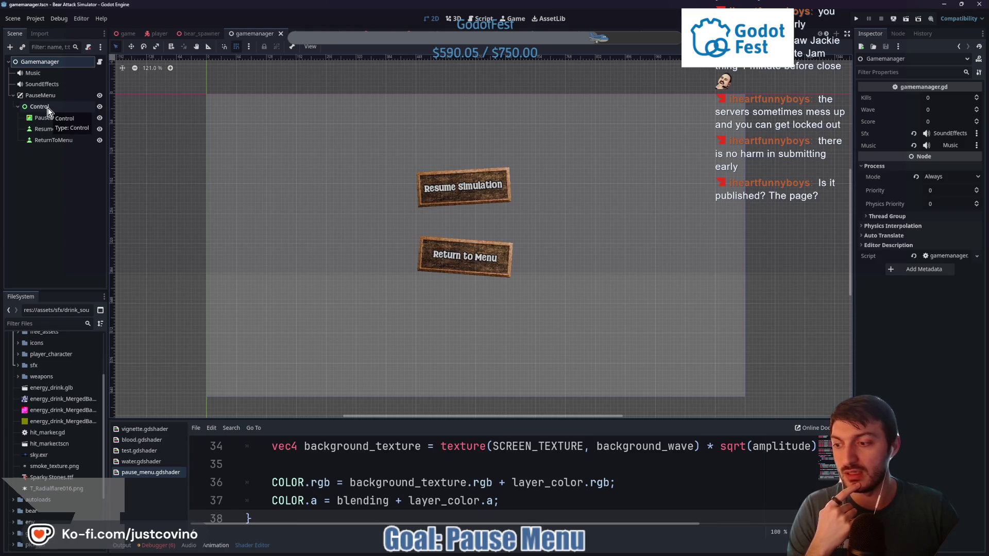
{"action": "left_click", "coordinate": [545, 551]}
Check the game's edit settings down to Visibility, view its draft public page, then return to Godot
{"action": "scroll", "coordinate": [215, 59], "scroll_direction": "up", "scroll_amount": 3}
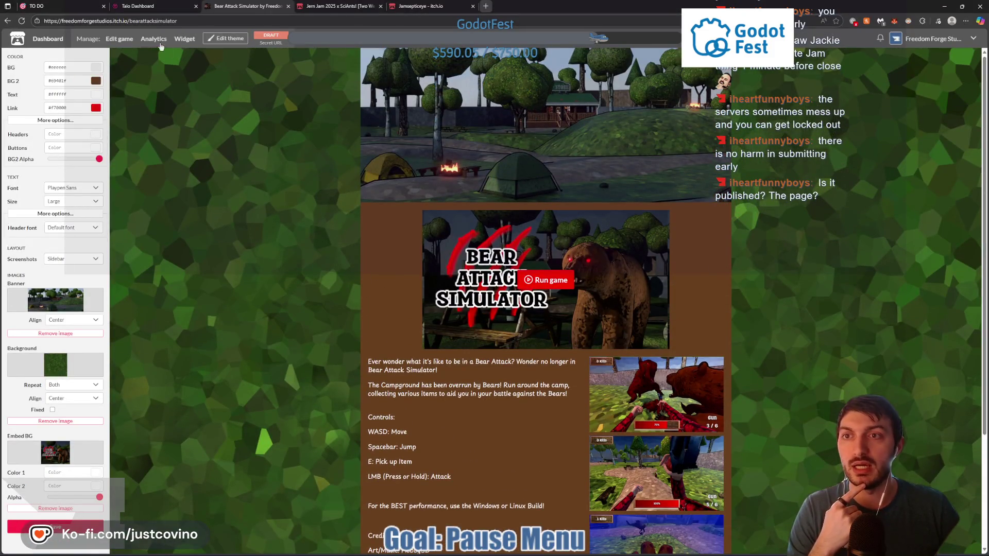
{"action": "left_click", "coordinate": [119, 40]}
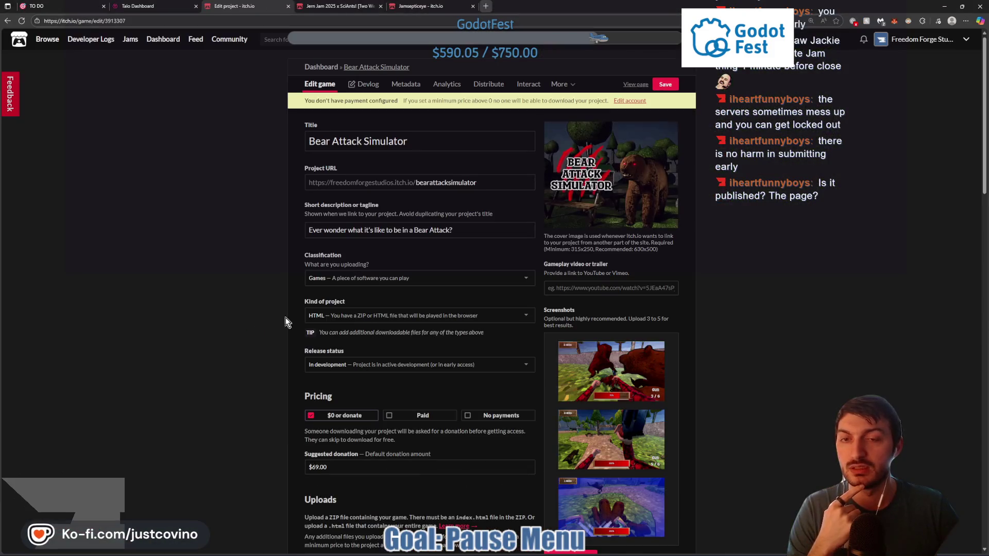
{"action": "scroll", "coordinate": [441, 343], "scroll_direction": "down", "scroll_amount": 15}
{"action": "scroll", "coordinate": [440, 344], "scroll_direction": "down", "scroll_amount": 7}
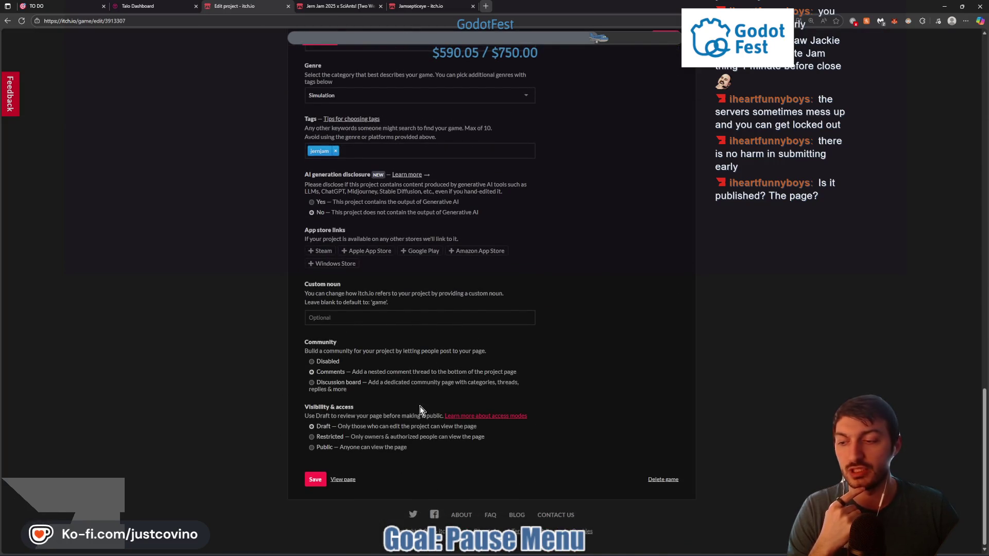
{"action": "scroll", "coordinate": [419, 411], "scroll_direction": "up", "scroll_amount": 20}
{"action": "scroll", "coordinate": [588, 161], "scroll_direction": "up", "scroll_amount": 7}
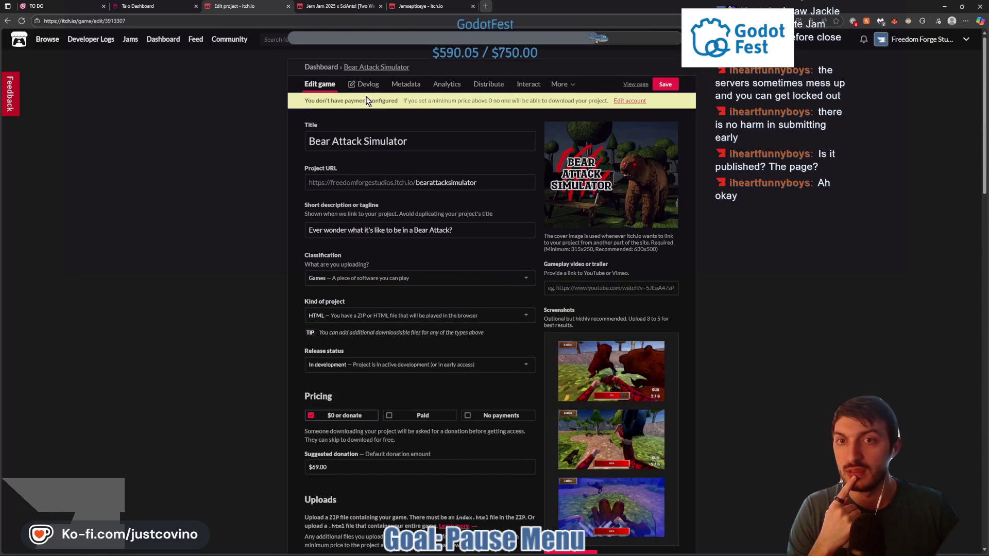
{"action": "left_click", "coordinate": [635, 85]}
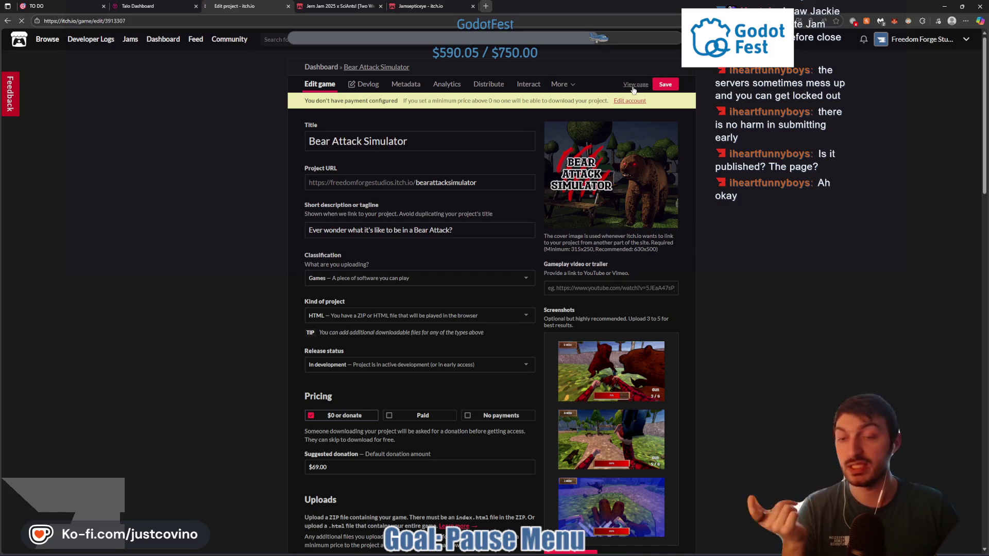
{"action": "scroll", "coordinate": [447, 229], "scroll_direction": "down", "scroll_amount": 3}
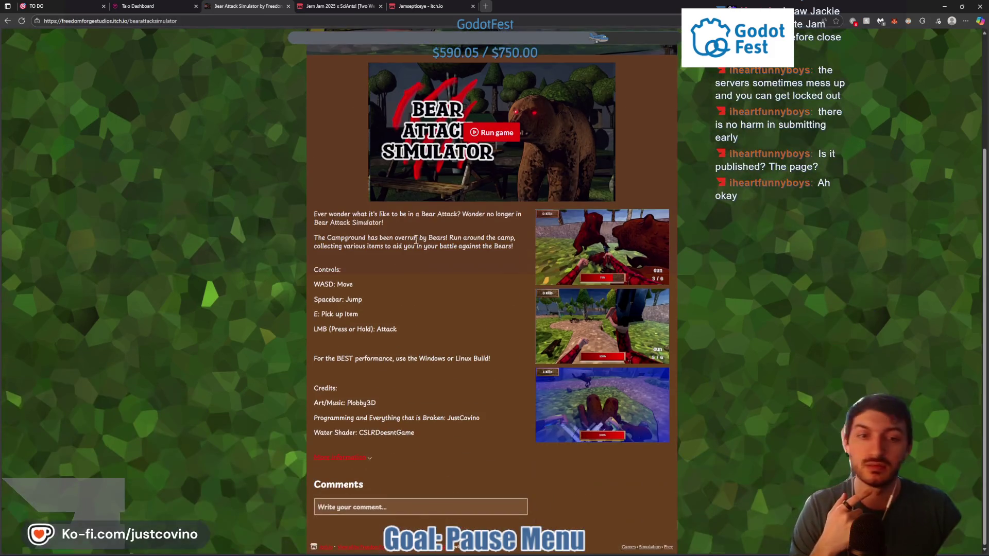
{"action": "left_click", "coordinate": [582, 554]}
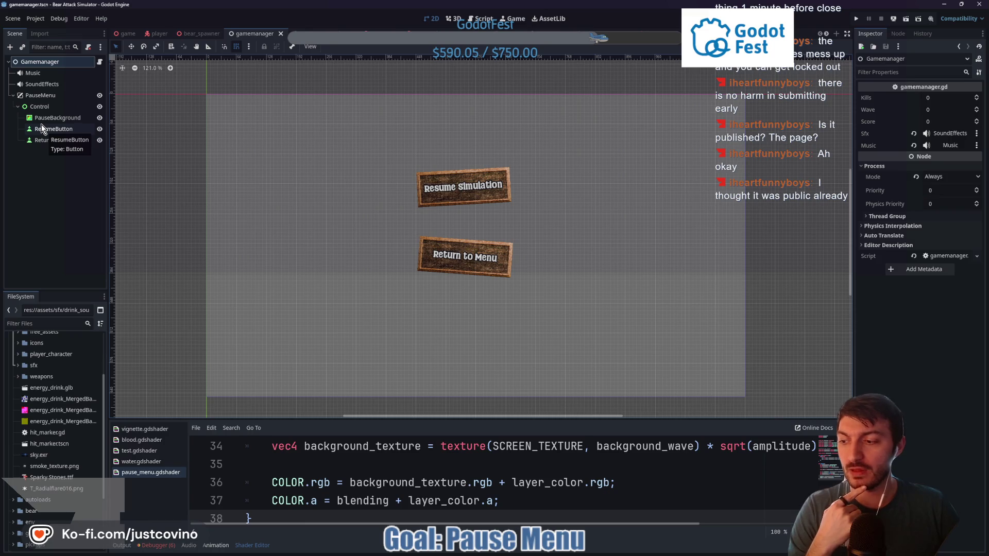
{"action": "left_click", "coordinate": [38, 97]}
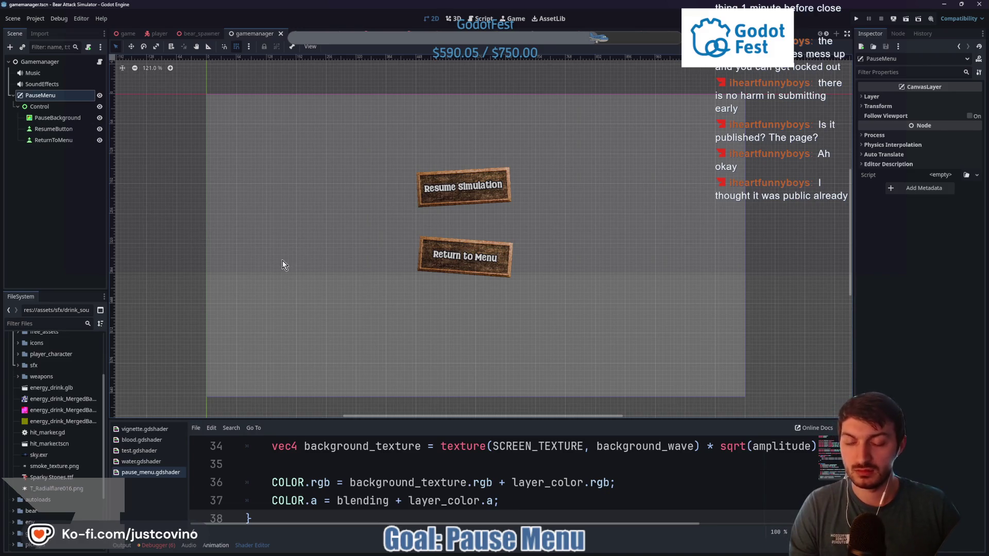
{"action": "left_click_drag", "start_coordinate": [230, 274], "coordinate": [382, 363]}
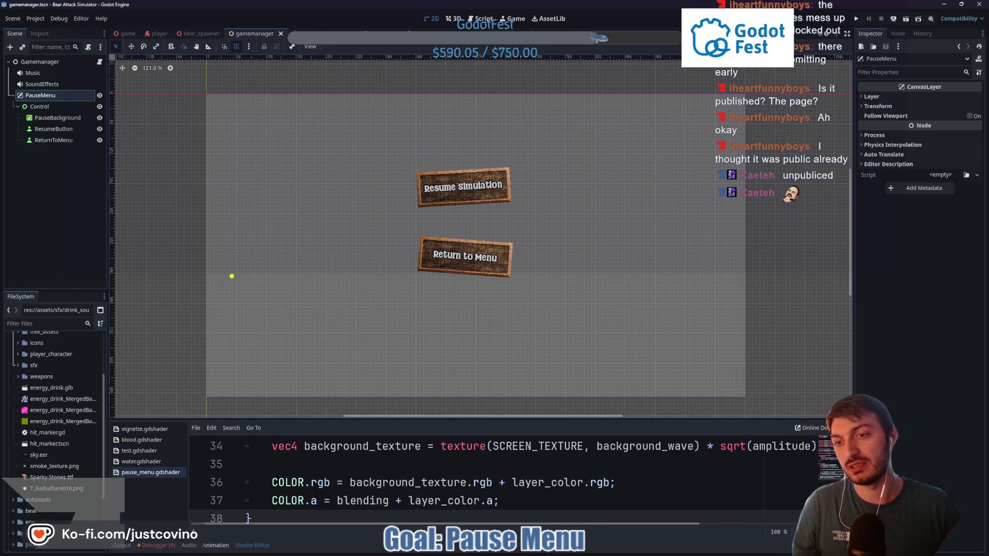
{"action": "left_click_drag", "start_coordinate": [373, 289], "coordinate": [536, 364]}
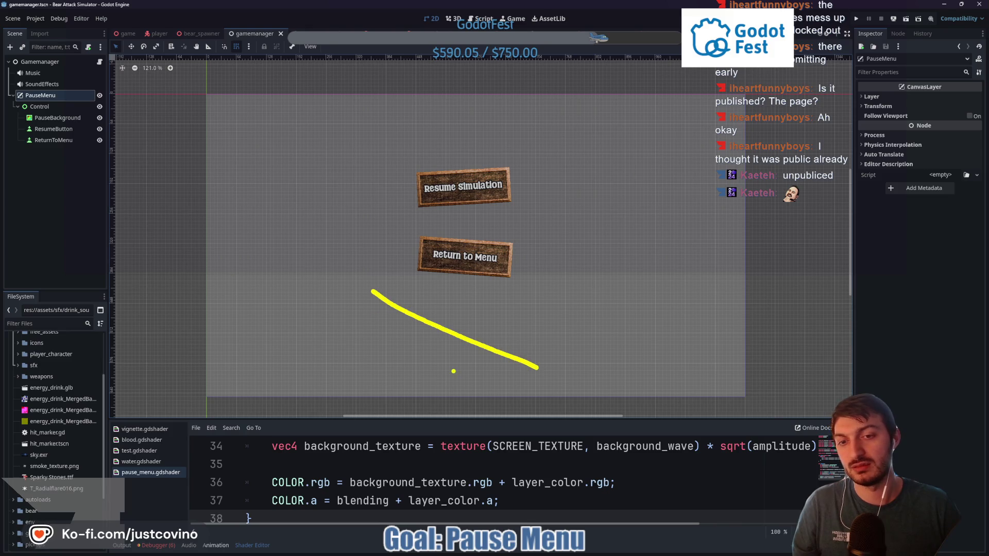
{"action": "left_click_drag", "start_coordinate": [371, 288], "coordinate": [532, 371]}
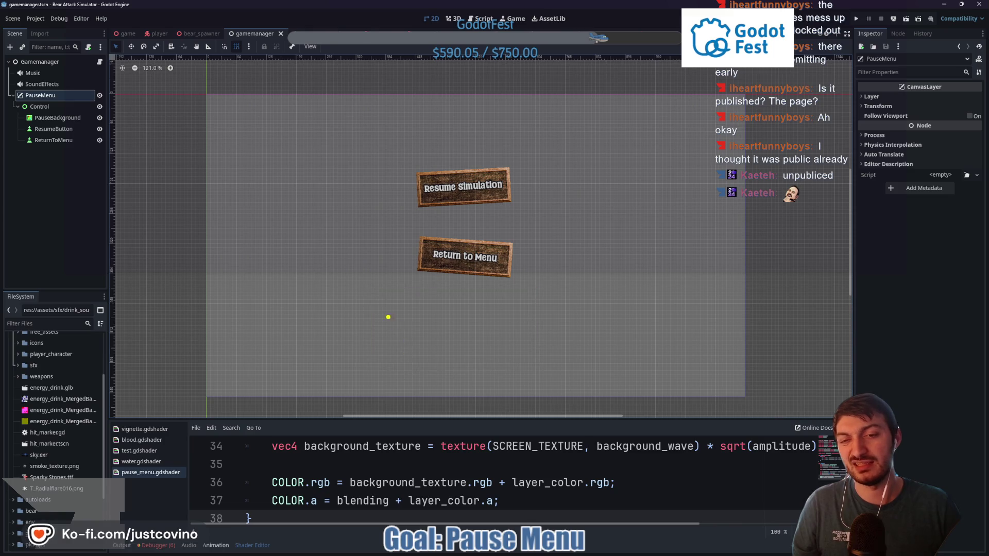
{"action": "left_click_drag", "start_coordinate": [376, 312], "coordinate": [524, 389]}
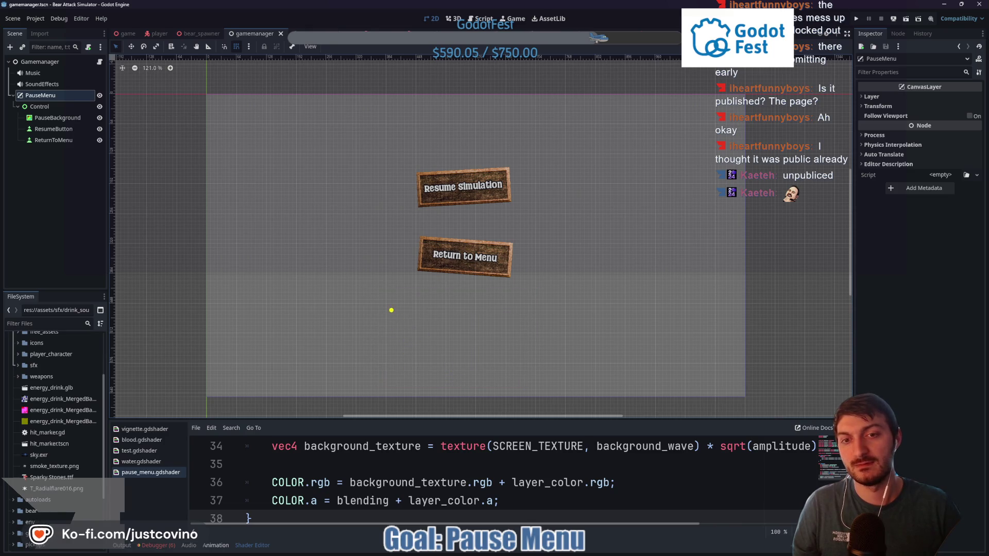
{"action": "left_click_drag", "start_coordinate": [241, 284], "coordinate": [394, 369]}
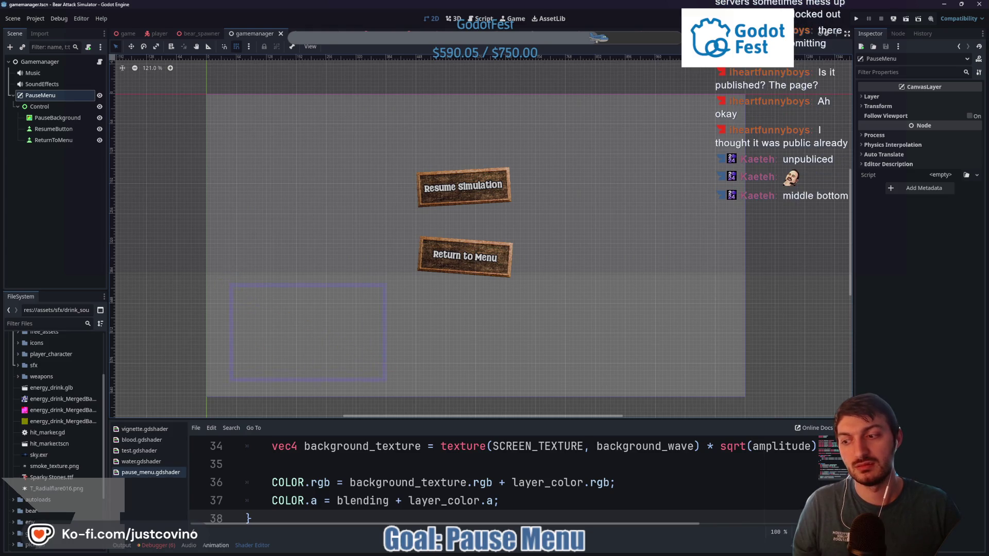
{"action": "left_click_drag", "start_coordinate": [231, 286], "coordinate": [398, 392]}
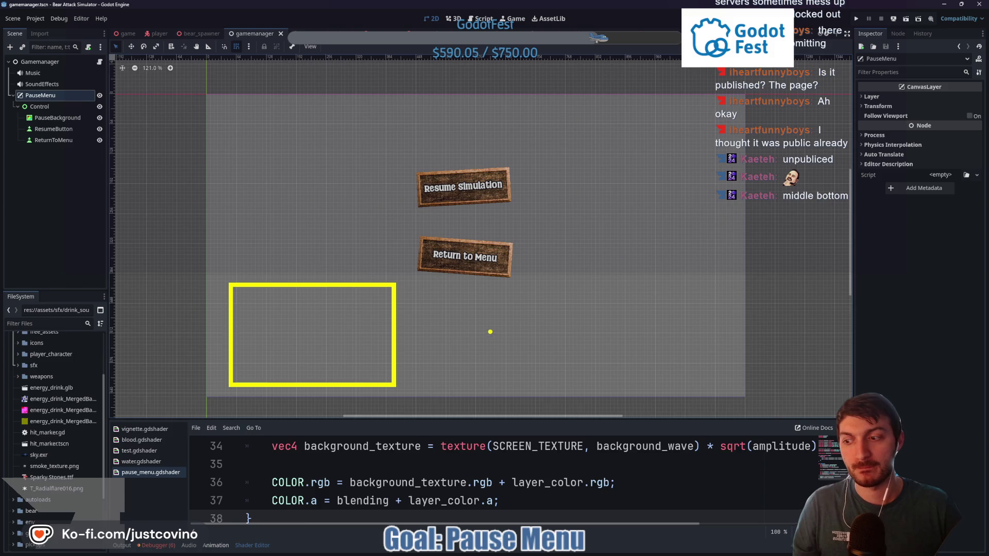
{"action": "key", "text": "Escape"}
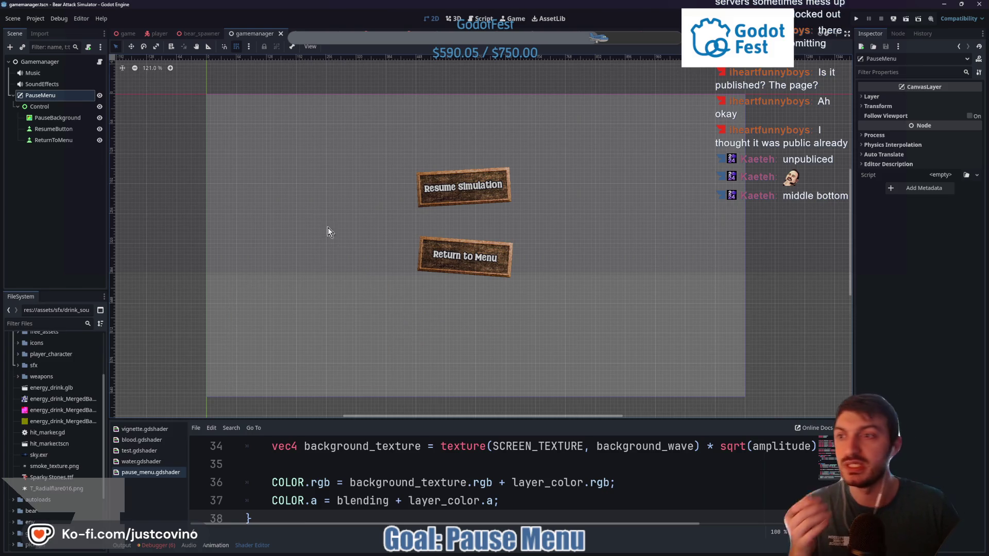
{"action": "left_click", "coordinate": [119, 32]}
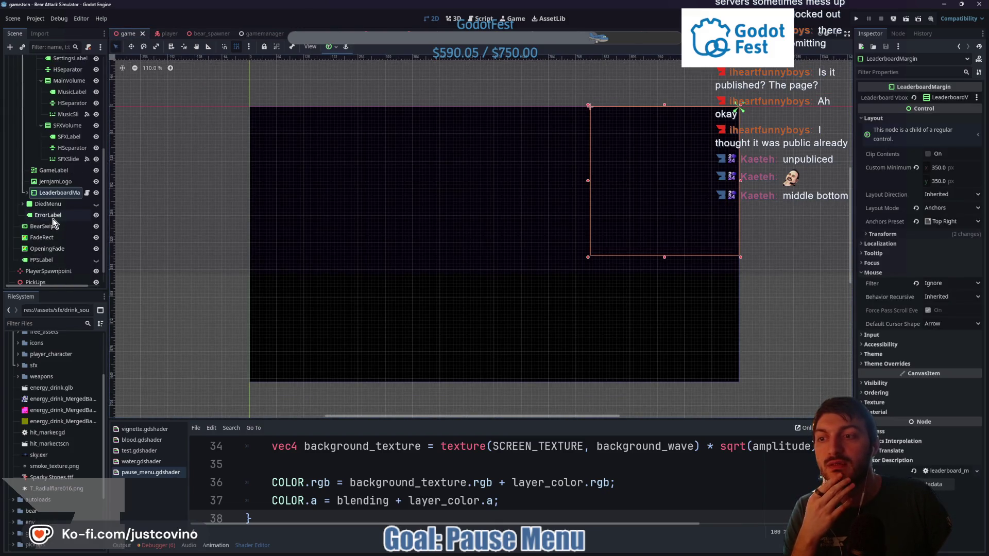
Place the SoundsPanel volume panel under the pause menu's Control node in the gamemanager scene
{"action": "scroll", "coordinate": [51, 236], "scroll_direction": "up", "scroll_amount": 2}
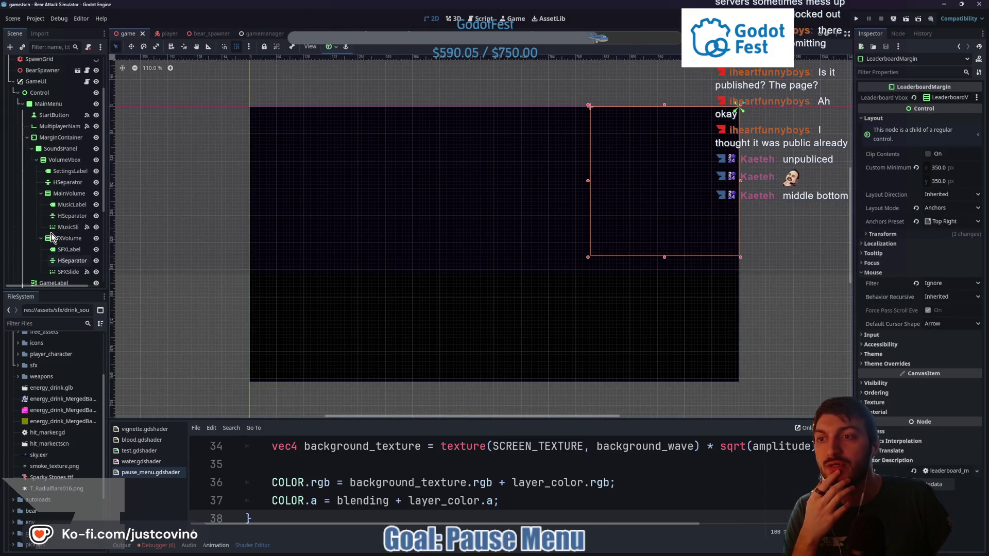
{"action": "left_click", "coordinate": [54, 151]}
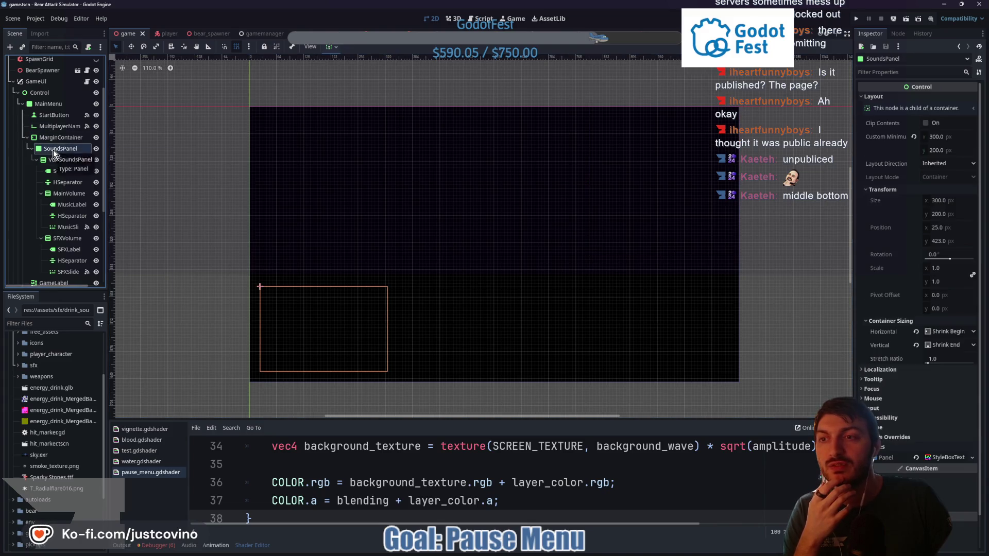
{"action": "right_click", "coordinate": [54, 150]}
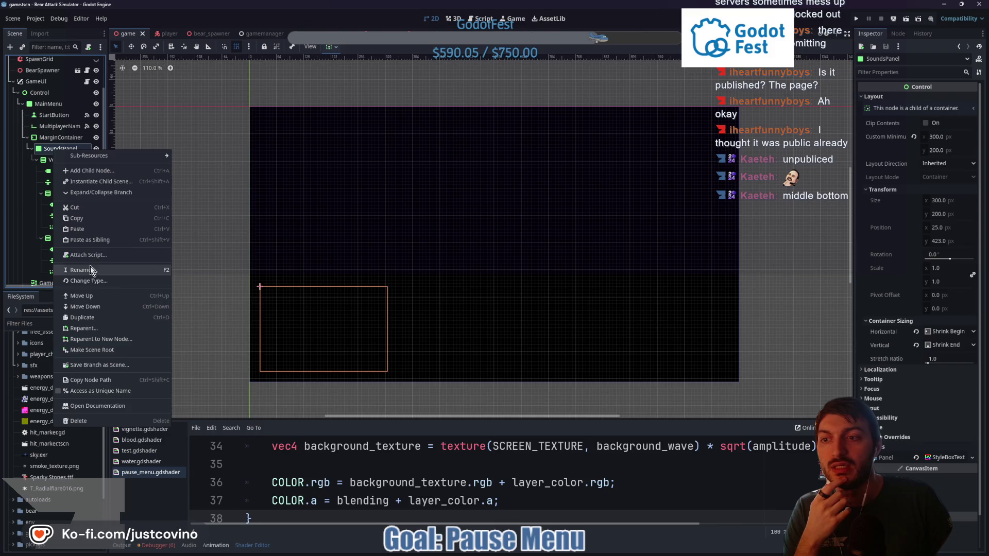
{"action": "left_click", "coordinate": [172, 203]}
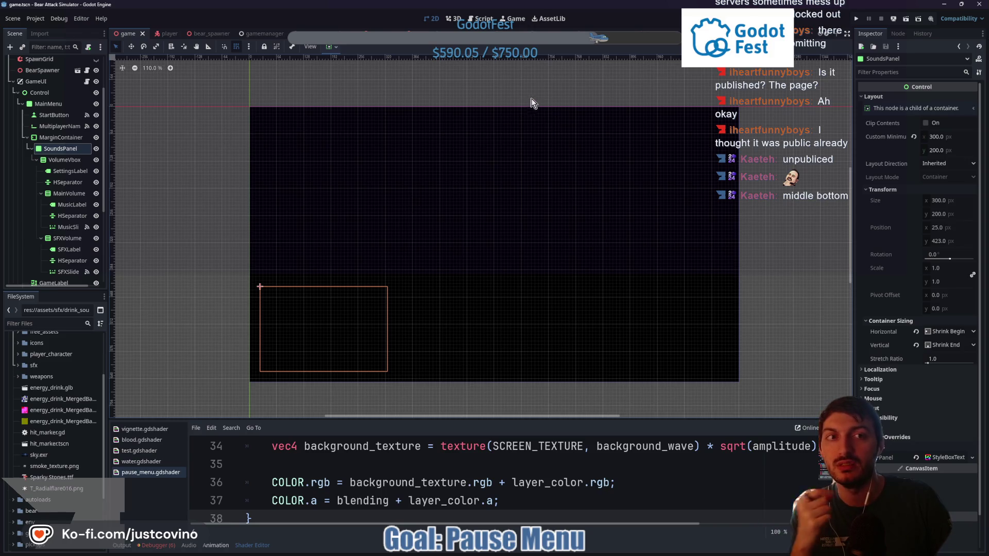
{"action": "left_click", "coordinate": [260, 33]}
{"action": "left_click", "coordinate": [40, 107]}
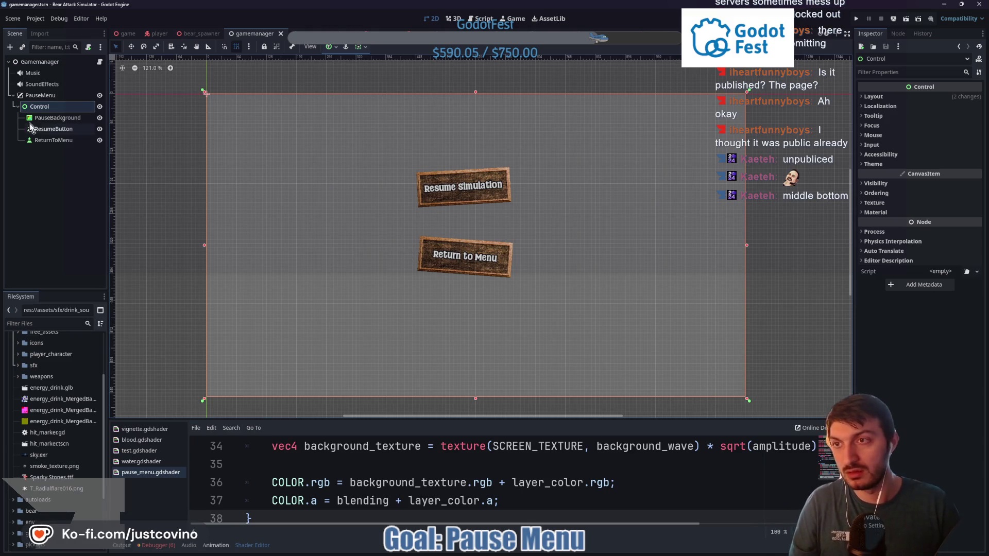
{"action": "right_click", "coordinate": [49, 109]}
{"action": "left_click", "coordinate": [100, 169]}
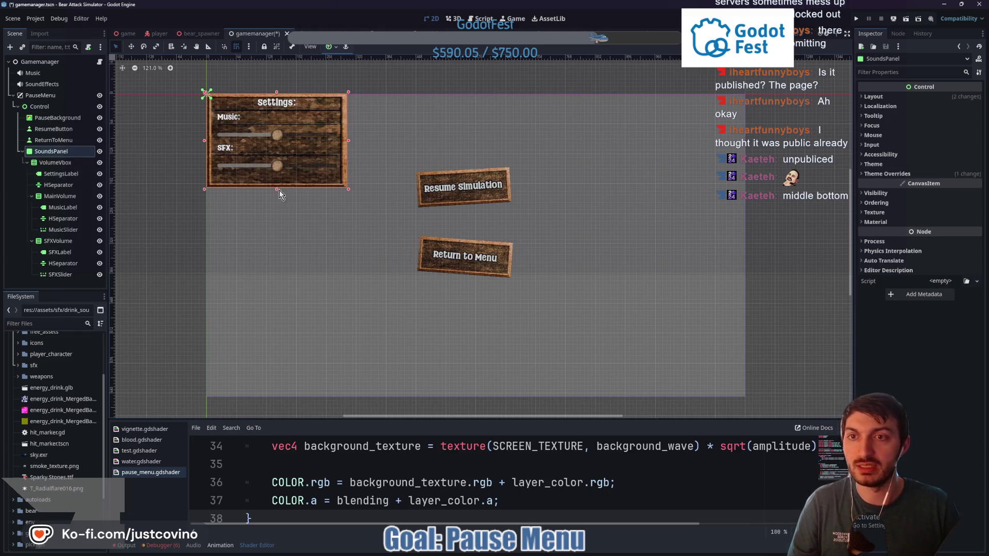
Anchor the sounds panel bottom-left and nudge it slightly up and right from the corner
{"action": "left_click", "coordinate": [332, 47]}
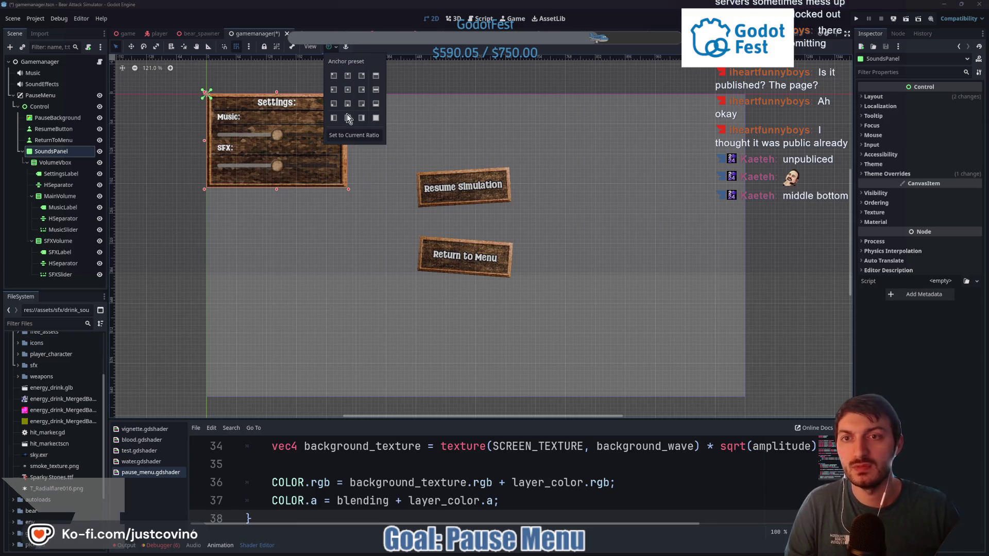
{"action": "left_click", "coordinate": [333, 103]}
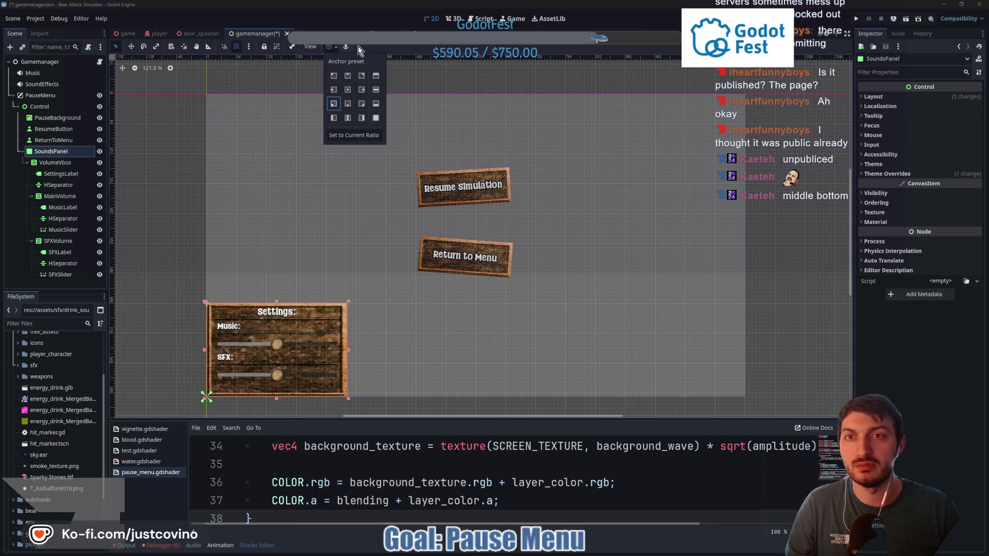
{"action": "left_click", "coordinate": [335, 48]}
{"action": "key", "text": "w"}
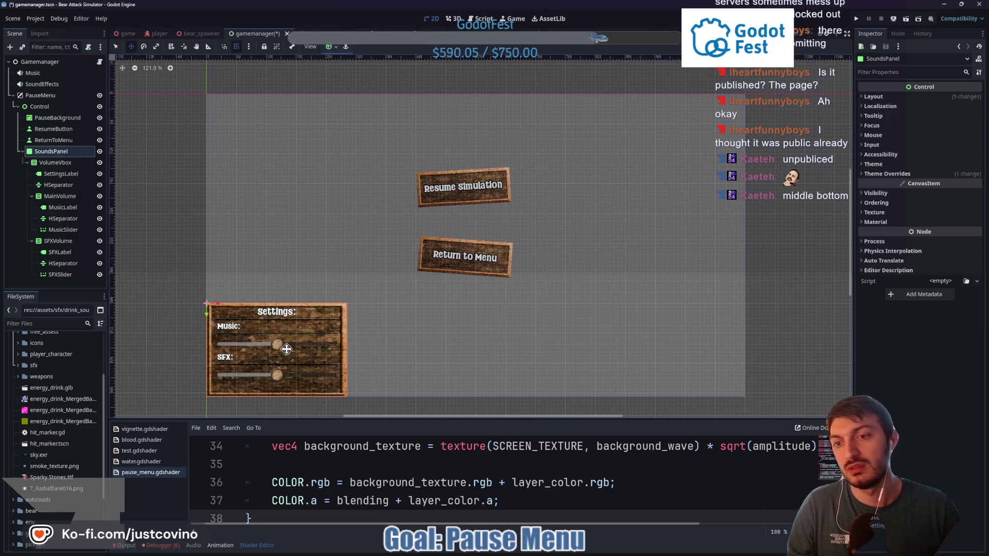
{"action": "left_click_drag", "start_coordinate": [273, 356], "coordinate": [280, 350]}
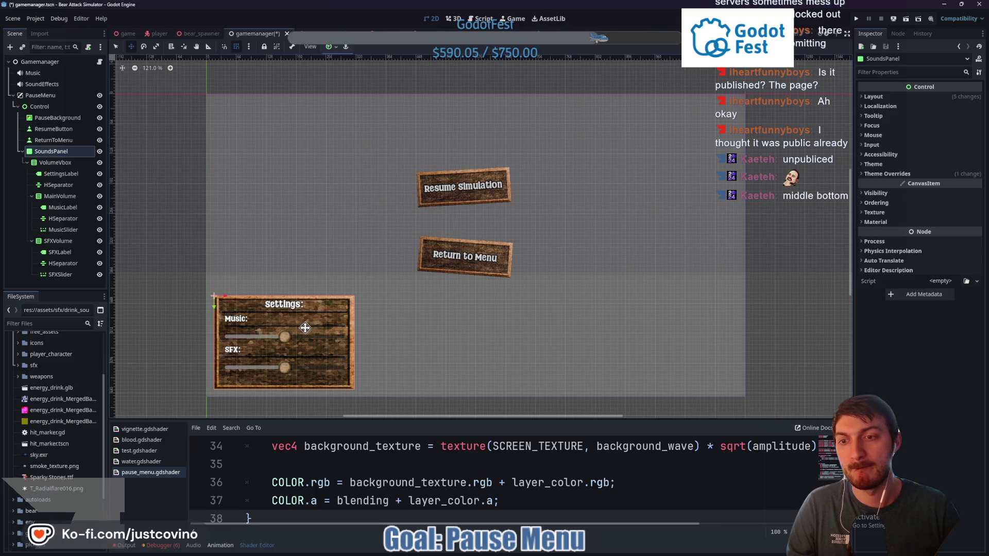
{"action": "mouse_move", "coordinate": [272, 338]}
{"action": "left_mouse_down"}
{"action": "mouse_move", "coordinate": [450, 331]}
{"action": "mouse_move", "coordinate": [439, 325]}
{"action": "mouse_move", "coordinate": [640, 163]}
{"action": "mouse_move", "coordinate": [552, 164]}
{"action": "mouse_move", "coordinate": [267, 201]}
{"action": "mouse_move", "coordinate": [276, 331]}
{"action": "left_mouse_up"}
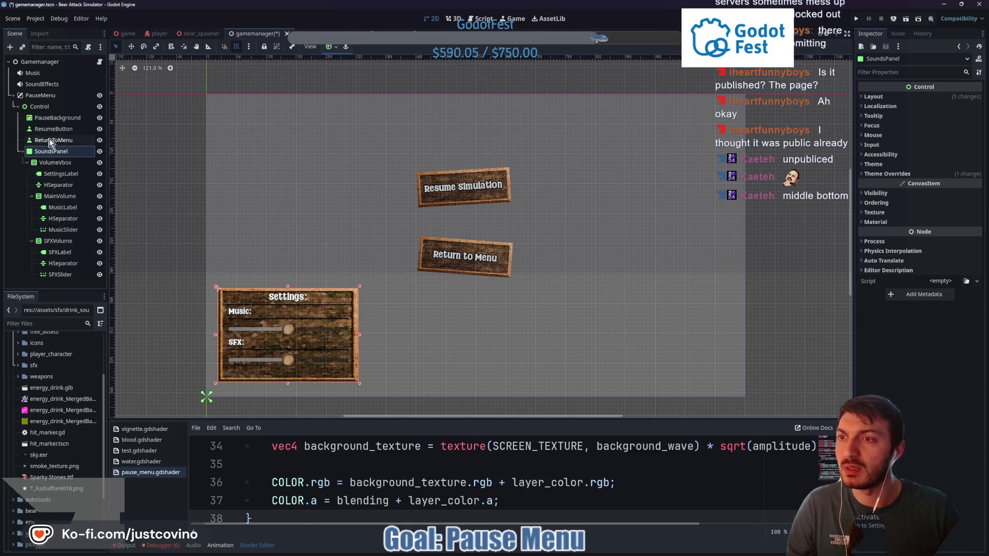
Set the panel's SettingsLabel text to 'Sounds:' and save the scene
{"action": "left_click", "coordinate": [59, 176]}
{"action": "left_click", "coordinate": [905, 110]}
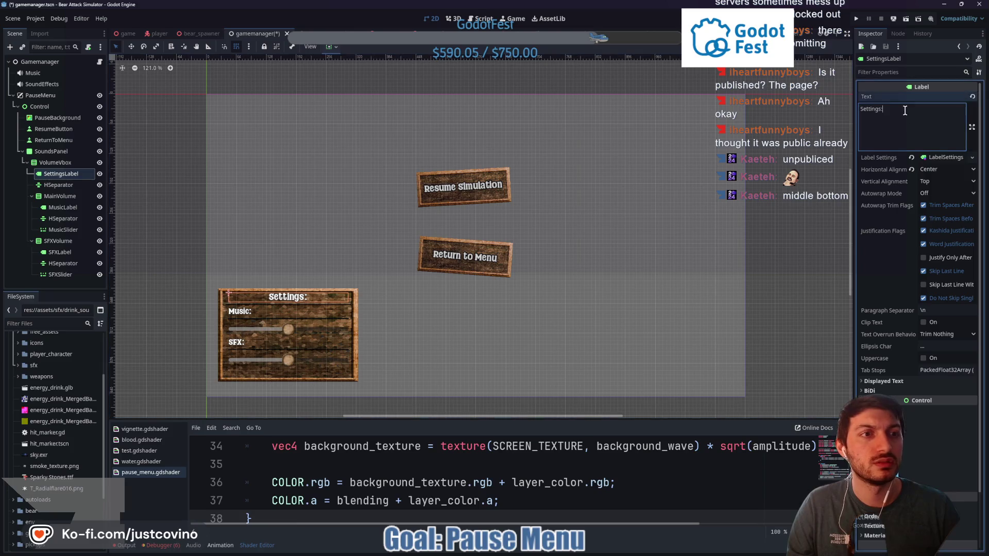
{"action": "type", "text": "Sounds:"}
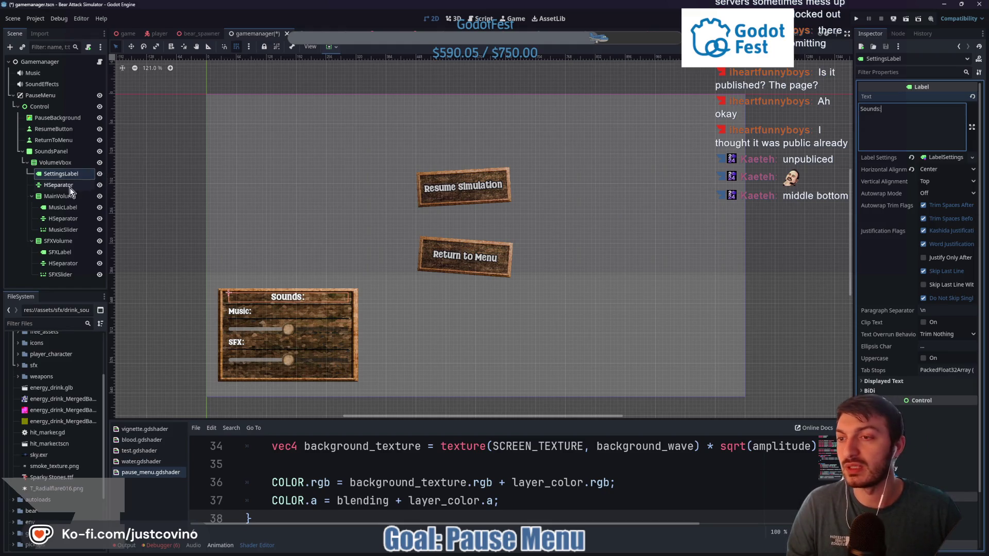
{"action": "key", "text": "ctrl+s"}
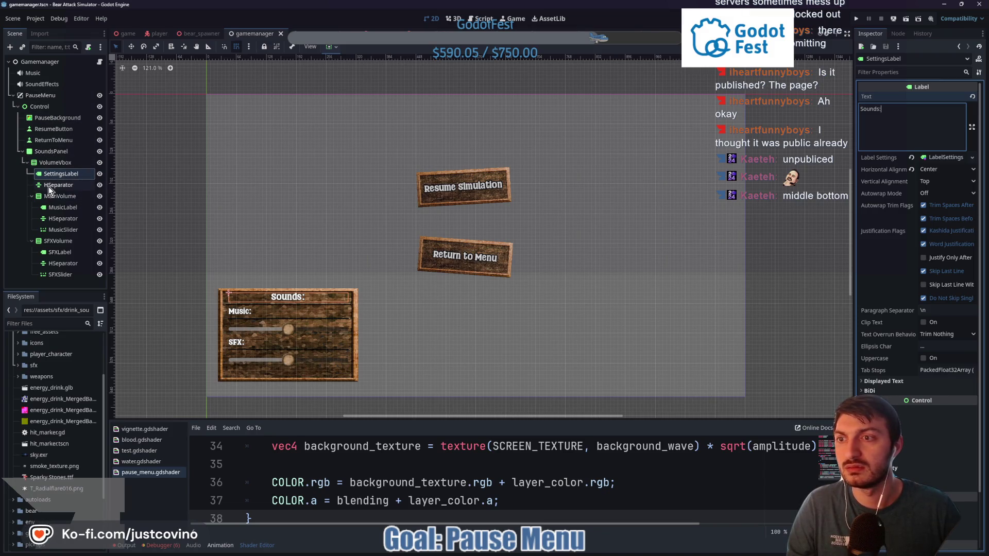
Collapse the pause background's shader material and open the gamemanager script from PauseMenu
{"action": "left_click", "coordinate": [227, 175]}
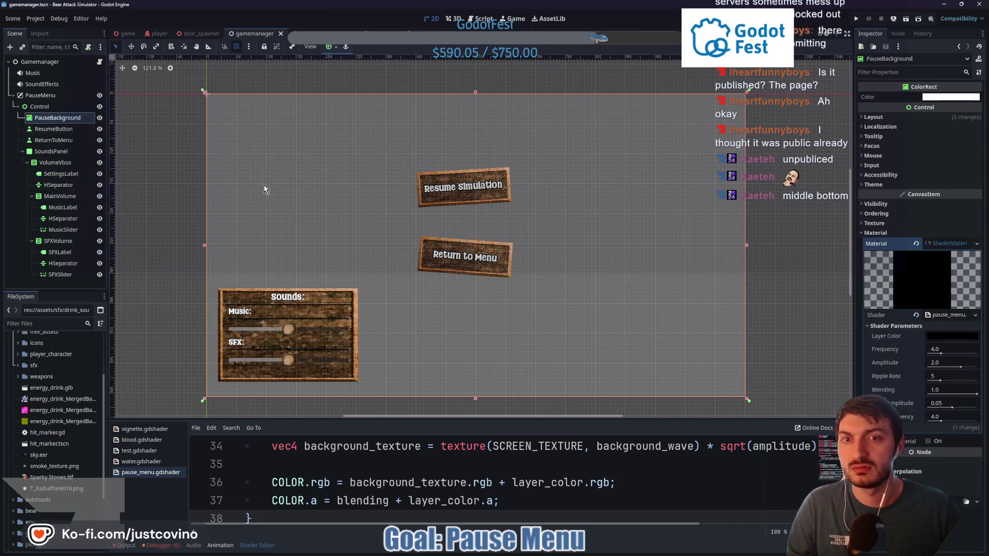
{"action": "left_click", "coordinate": [942, 243]}
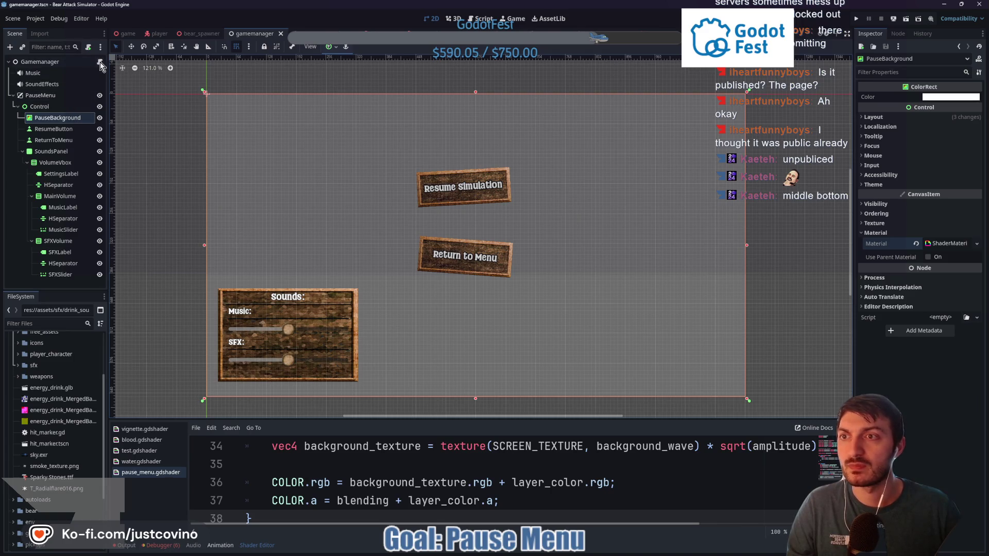
{"action": "left_click", "coordinate": [39, 96]}
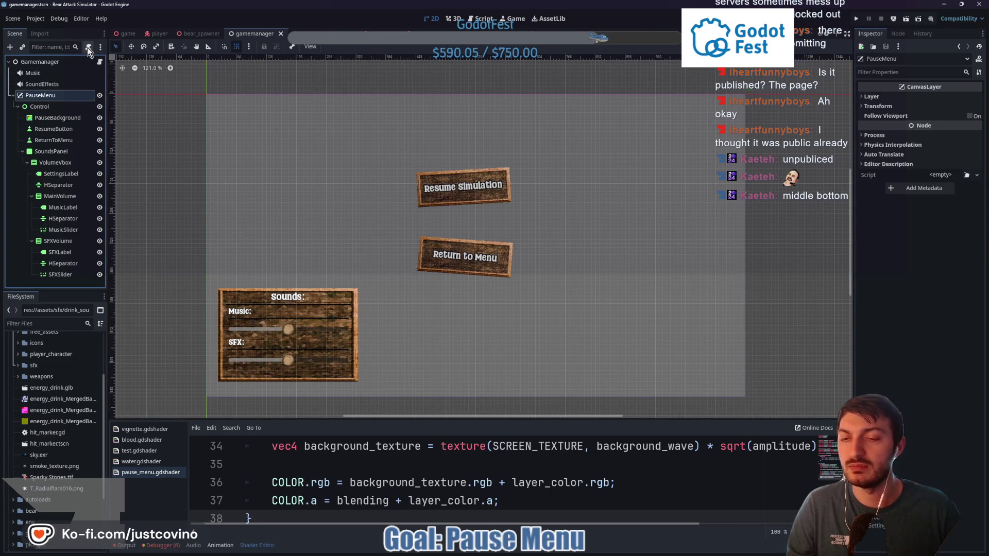
{"action": "left_click", "coordinate": [100, 62]}
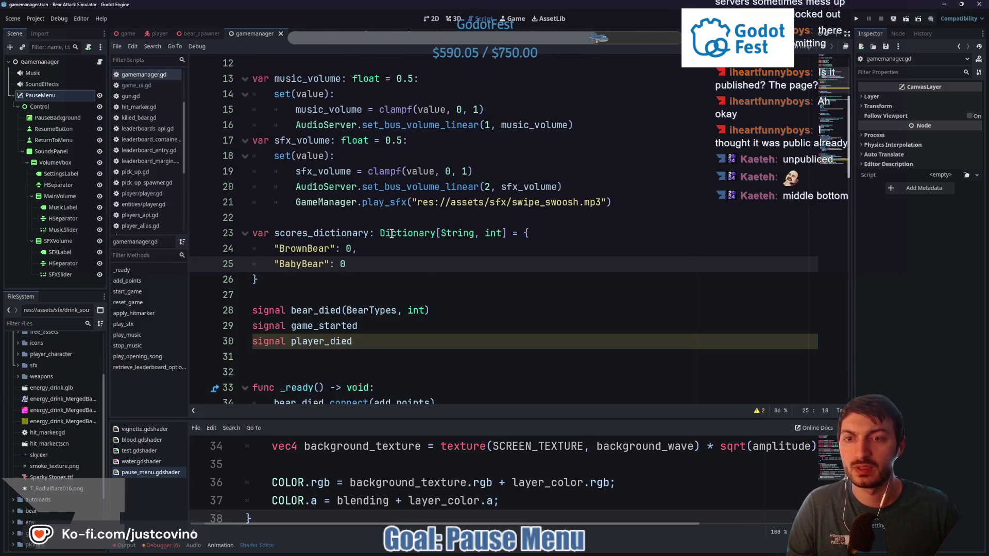
Search the project for retrieve_leaderboard_options, confirming it is used only in gamemanager.gd
{"action": "scroll", "coordinate": [412, 278], "scroll_direction": "down", "scroll_amount": 6}
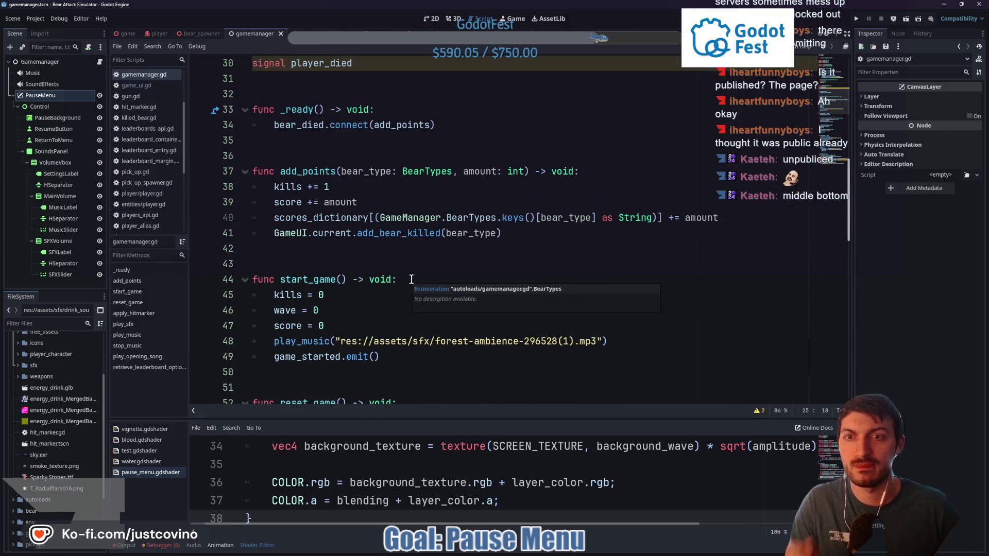
{"action": "scroll", "coordinate": [418, 270], "scroll_direction": "down", "scroll_amount": 15}
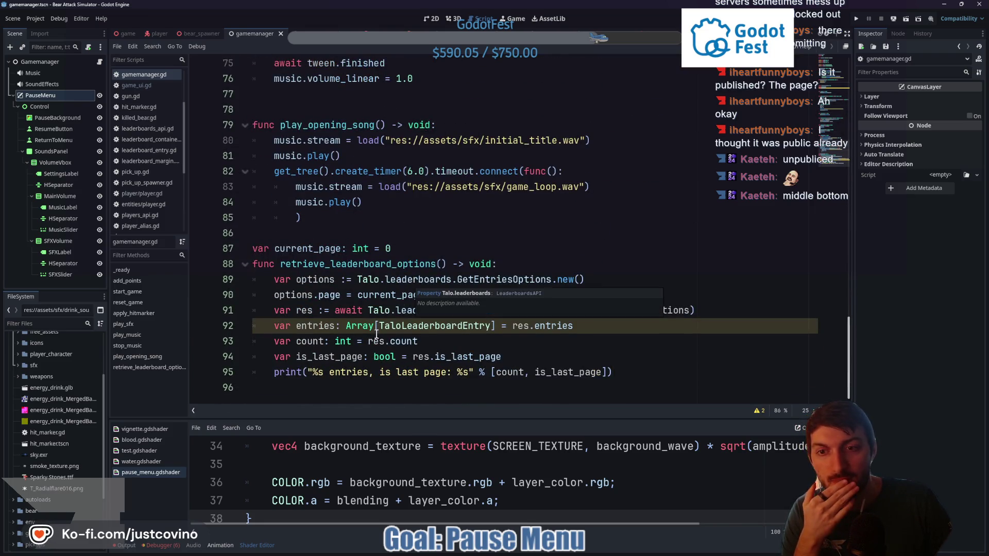
{"action": "left_click", "coordinate": [321, 399]}
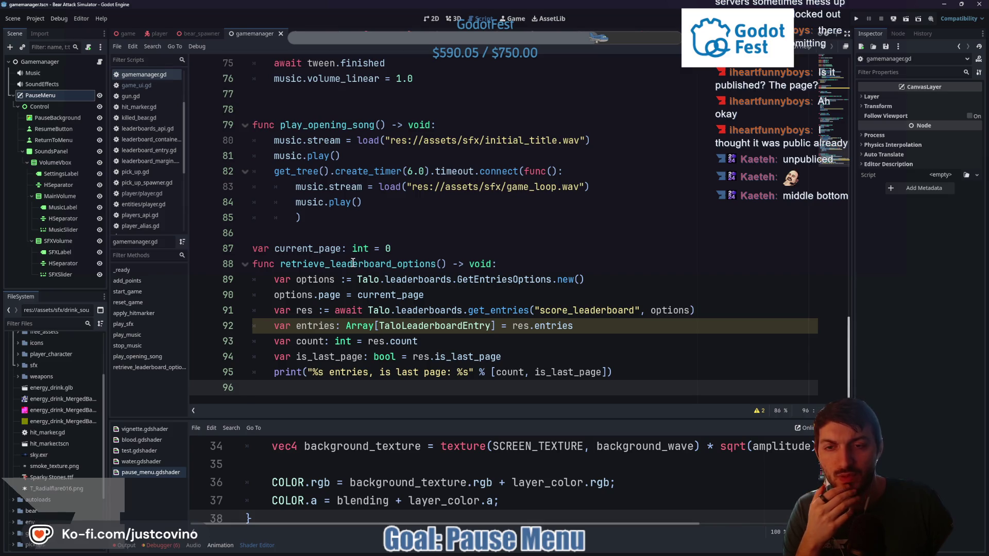
{"action": "scroll", "coordinate": [353, 264], "scroll_direction": "up", "scroll_amount": 1}
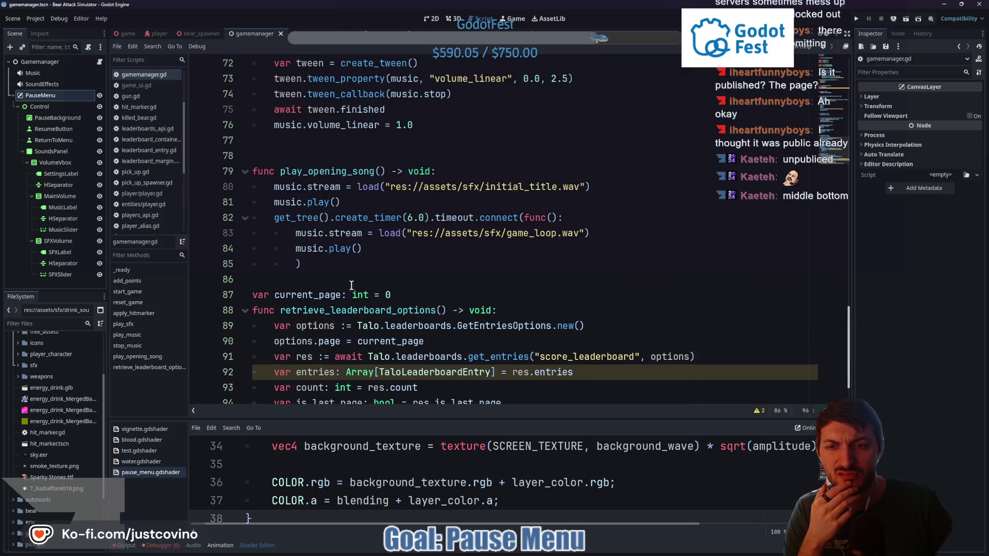
{"action": "scroll", "coordinate": [353, 317], "scroll_direction": "up", "scroll_amount": 6}
{"action": "scroll", "coordinate": [353, 317], "scroll_direction": "up", "scroll_amount": 15}
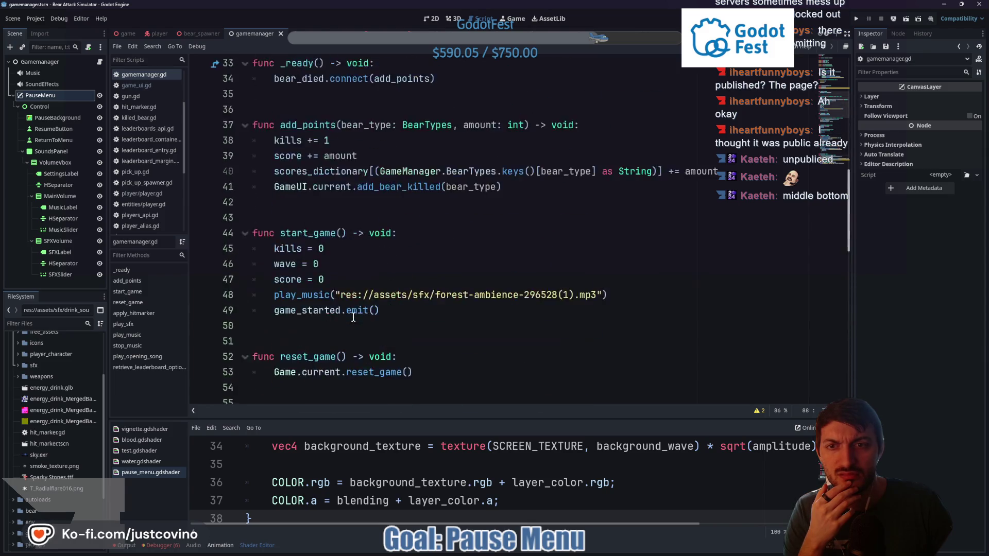
{"action": "scroll", "coordinate": [353, 316], "scroll_direction": "down", "scroll_amount": 2}
{"action": "scroll", "coordinate": [354, 317], "scroll_direction": "down", "scroll_amount": 20}
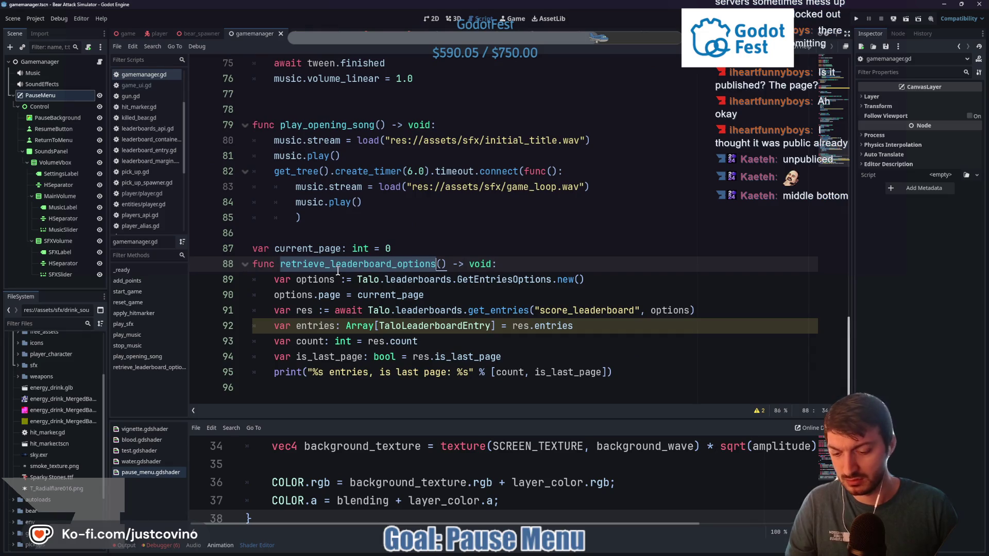
{"action": "key", "text": "ctrl+shift+f"}
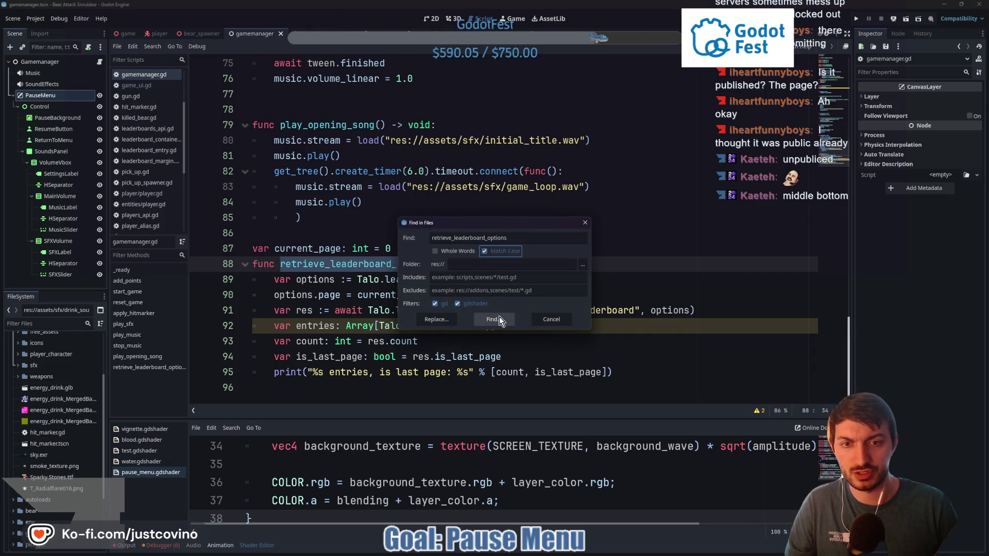
{"action": "left_click", "coordinate": [497, 318]}
Delete the current_page variable and retrieve_leaderboard_options function on lines 87–95
{"action": "mouse_move", "coordinate": [612, 403]}
{"action": "left_mouse_down"}
{"action": "mouse_move", "coordinate": [563, 403]}
{"action": "mouse_move", "coordinate": [252, 298]}
{"action": "mouse_move", "coordinate": [251, 286]}
{"action": "left_mouse_up"}
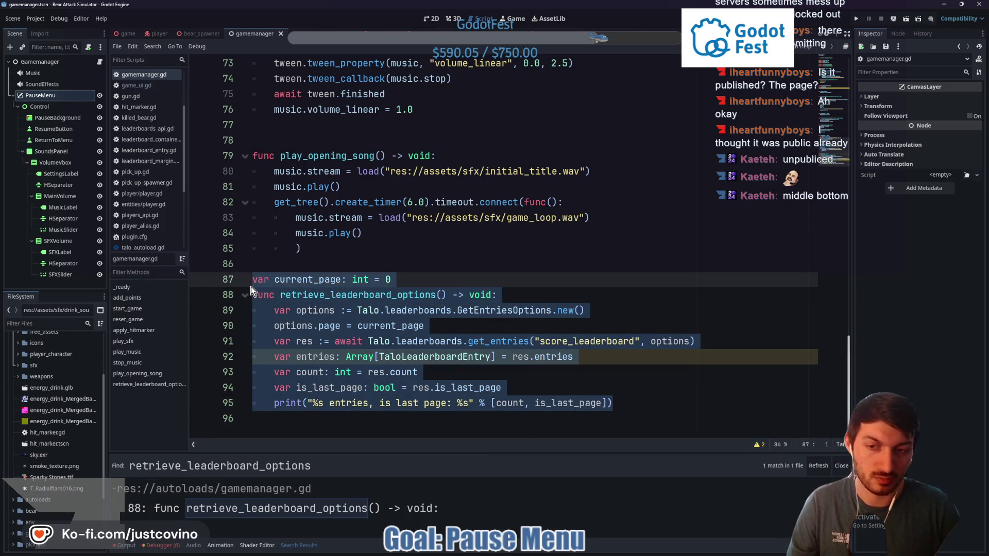
{"action": "key", "text": "Delete"}
{"action": "left_click", "coordinate": [839, 466]}
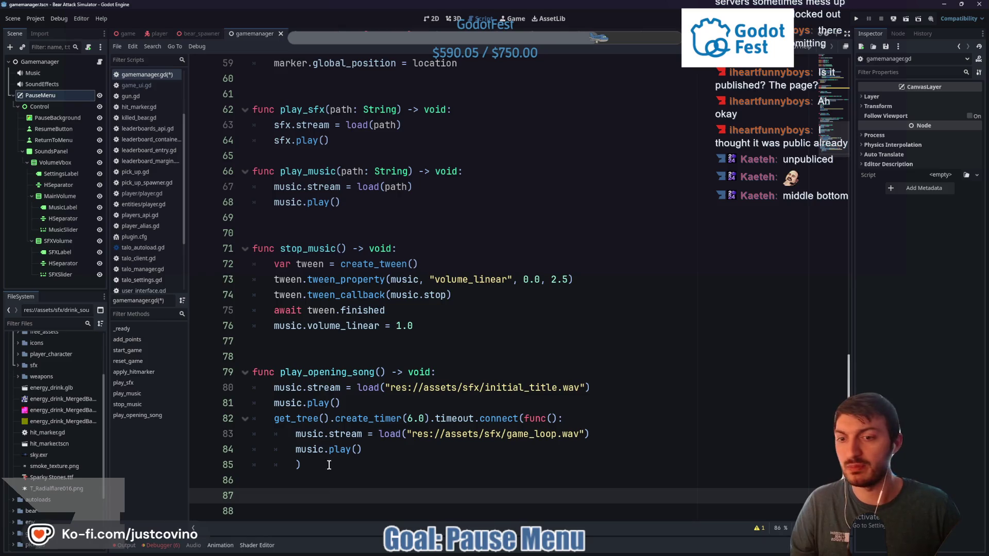
Save gamemanager.gd and connect ResumeButton's pressed() signal to a new _on_resume_button_pressed stub
{"action": "key", "text": "ctrl+s"}
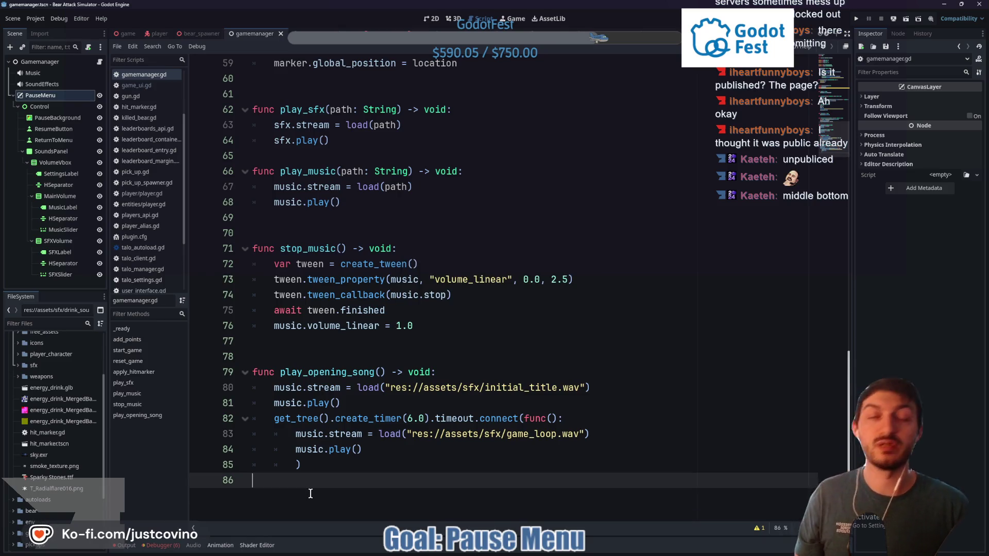
{"action": "key", "text": "Return"}
{"action": "key", "text": "Return"}
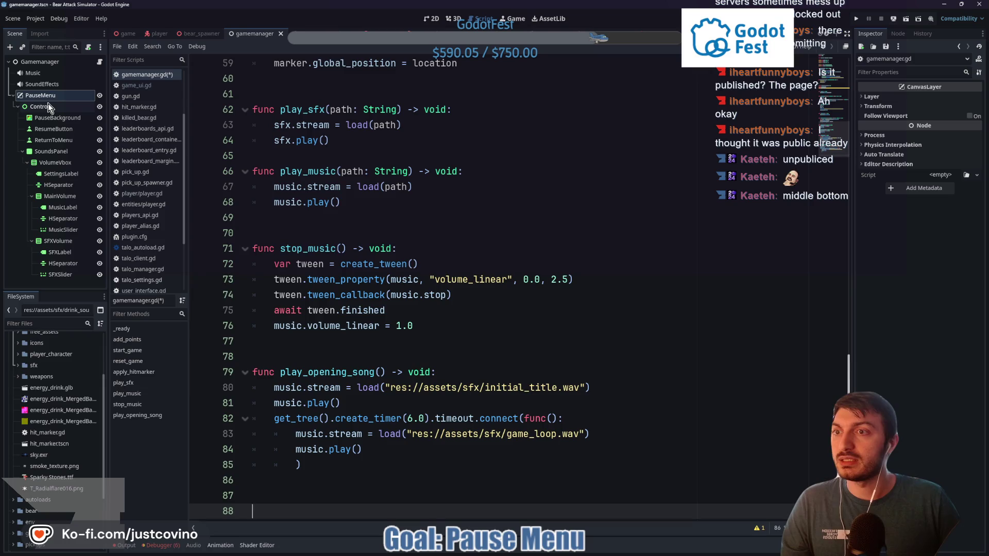
{"action": "left_click", "coordinate": [57, 129]}
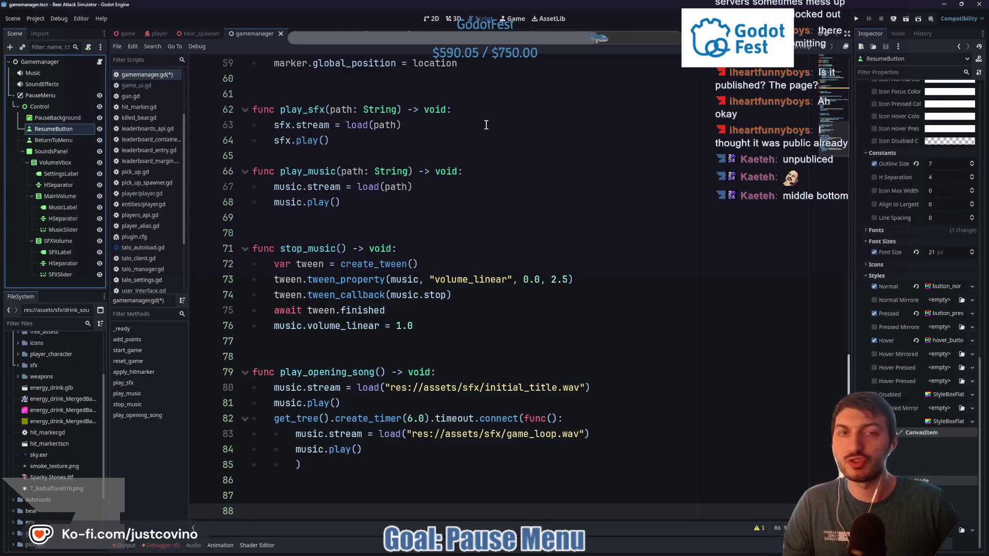
{"action": "left_click", "coordinate": [898, 33]}
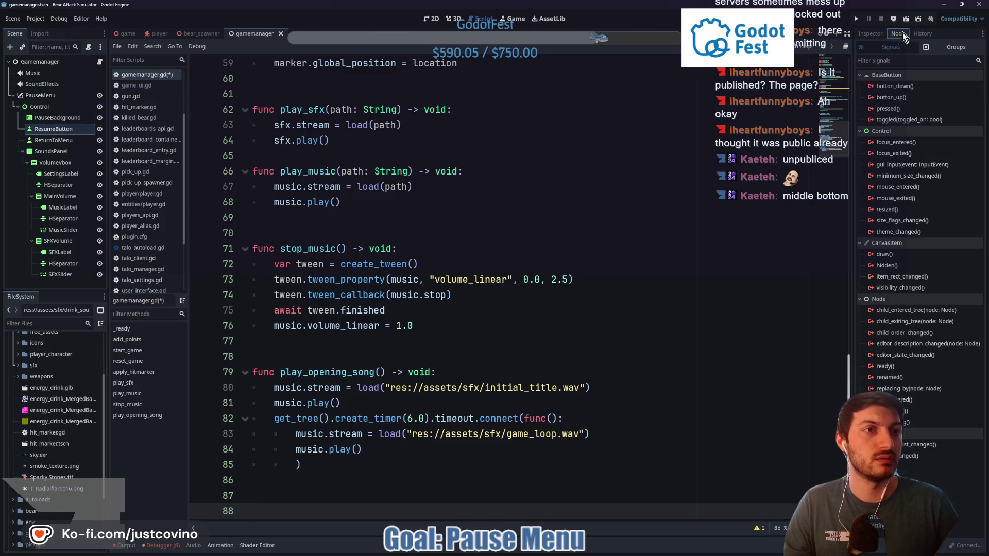
{"action": "double_click", "coordinate": [887, 108]}
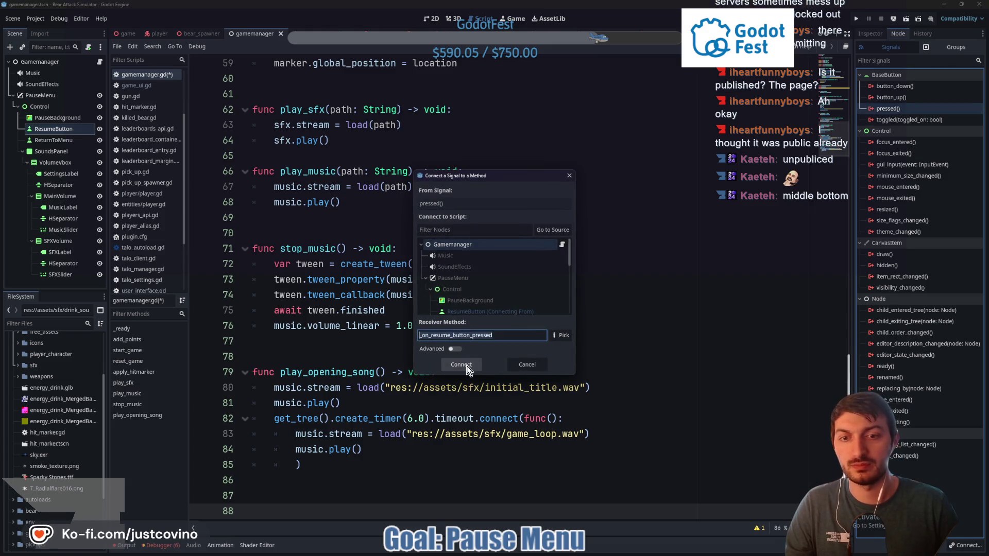
{"action": "left_click", "coordinate": [468, 360]}
{"action": "scroll", "coordinate": [441, 414], "scroll_direction": "up", "scroll_amount": 10}
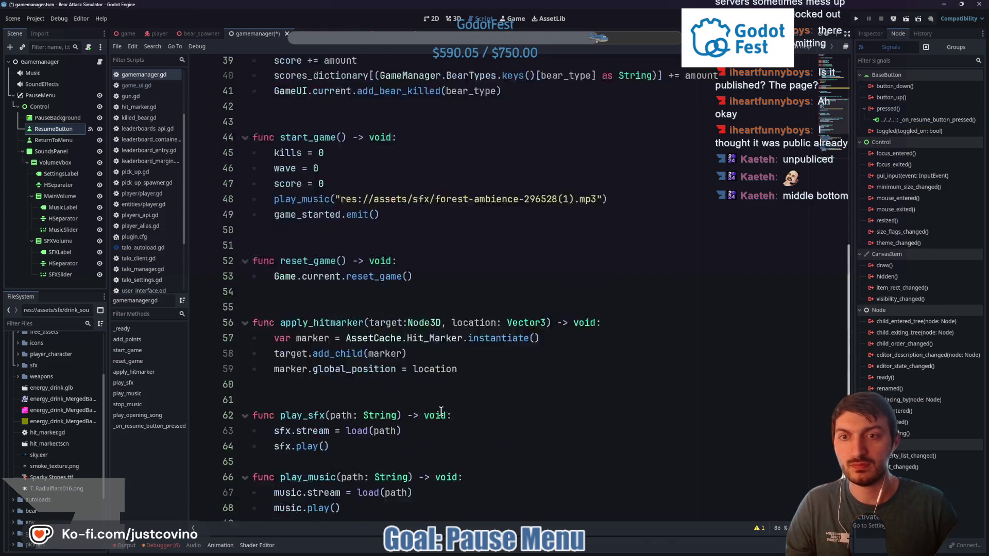
{"action": "scroll", "coordinate": [440, 412], "scroll_direction": "down", "scroll_amount": 6}
{"action": "scroll", "coordinate": [440, 411], "scroll_direction": "down", "scroll_amount": 6}
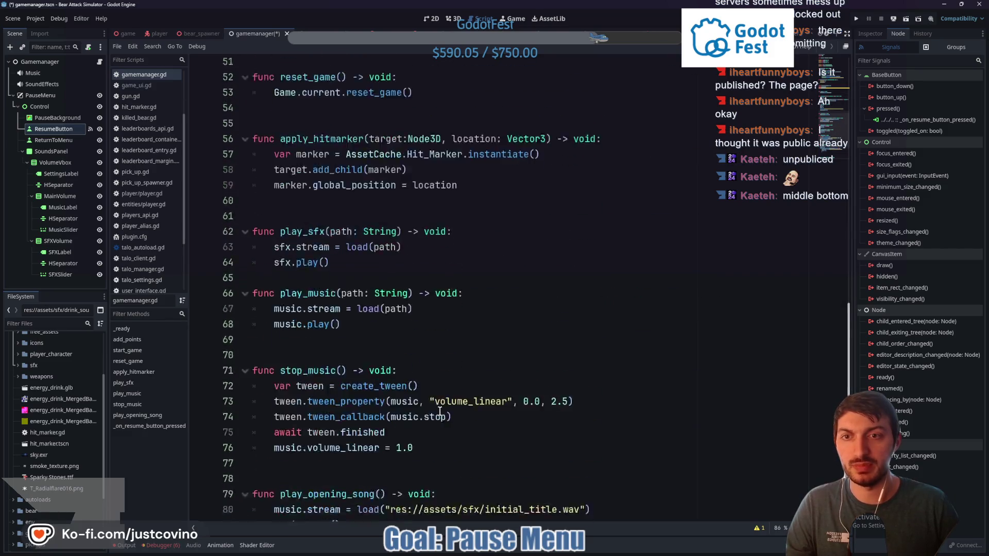
{"action": "left_click", "coordinate": [285, 437]}
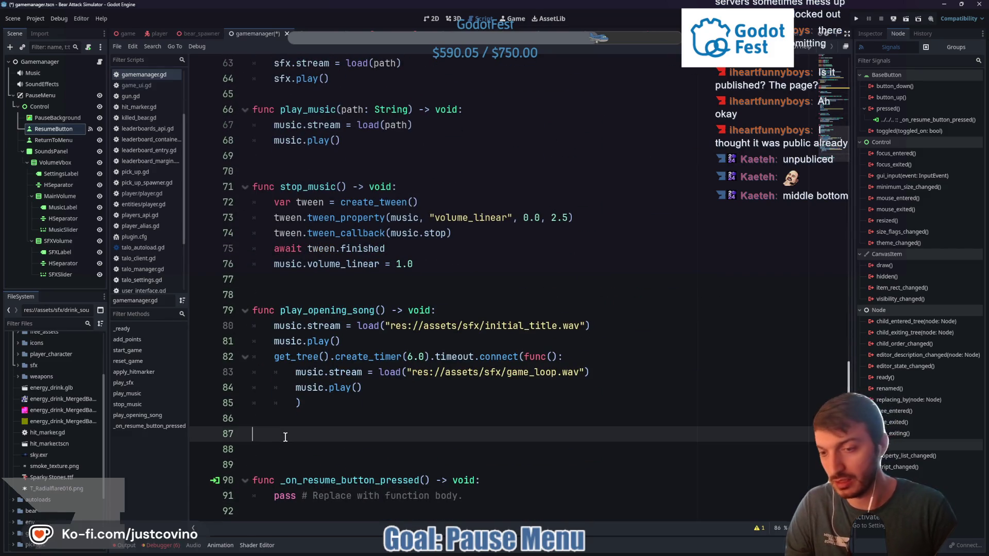
Add _unhandled_input that sets get_tree().paused = true when "pause" is pressed, and save gamemanager.gd
{"action": "type", "text": "_unh"}
{"action": "key", "text": "Return"}
{"action": "key", "text": "Return"}
{"action": "type", "text": "if event.is_"}
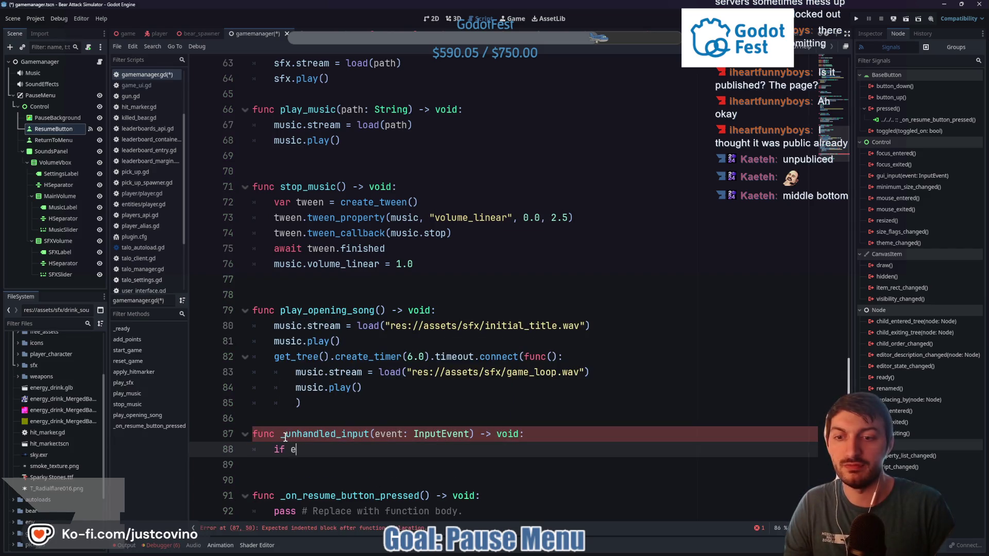
{"action": "key", "text": "Down"}
{"action": "key", "text": "Return"}
{"action": "type", "text": "\""}
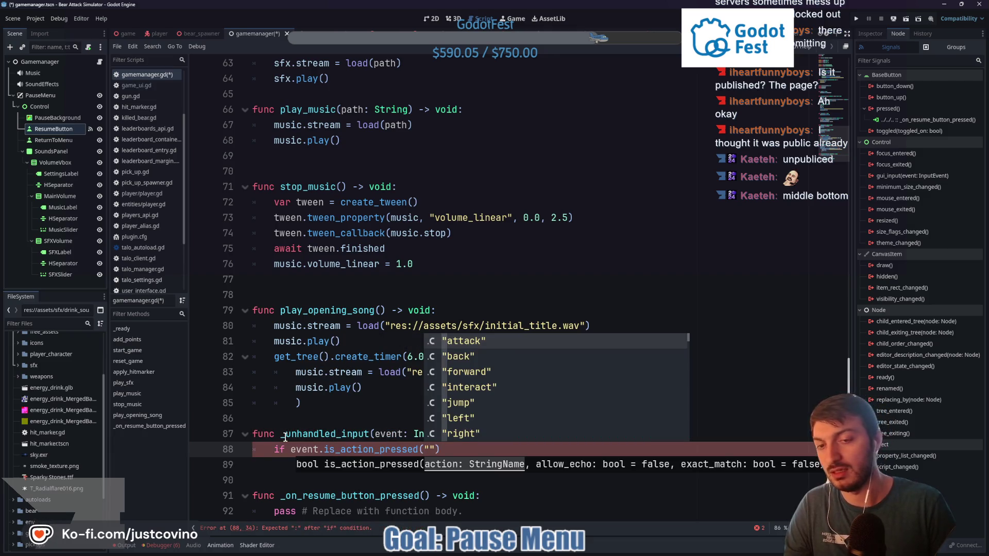
{"action": "type", "text": "pai"}
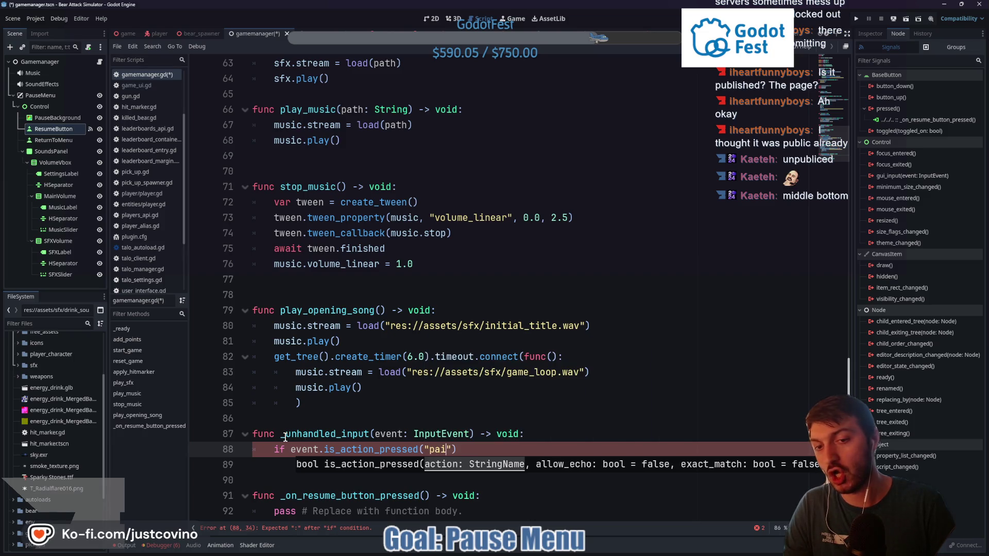
{"action": "type", "text": "use"}
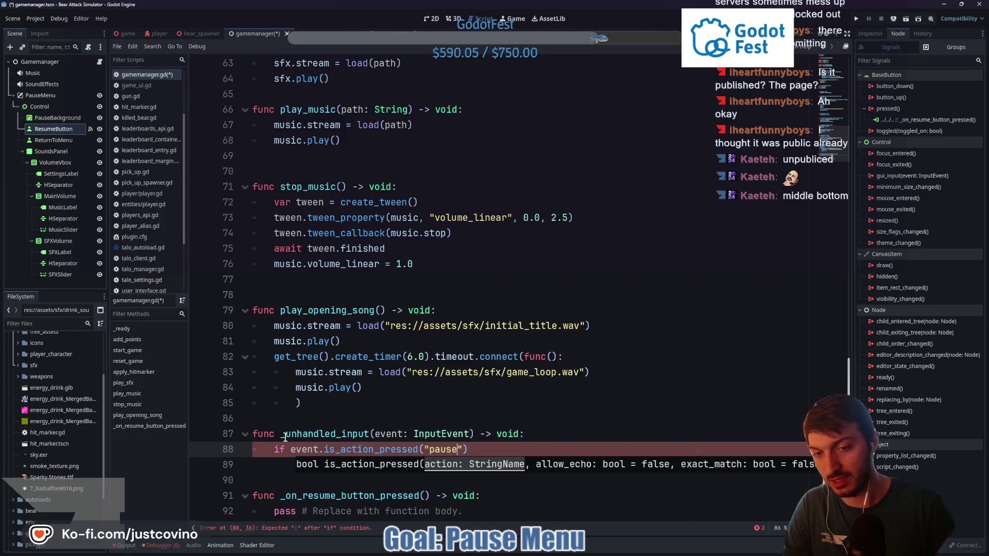
{"action": "left_click", "coordinate": [509, 451]}
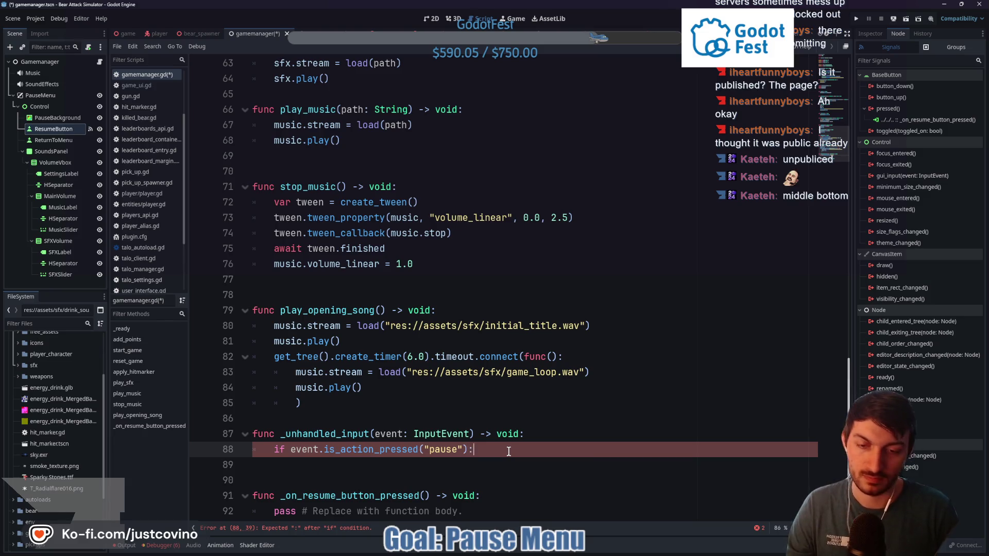
{"action": "key", "text": "Return"}
{"action": "type", "text": "get_"}
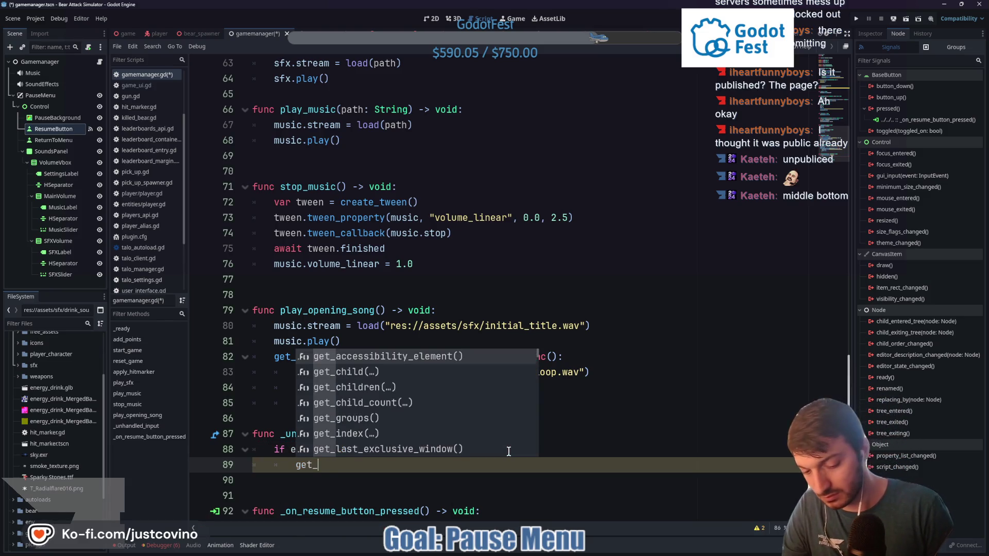
{"action": "type", "text": "tree().p"}
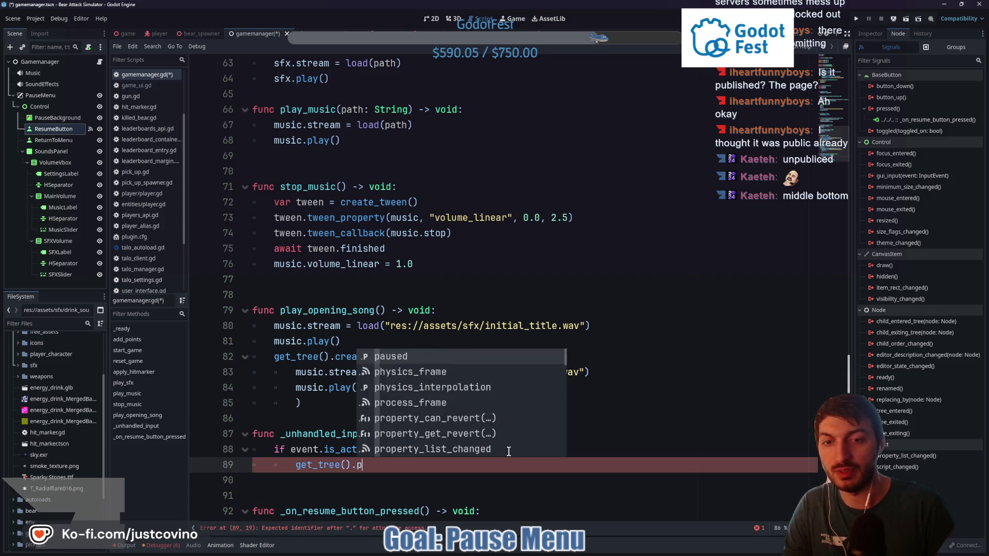
{"action": "key", "text": "Return"}
{"action": "type", "text": "= true"}
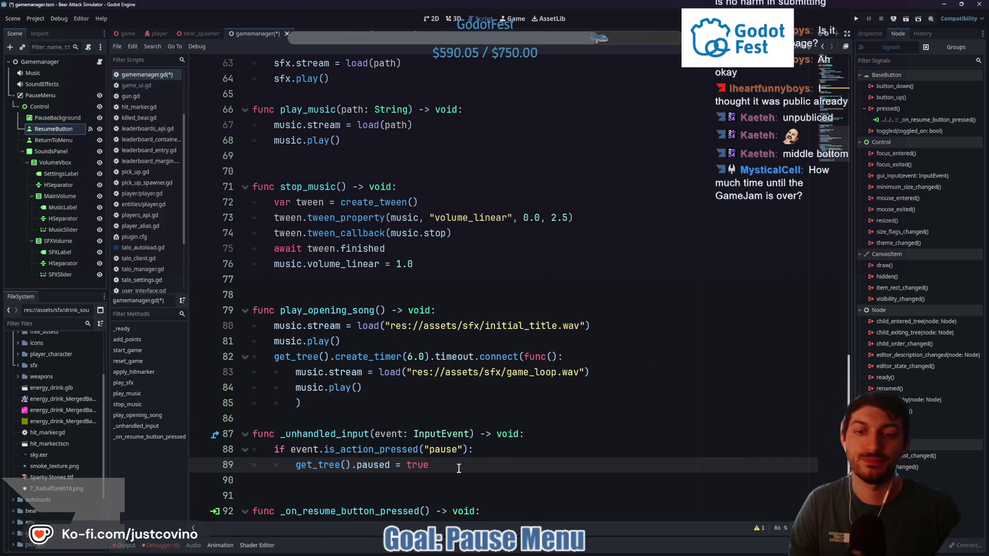
{"action": "key", "text": "ctrl+s"}
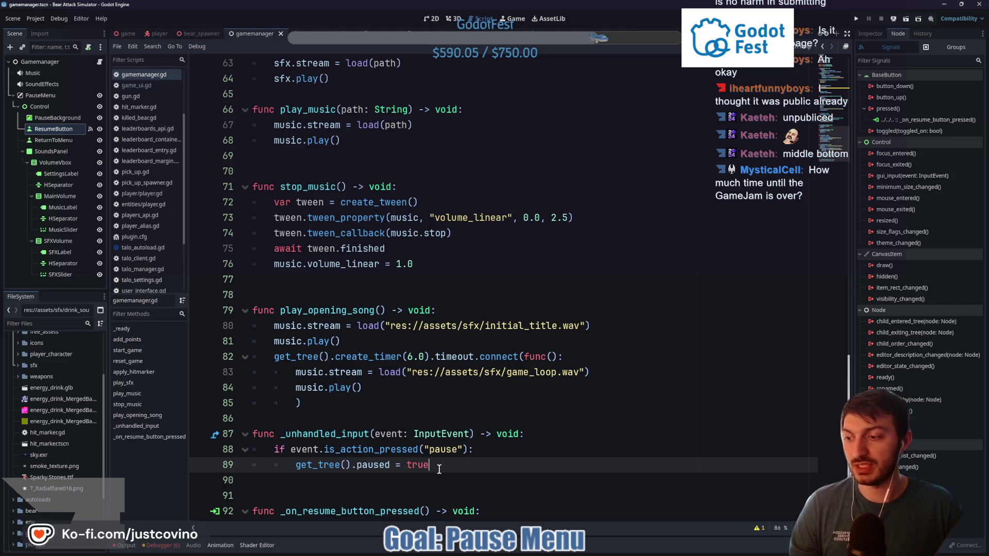
Add a 'pause' action in Project Settings' Input Map and begin assigning it an input event
{"action": "left_click", "coordinate": [35, 19]}
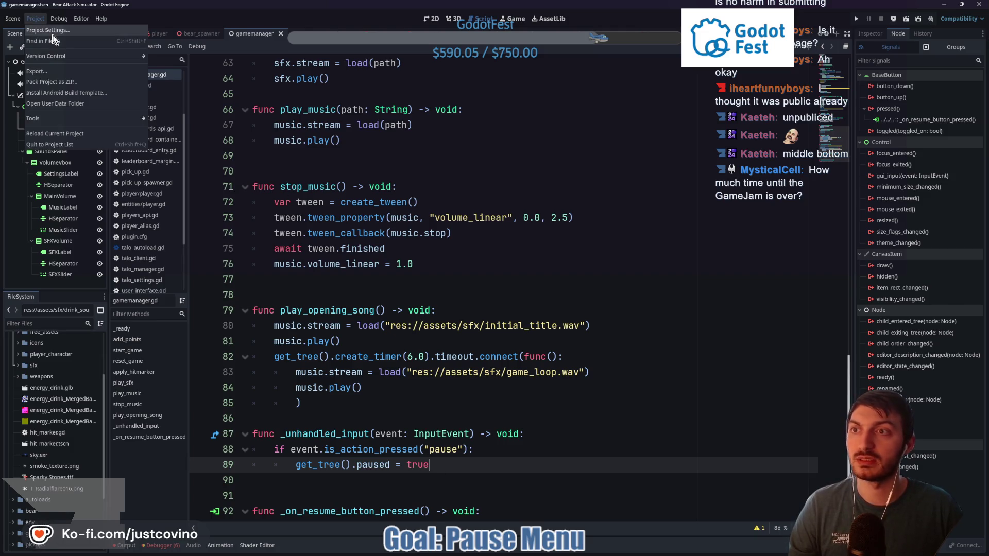
{"action": "left_click", "coordinate": [53, 31]}
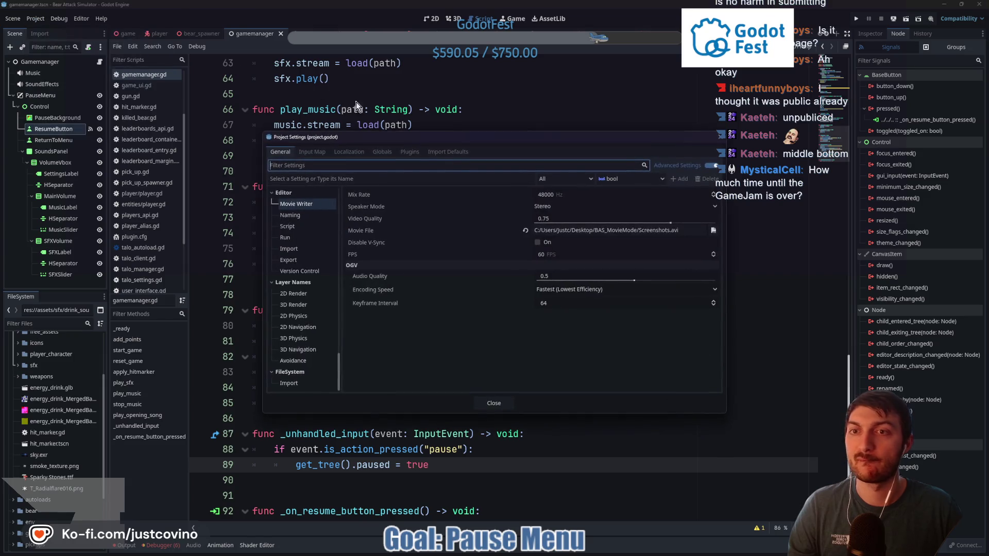
{"action": "left_click", "coordinate": [320, 153]}
{"action": "left_click", "coordinate": [311, 179]}
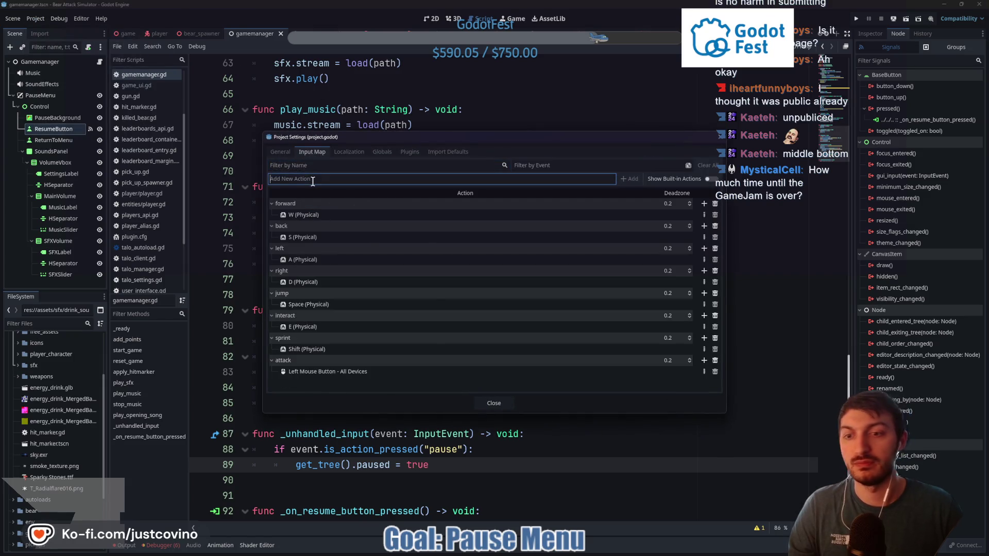
{"action": "type", "text": "pause"}
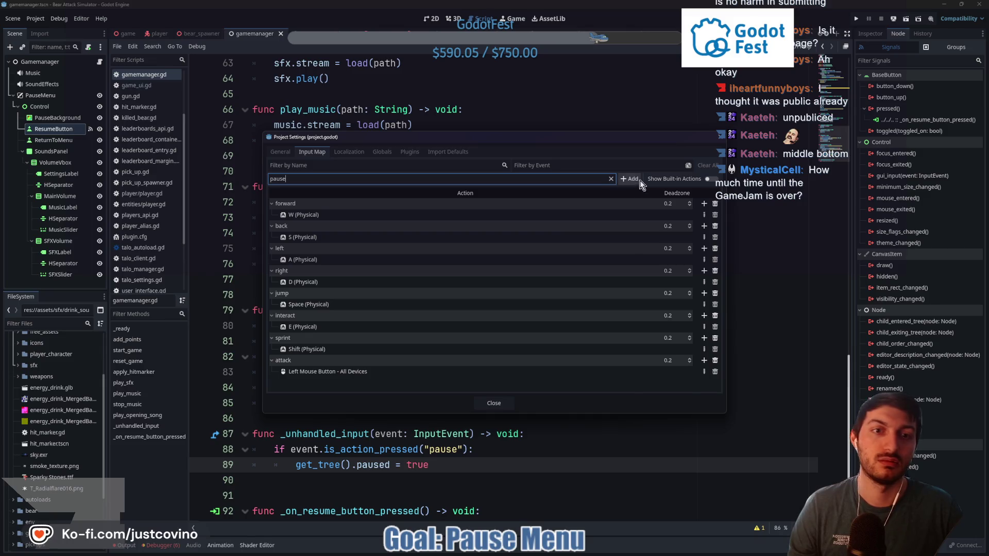
{"action": "left_click", "coordinate": [630, 180]}
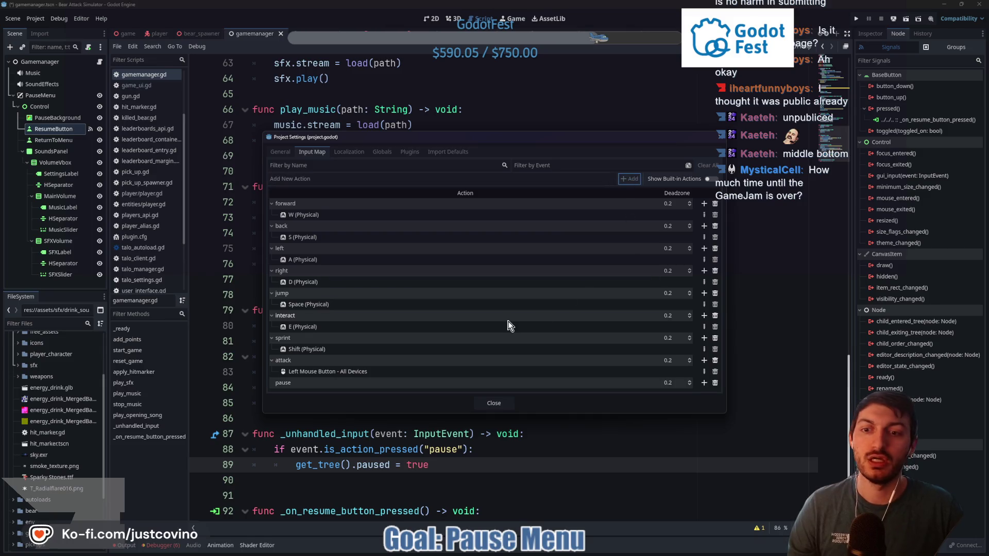
{"action": "left_click", "coordinate": [703, 383]}
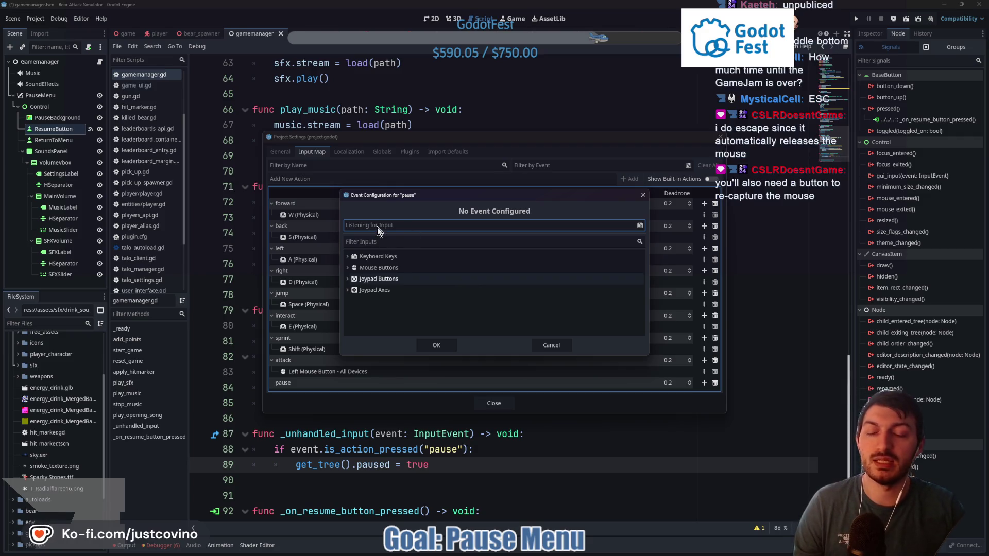
{"action": "key", "text": "alt+Tab"}
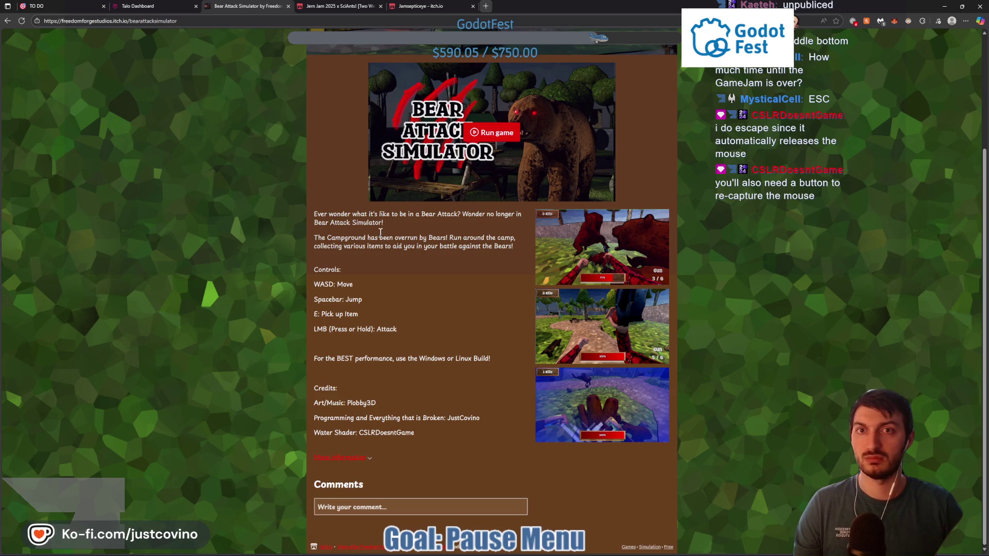
Bring the Godot File Explorer folder forward and launch the Godot 4.5 editor from it
{"action": "mouse_move", "coordinate": [546, 554]}
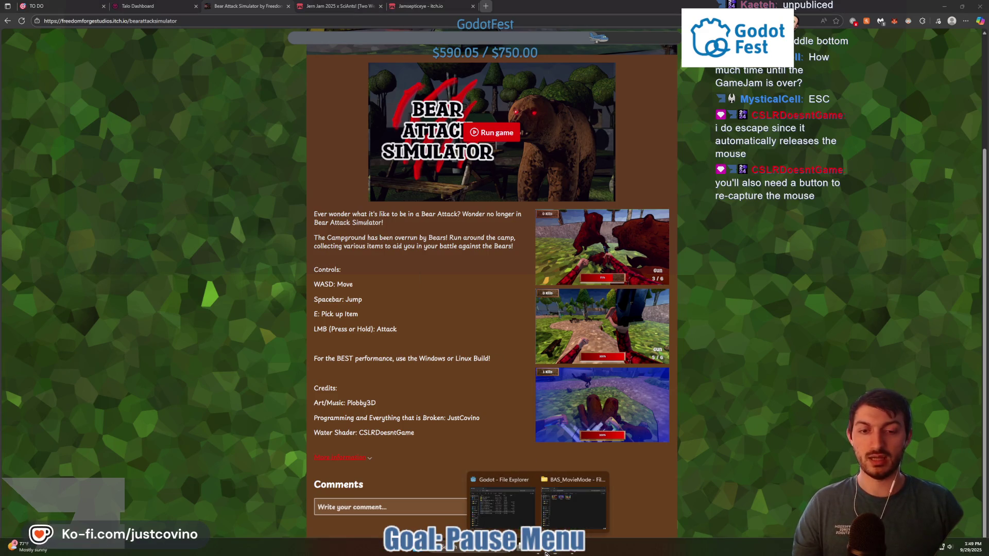
{"action": "left_click", "coordinate": [502, 507]}
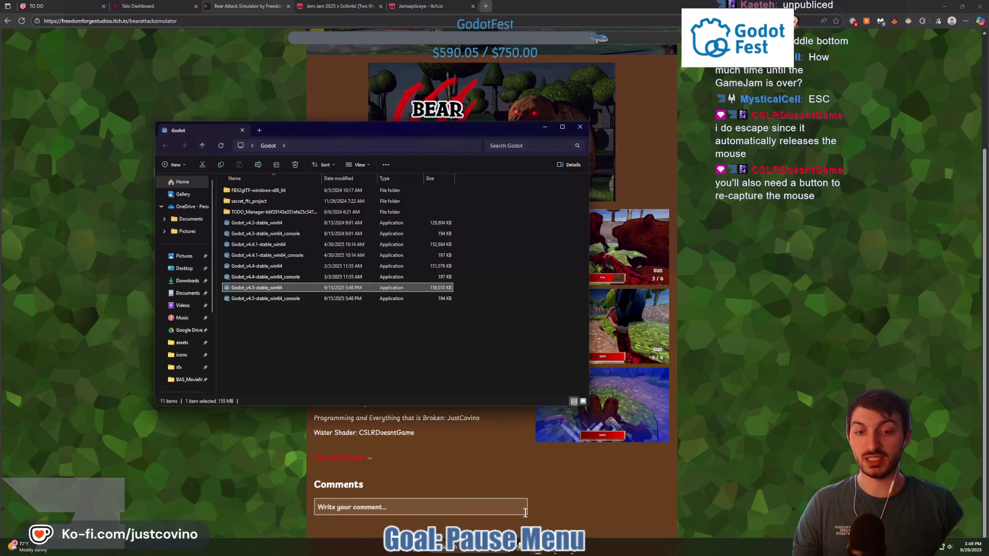
{"action": "double_click", "coordinate": [251, 290]}
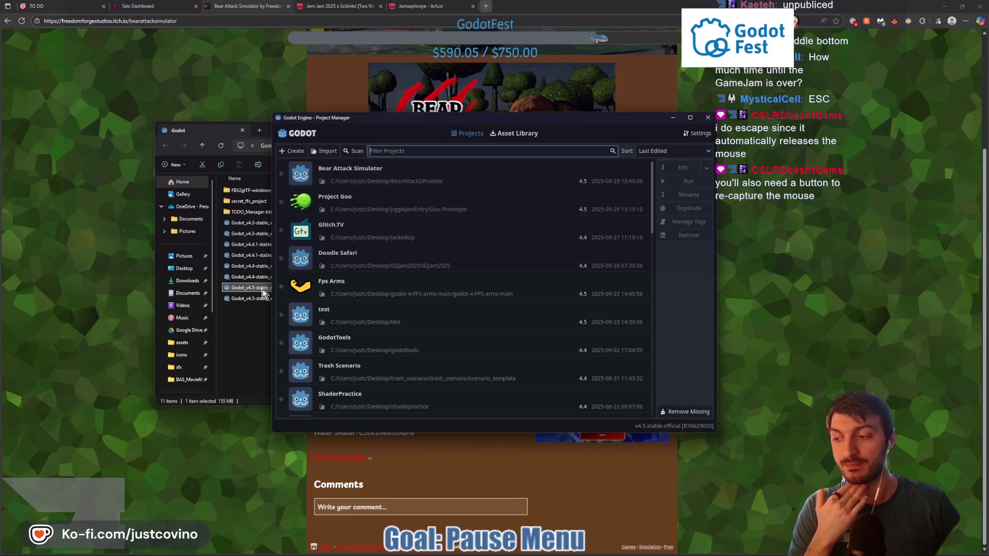
Open Bear Attack Simulator from the Project Manager's project list
{"action": "double_click", "coordinate": [407, 177]}
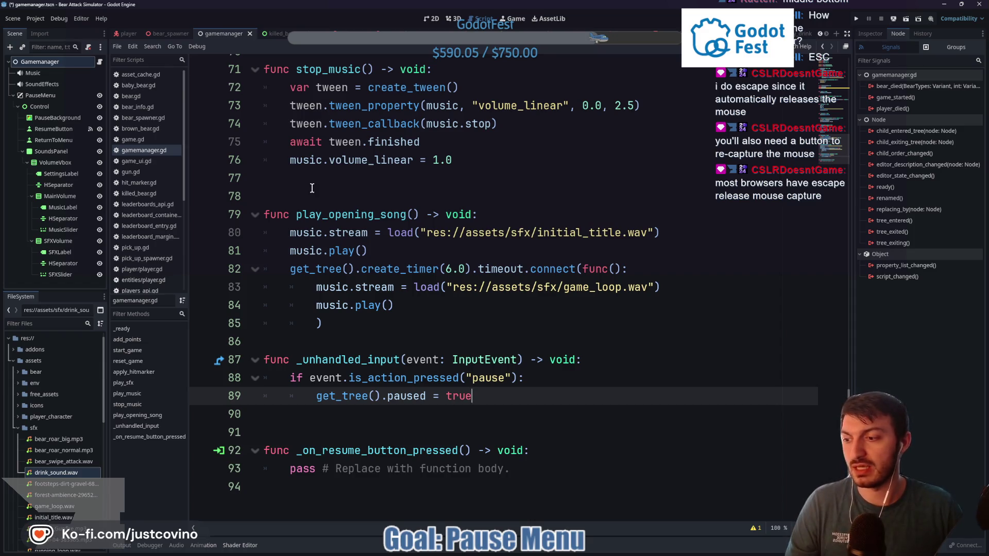
Assign Escape as the pause action's key in the Input Map, then close Project Settings
{"action": "left_click", "coordinate": [36, 23]}
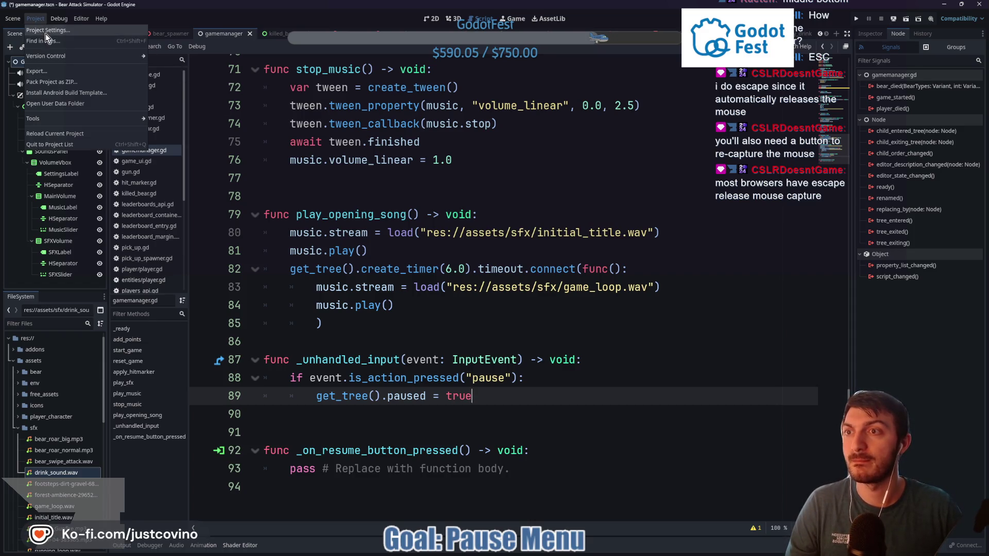
{"action": "left_click", "coordinate": [66, 56]}
{"action": "left_click", "coordinate": [315, 153]}
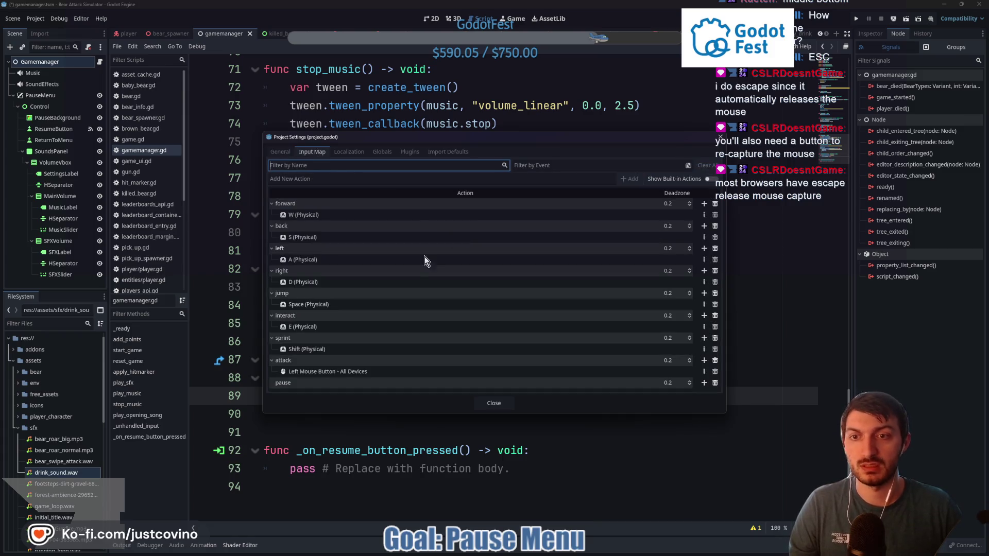
{"action": "left_click", "coordinate": [704, 383]}
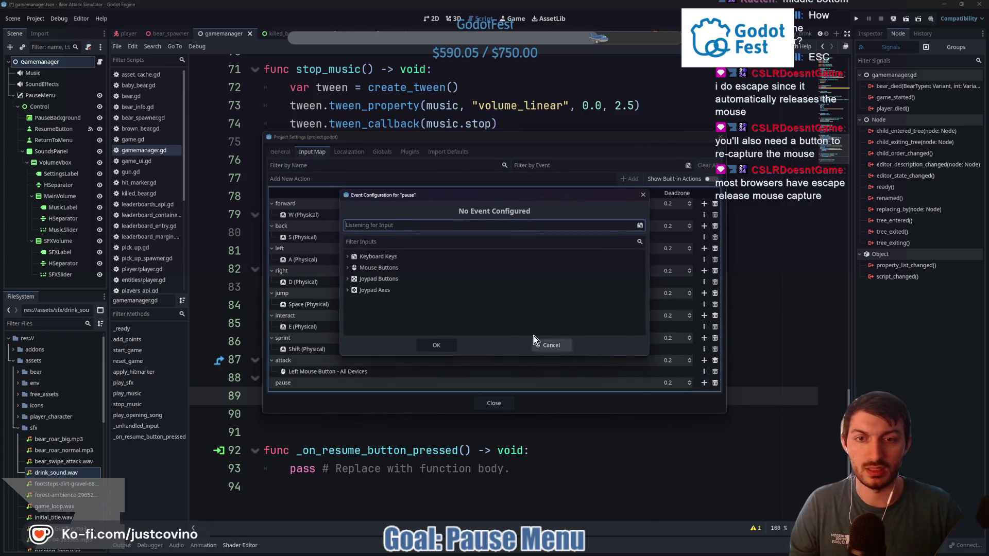
{"action": "key", "text": "Escape"}
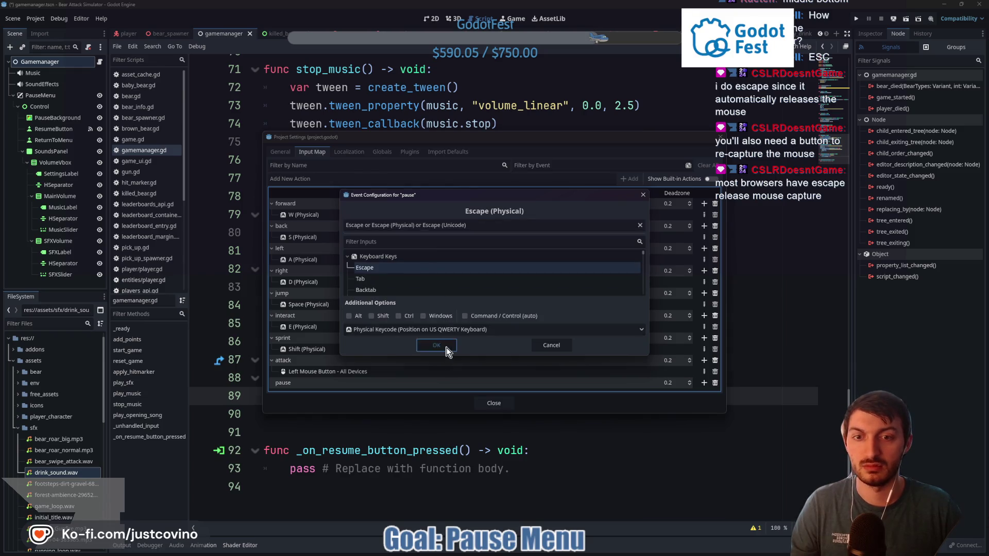
{"action": "left_click", "coordinate": [438, 345]}
{"action": "left_click", "coordinate": [493, 404]}
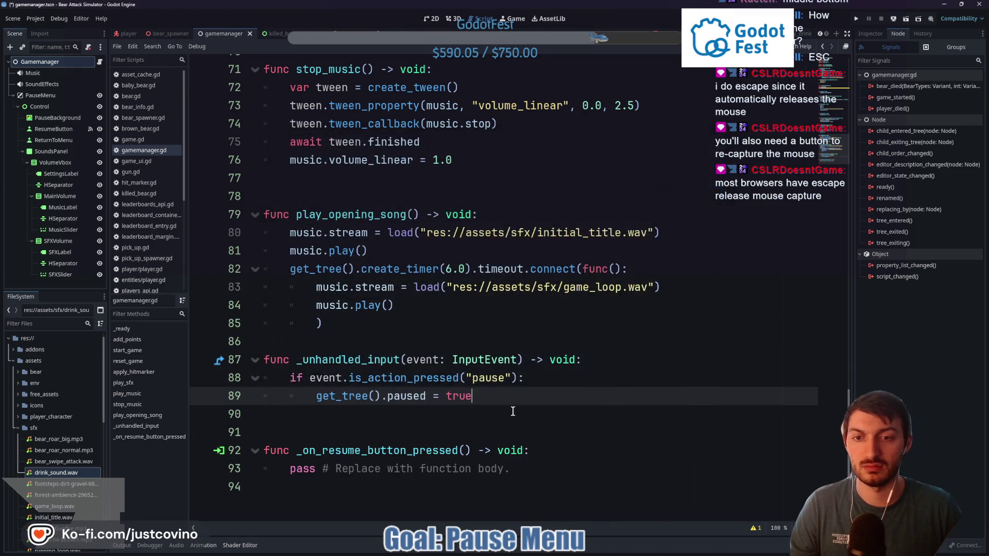
Call pause_menu.show() right after pausing the tree in _unhandled_input
{"action": "key", "text": "ctrl+s"}
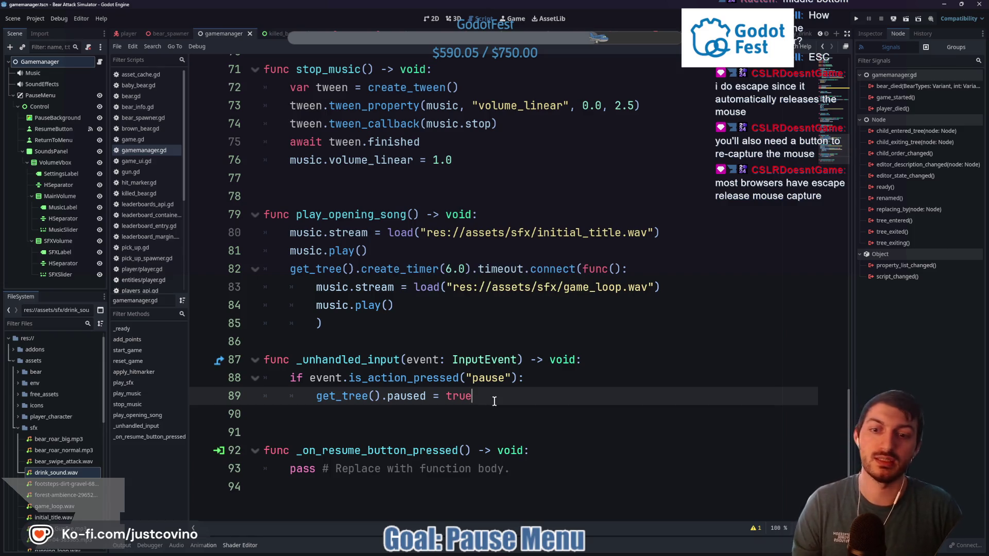
{"action": "key", "text": "Return"}
{"action": "type", "text": "pause_menu."}
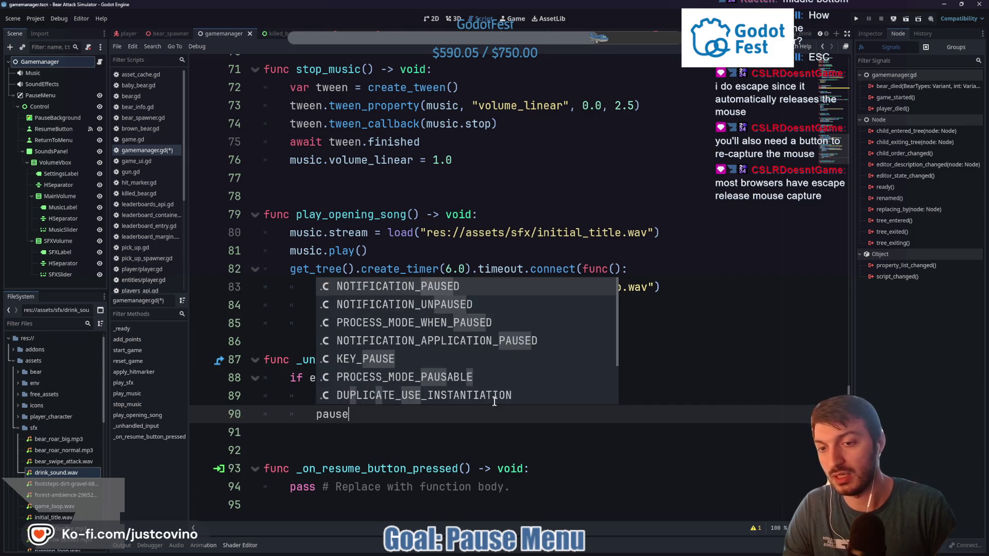
{"action": "type", "text": "show("}
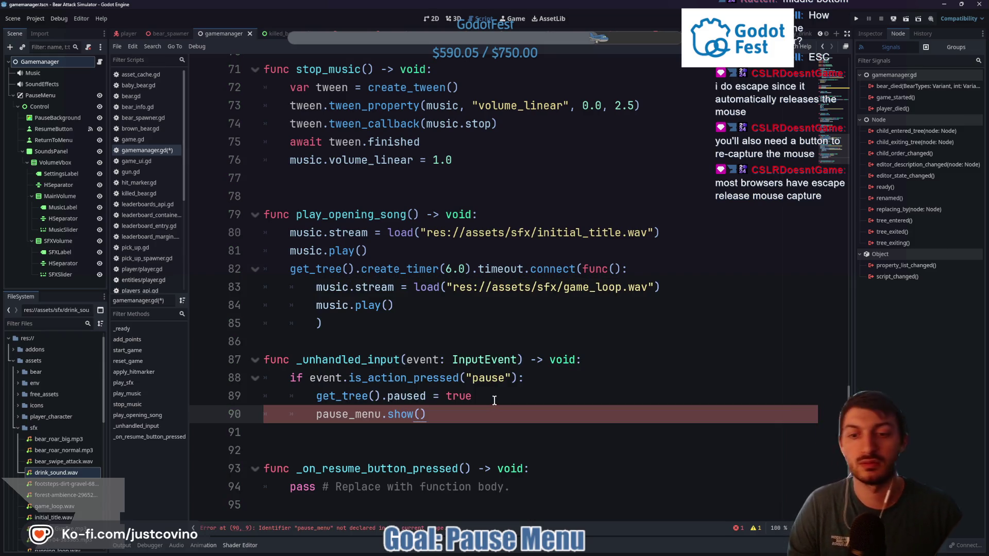
{"action": "scroll", "coordinate": [495, 401], "scroll_direction": "up", "scroll_amount": 20}
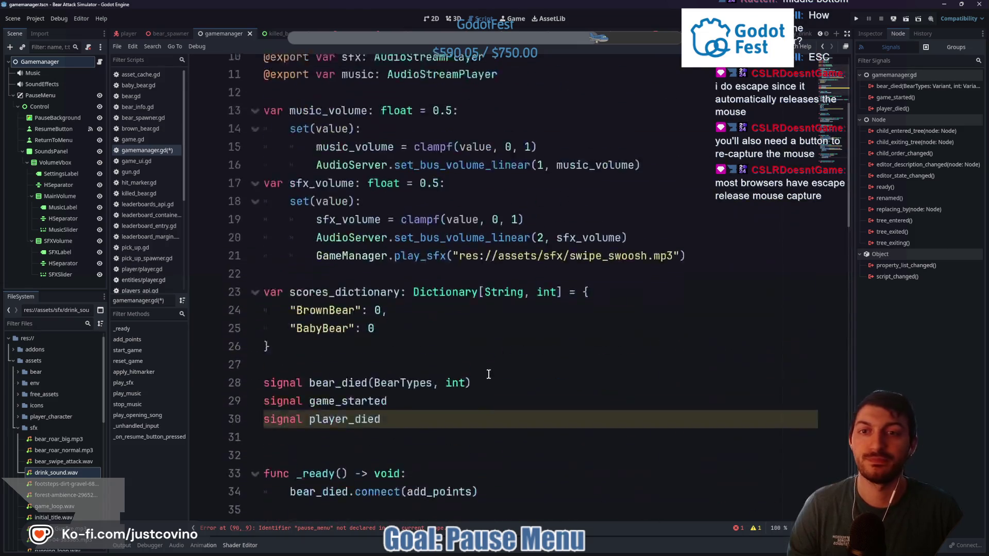
{"action": "scroll", "coordinate": [489, 375], "scroll_direction": "up", "scroll_amount": 1}
{"action": "left_click", "coordinate": [514, 243]}
{"action": "key", "text": "Return"}
{"action": "type", "text": "@export var pause_menu: "}
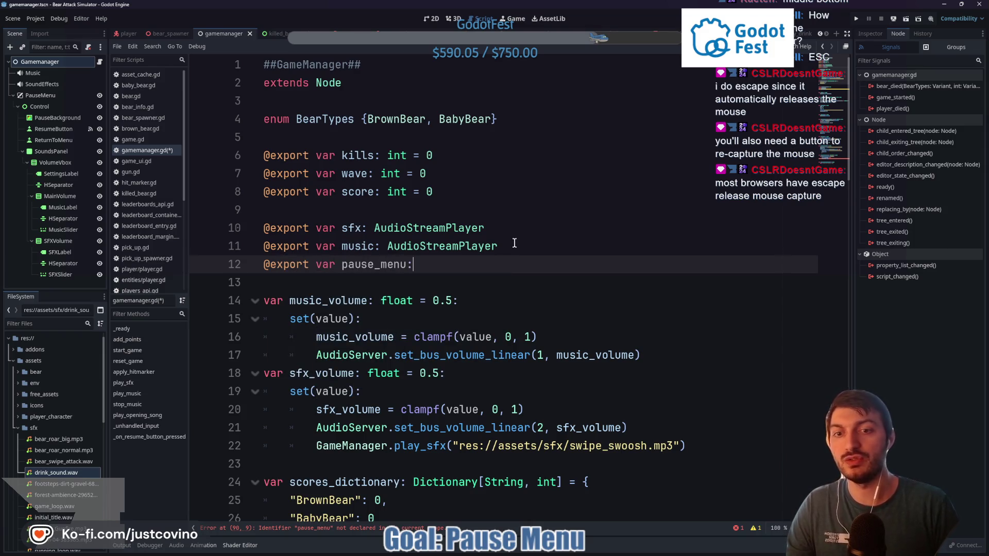
{"action": "type", "text": "Canvas"}
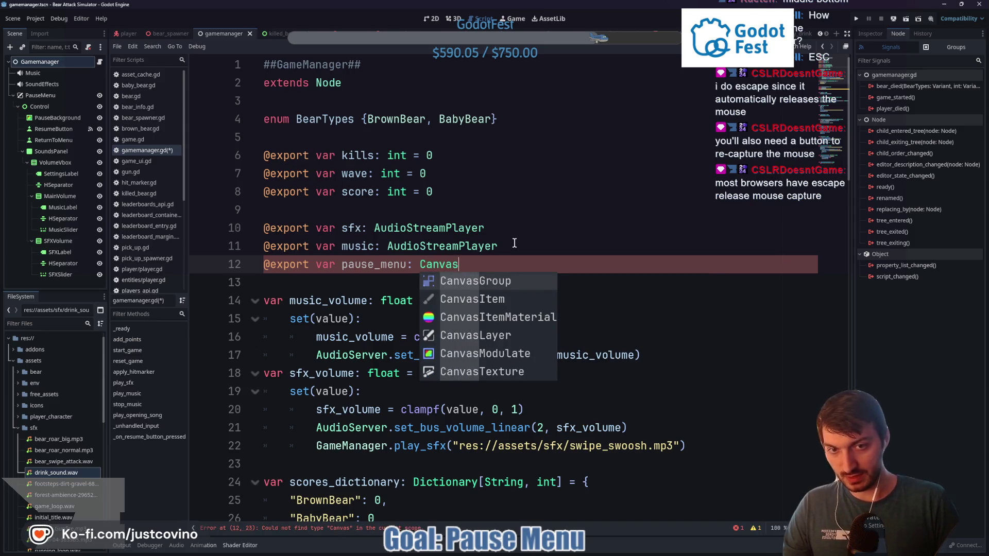
{"action": "type", "text": "Lay"}
{"action": "key", "text": "Return"}
{"action": "key", "text": "ctrl+s"}
Assign the PauseMenu node to the Pause Menu property in the Inspector
{"action": "left_click", "coordinate": [870, 34]}
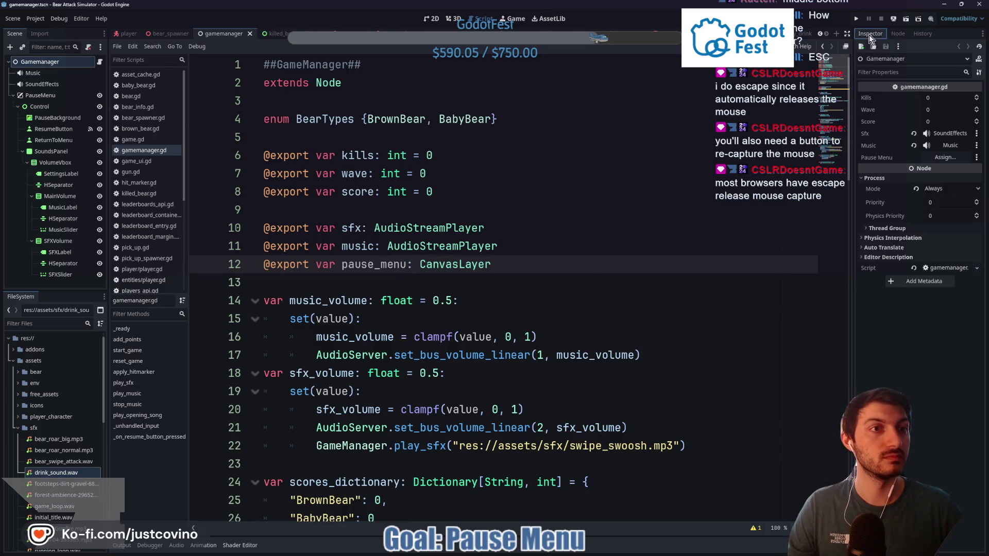
{"action": "left_click", "coordinate": [946, 157]}
{"action": "left_click", "coordinate": [466, 191]}
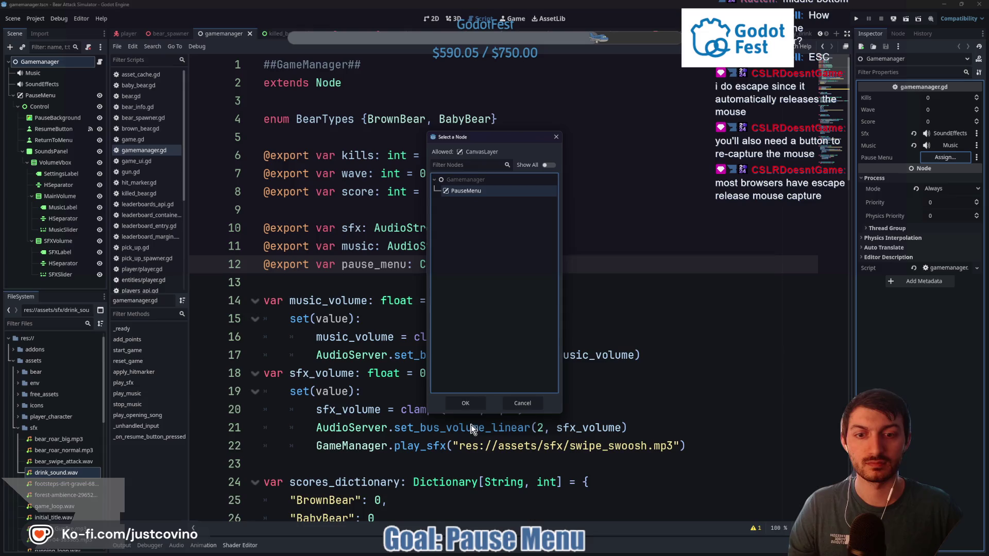
{"action": "left_click", "coordinate": [465, 403]}
{"action": "left_click", "coordinate": [448, 281]}
{"action": "scroll", "coordinate": [514, 285], "scroll_direction": "down", "scroll_amount": 20}
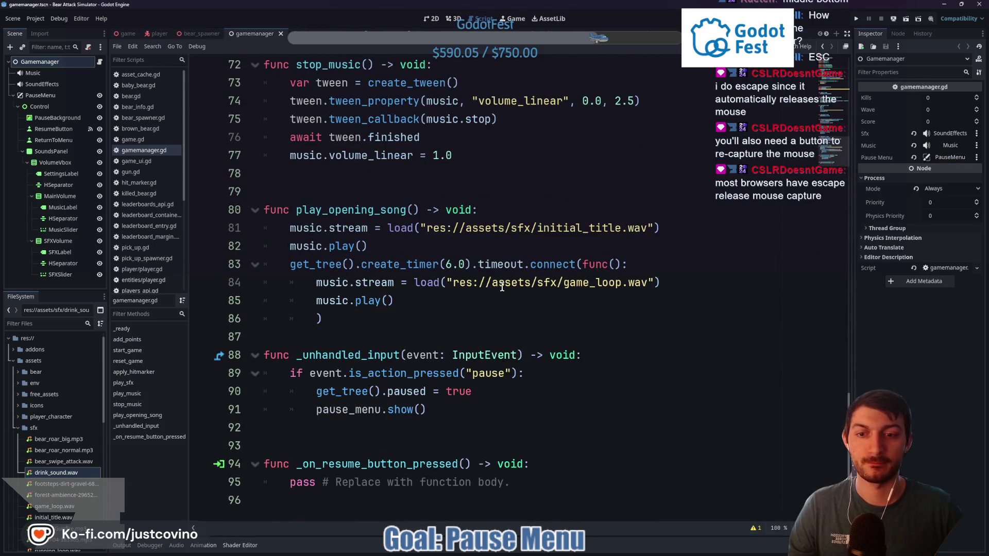
{"action": "left_click_drag", "start_coordinate": [530, 482], "coordinate": [300, 482]}
Add 'Input.mouse_mode = Input.MOUSE_MODE_VISIBLE' after pause_menu.show() in _unhandled_input
{"action": "left_click", "coordinate": [472, 408]}
{"action": "key", "text": "Return"}
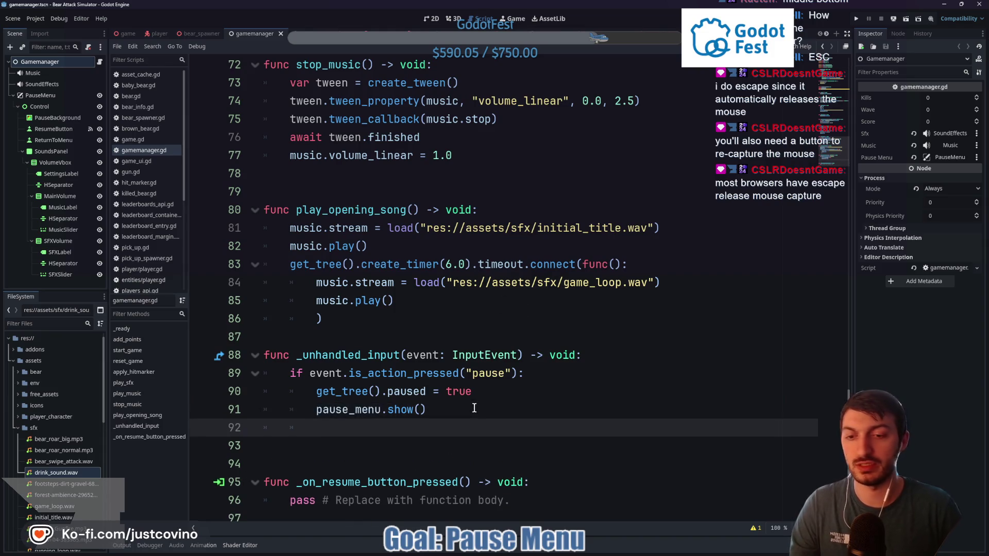
{"action": "type", "text": "Input.mouse_mode "}
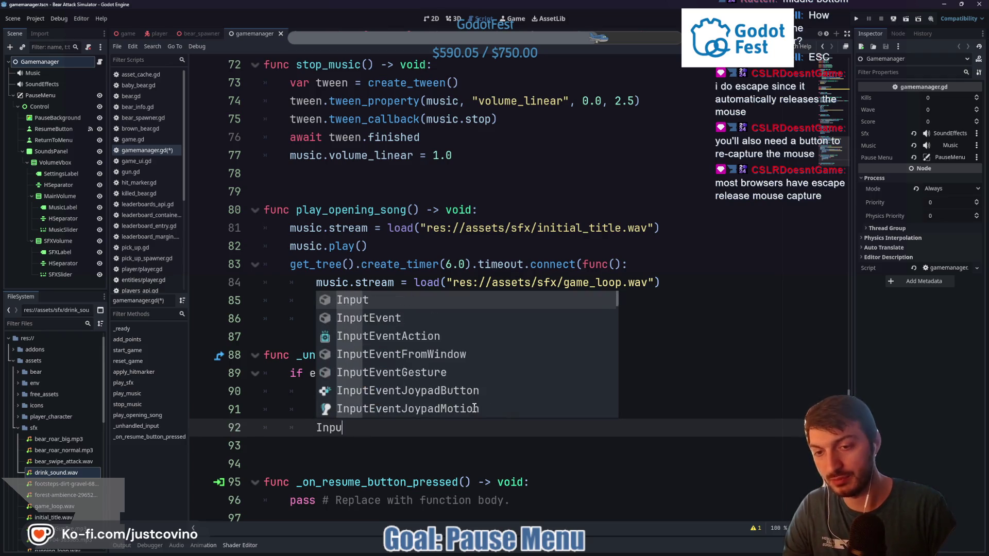
{"action": "type", "text": "= Input"}
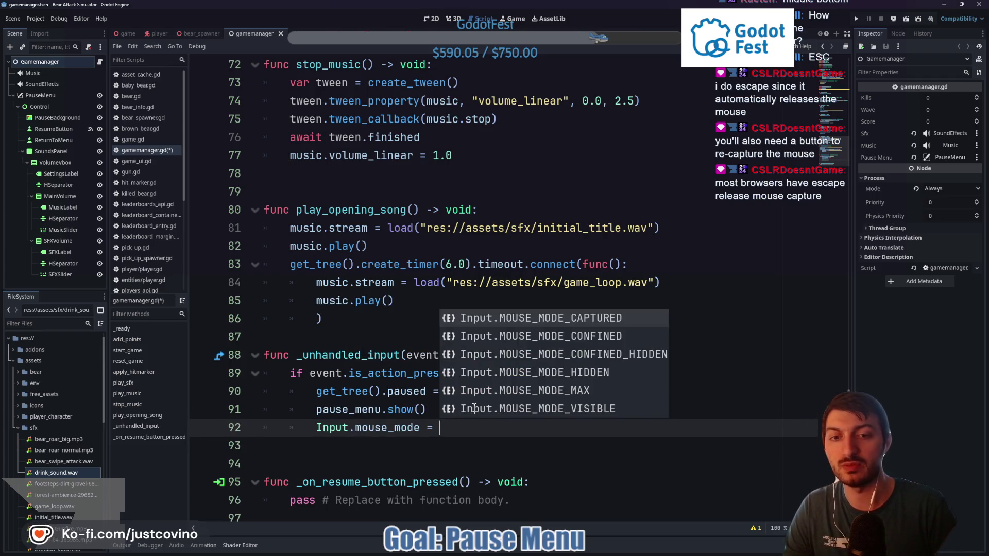
{"action": "key", "text": "Down"}
{"action": "key", "text": "Down"}
{"action": "key", "text": "Down"}
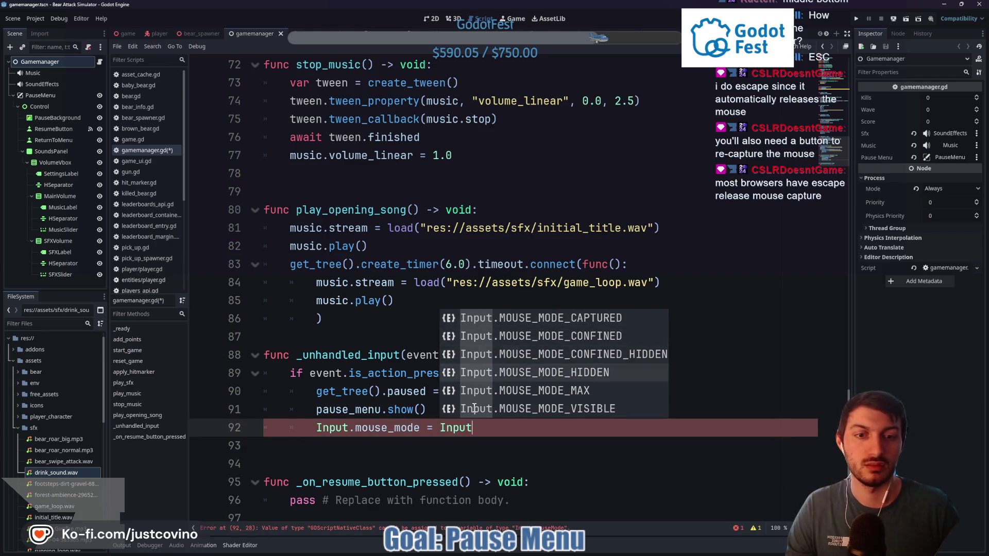
{"action": "key", "text": "Up"}
{"action": "key", "text": "Up"}
{"action": "key", "text": "Up"}
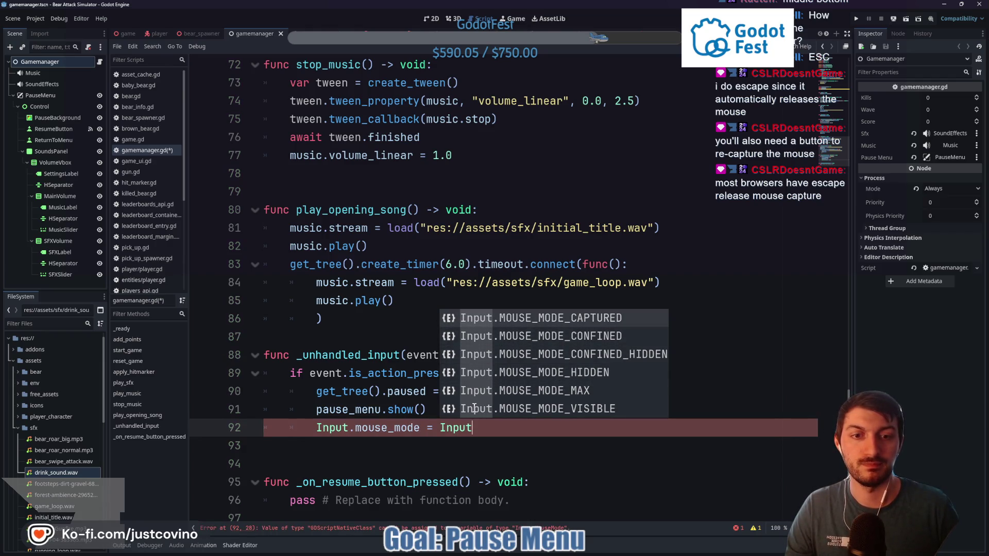
{"action": "key", "text": "Down"}
{"action": "key", "text": "Down"}
{"action": "key", "text": "Down"}
{"action": "key", "text": "Down"}
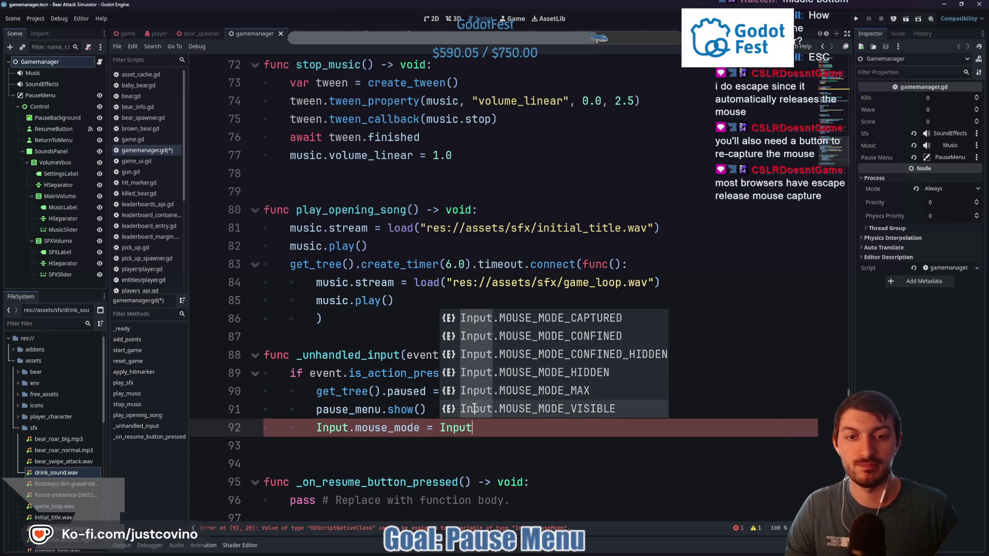
{"action": "key", "text": "Return"}
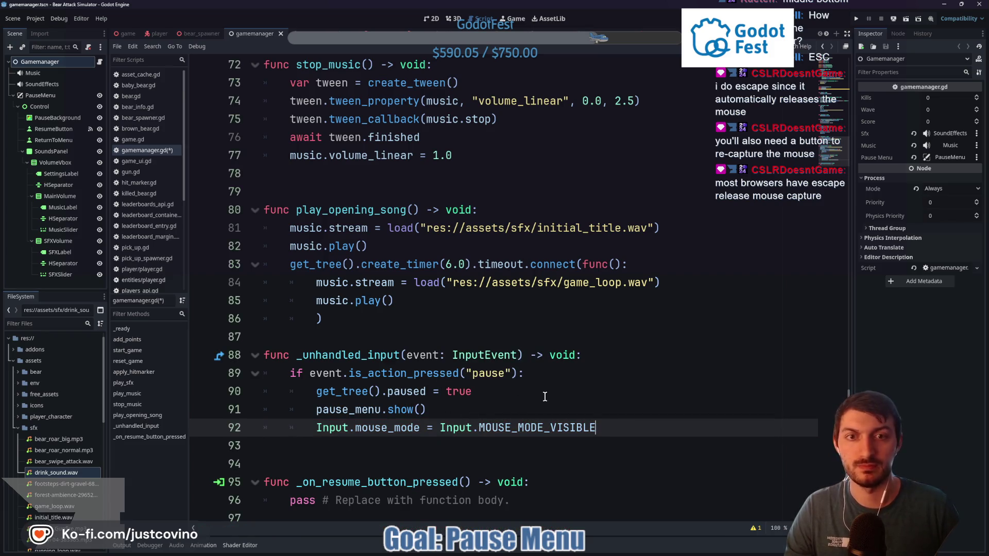
Select the placeholder pass line in the resume button function
{"action": "scroll", "coordinate": [543, 398], "scroll_direction": "down", "scroll_amount": 1}
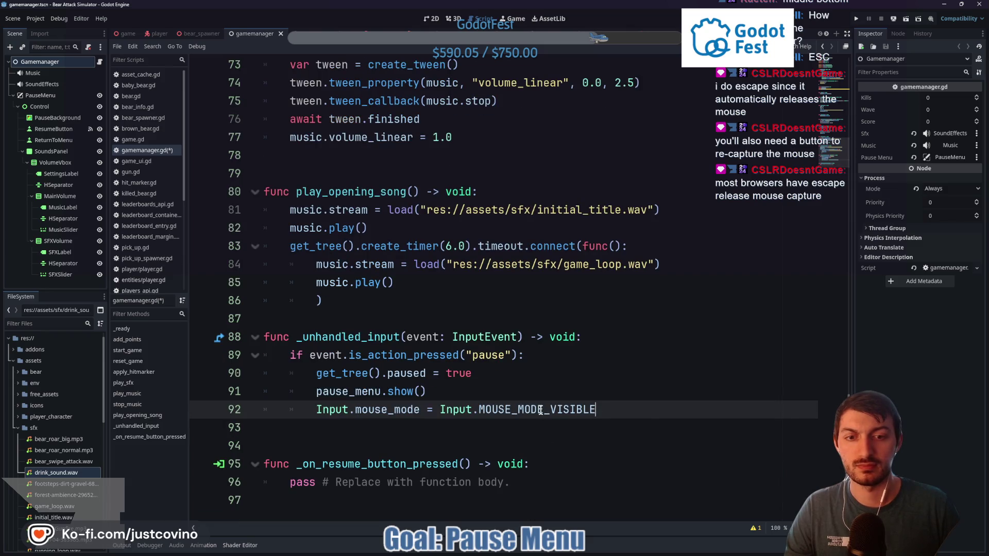
{"action": "left_click", "coordinate": [545, 482]}
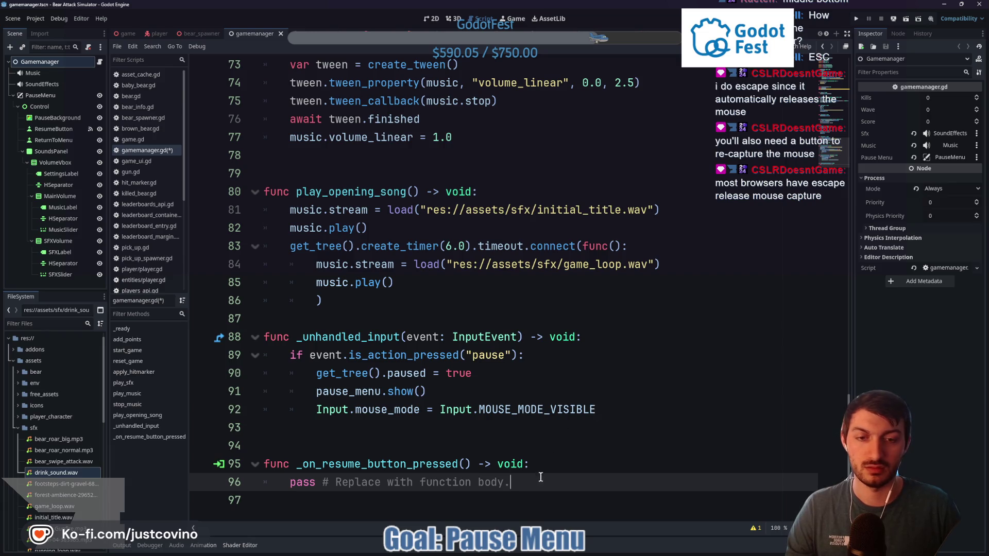
{"action": "left_click_drag", "start_coordinate": [517, 485], "coordinate": [291, 487]}
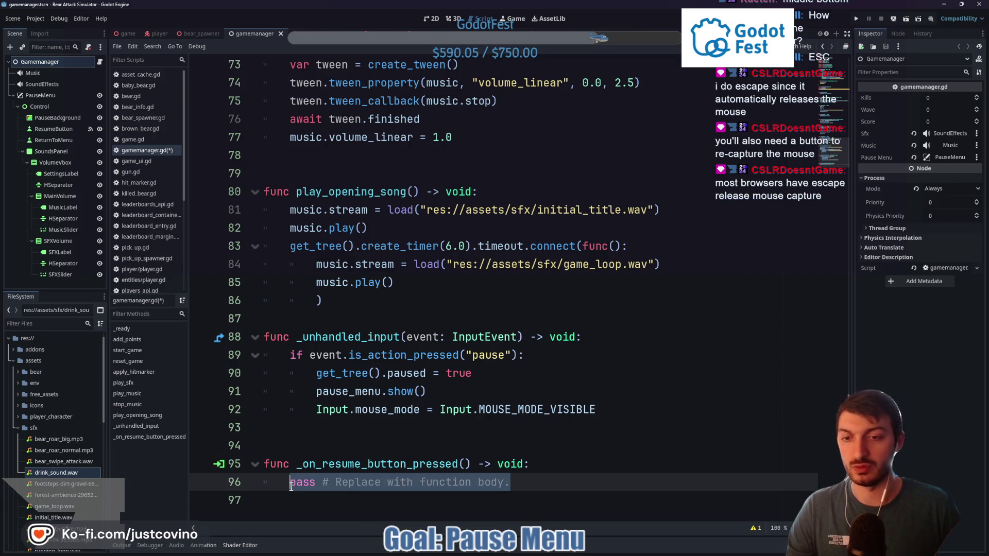
Replace pass with get_tree().paused = false and pause_menu.hide() in the resume handler
{"action": "type", "text": "get_tr"}
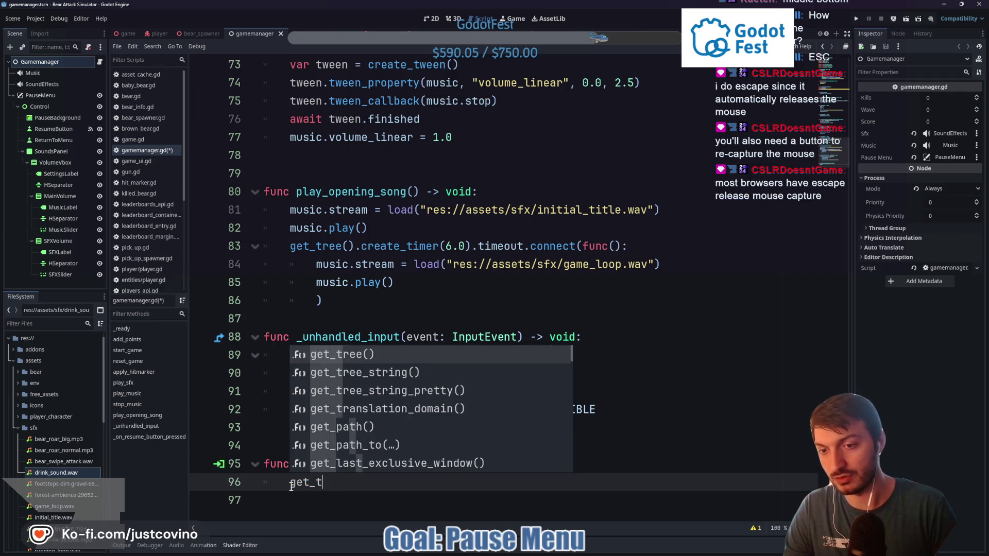
{"action": "key", "text": "Return"}
{"action": "type", "text": ".paused "}
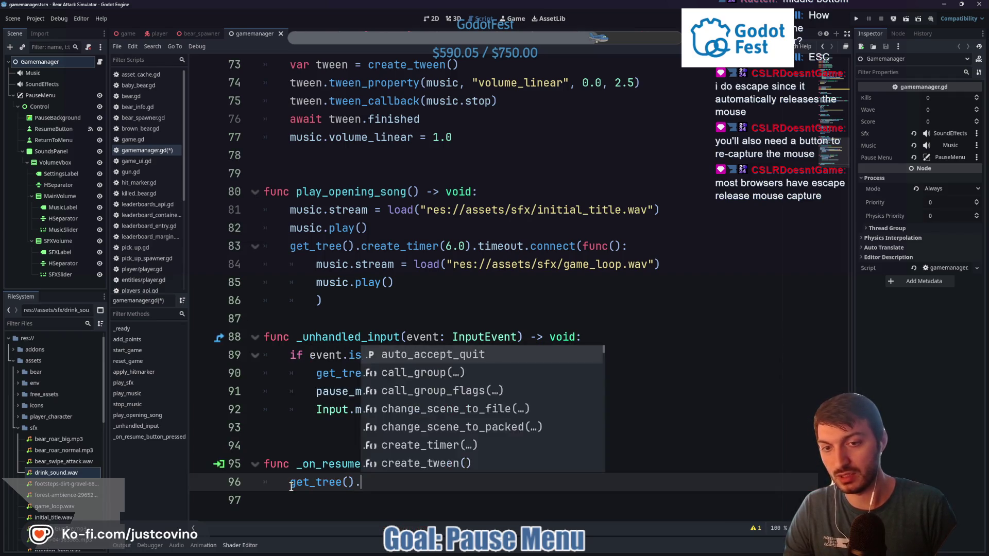
{"action": "type", "text": "= false"}
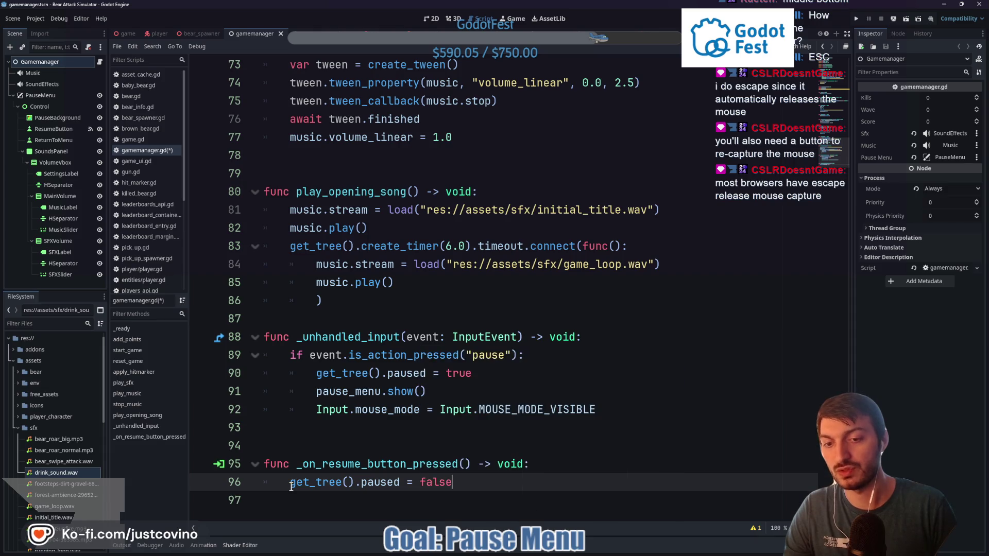
{"action": "key", "text": "Return"}
{"action": "type", "text": "pause"}
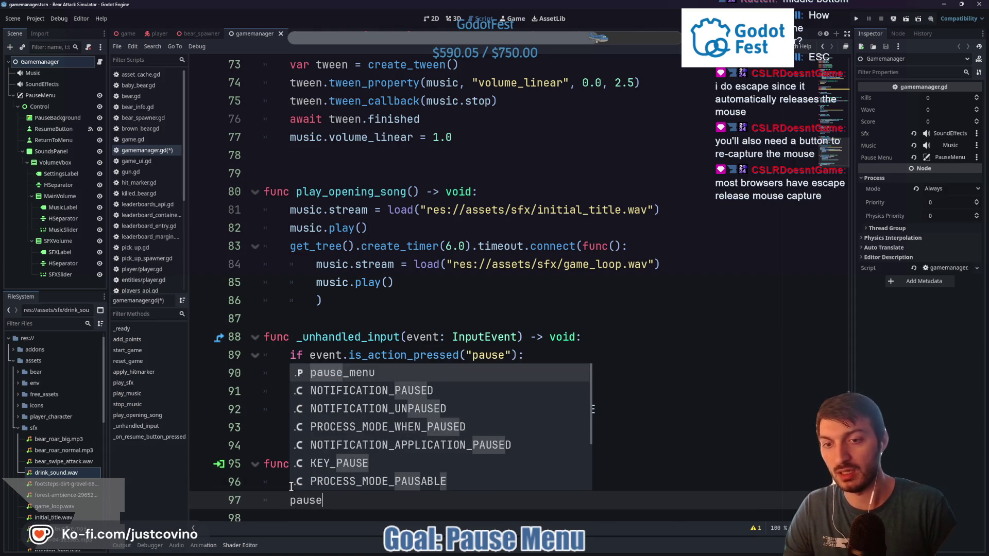
{"action": "key", "text": "Return"}
{"action": "type", "text": ".hide"}
{"action": "key", "text": "Return"}
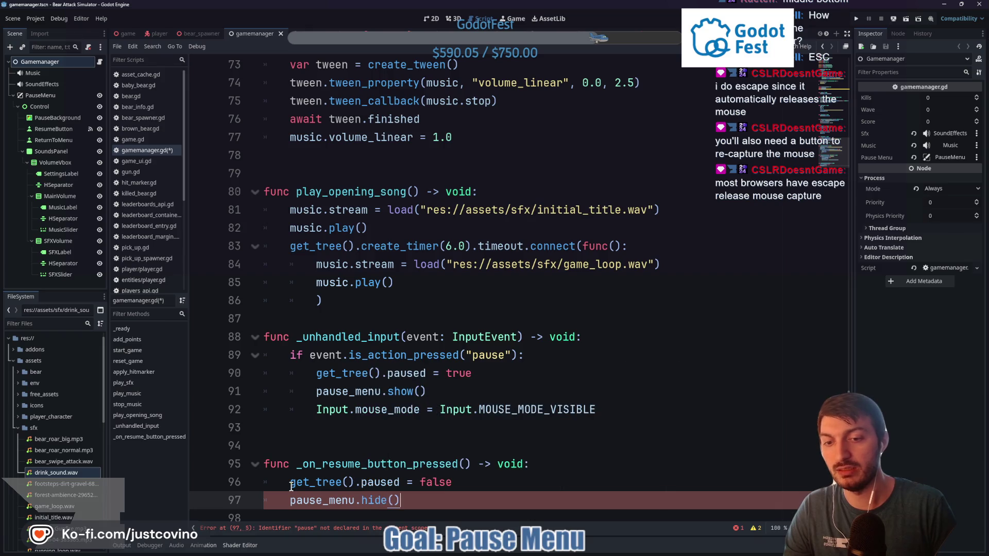
Add 'Input.mouse_mode = Input.MOUSE_MODE_CAPTURED' to the resume handler and save the script
{"action": "key", "text": "Return"}
{"action": "type", "text": "Input."}
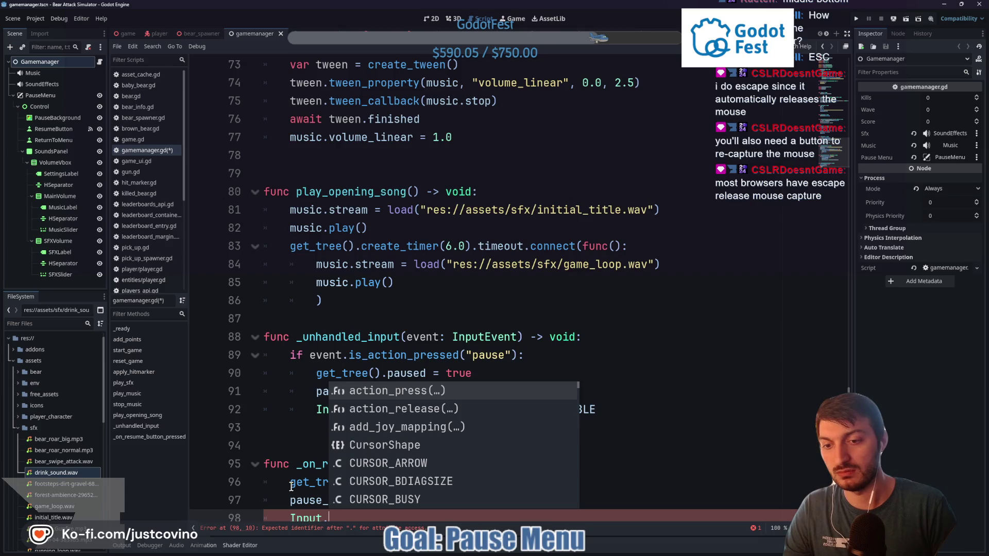
{"action": "type", "text": "mouse_mode = Inpu"}
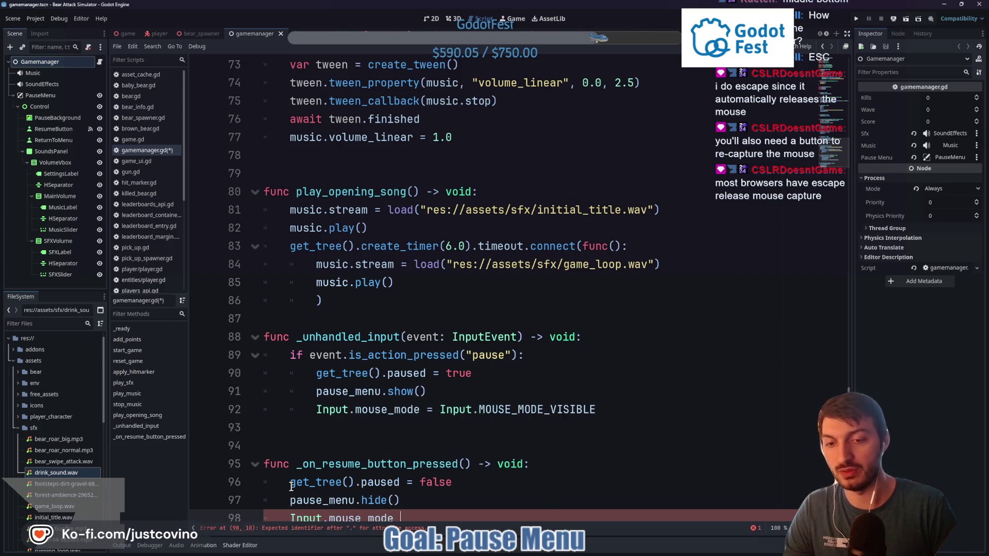
{"action": "key", "text": "Return"}
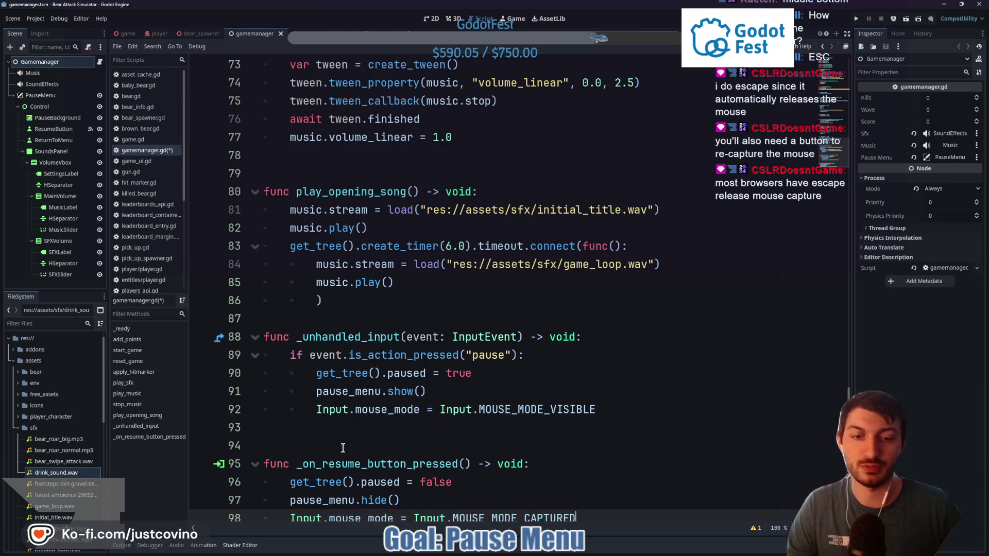
{"action": "scroll", "coordinate": [623, 427], "scroll_direction": "down", "scroll_amount": 1}
{"action": "mouse_move", "coordinate": [546, 486]}
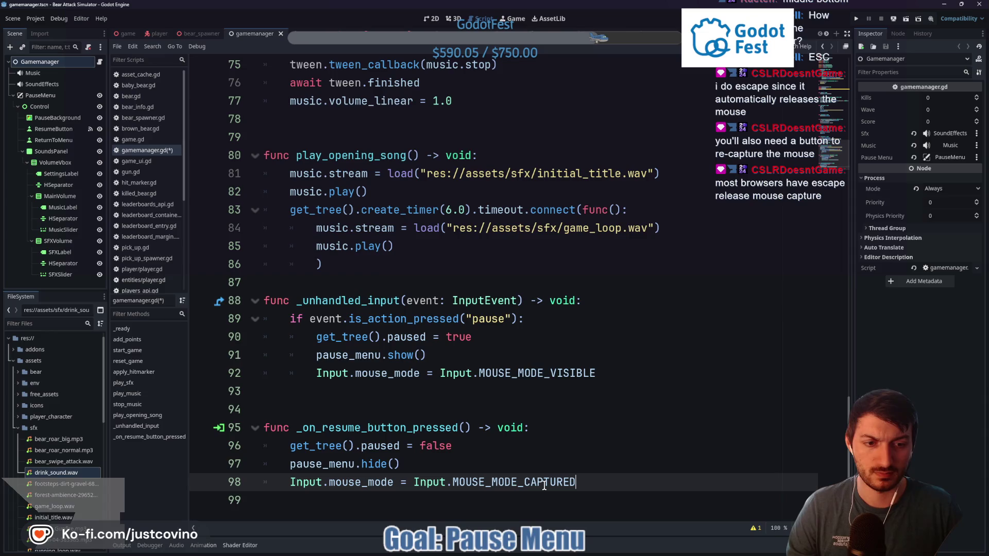
{"action": "key", "text": "ctrl+s"}
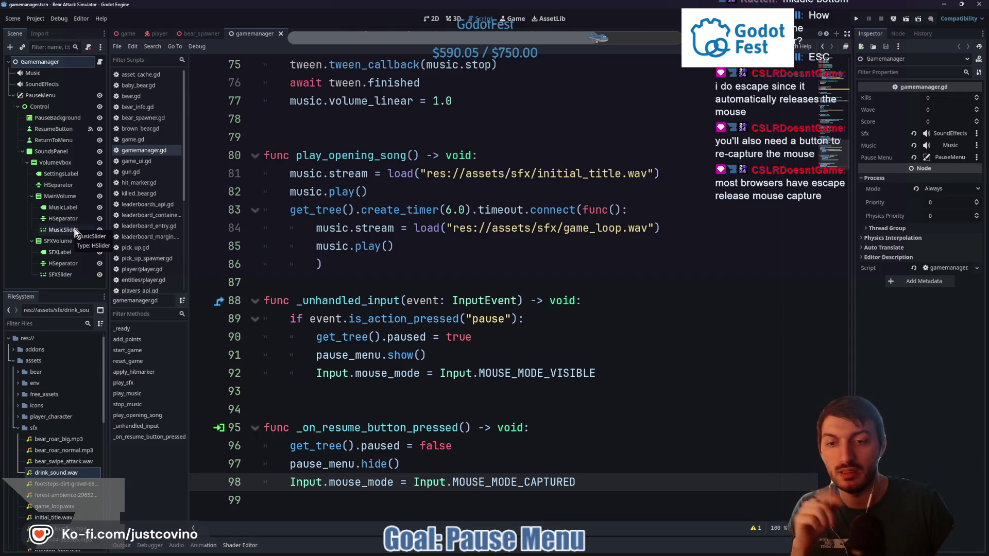
Return to the game.tscn scene and run it with F6 to test pausing
{"action": "left_click", "coordinate": [127, 34]}
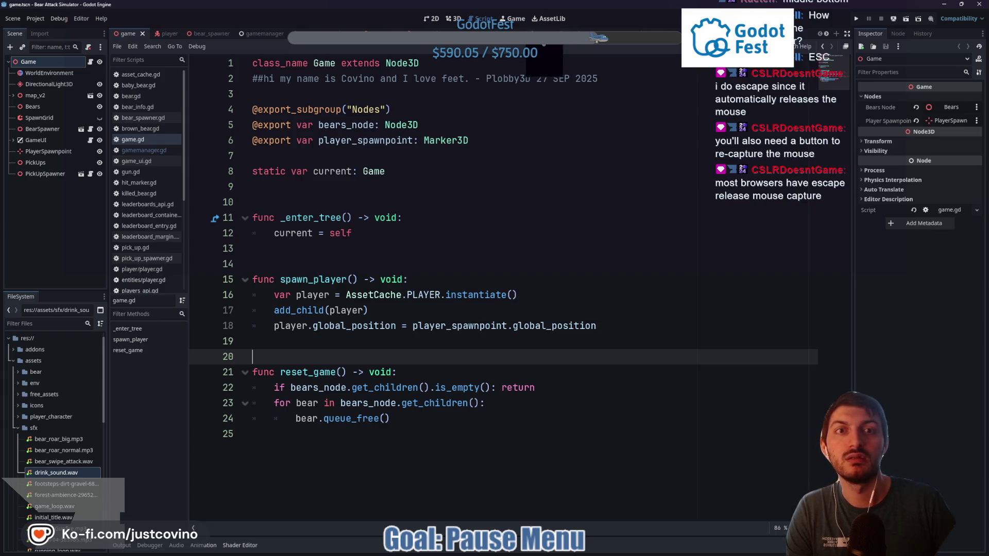
{"action": "left_click", "coordinate": [269, 33]}
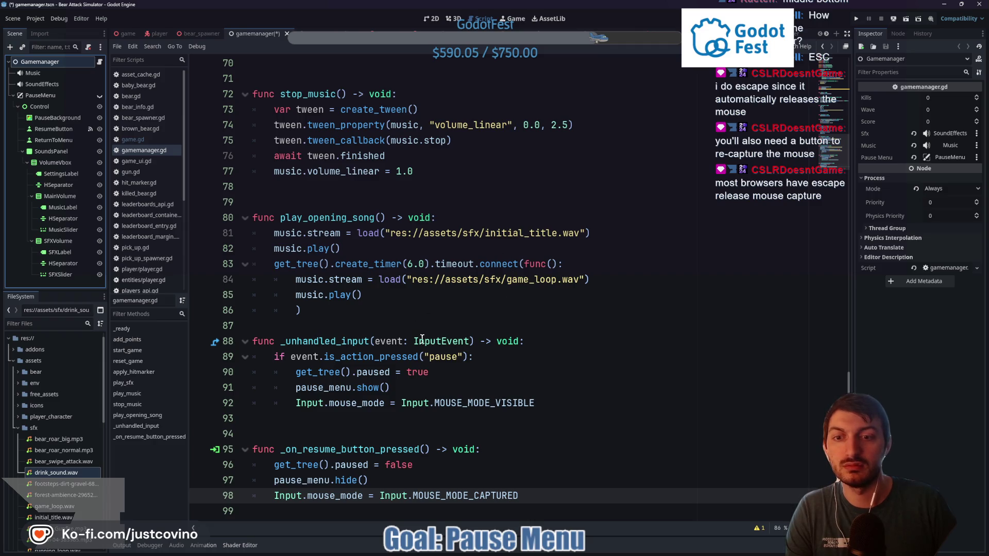
{"action": "left_click", "coordinate": [378, 311]}
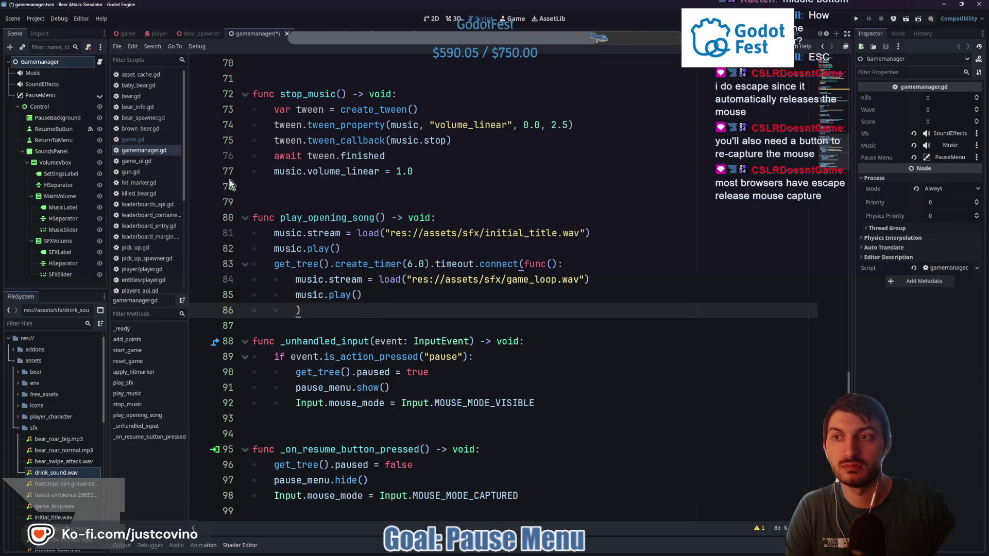
{"action": "left_click", "coordinate": [132, 31]}
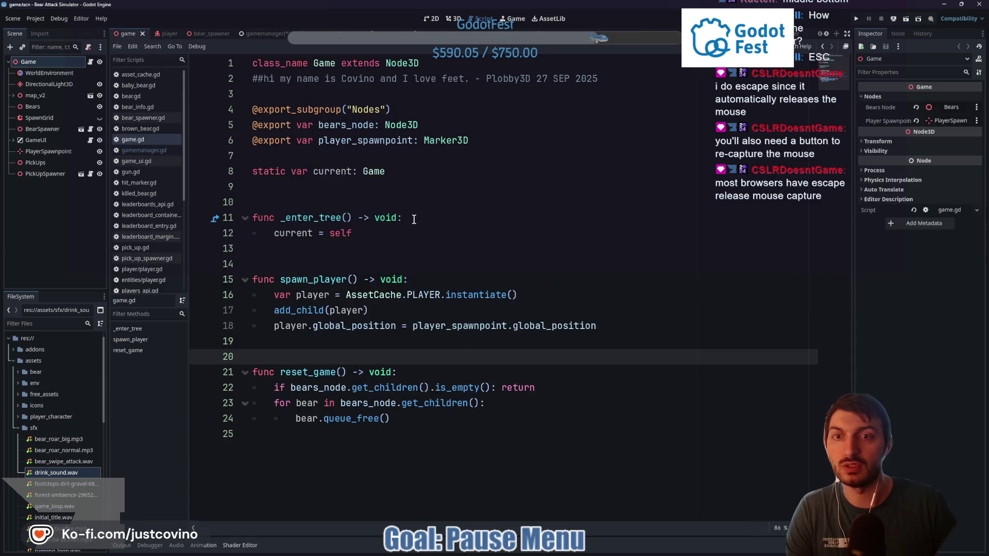
{"action": "key", "text": "F6"}
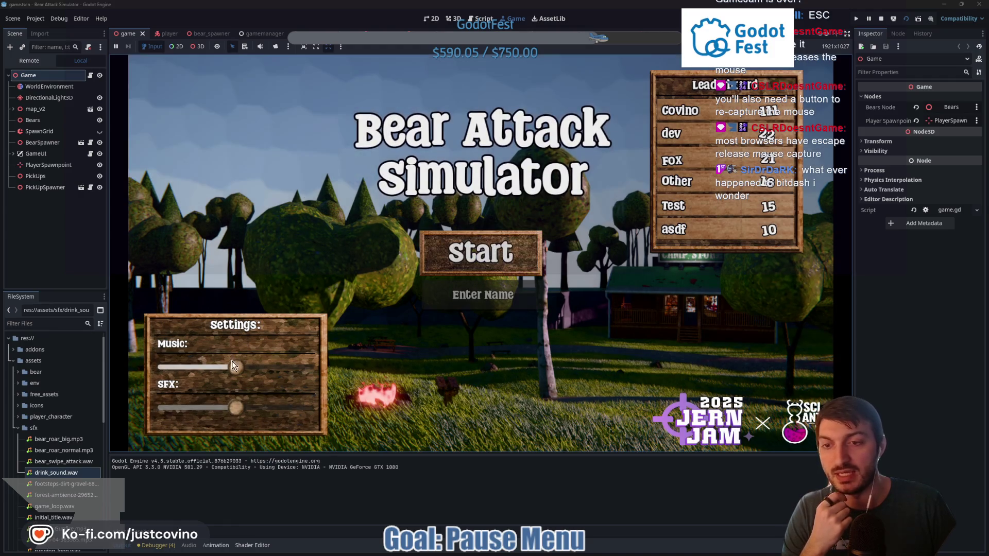
Enter a throwaway player name, start playing, and pause with Escape
{"action": "left_click", "coordinate": [479, 301]}
{"action": "type", "text": "sdfdfs"}
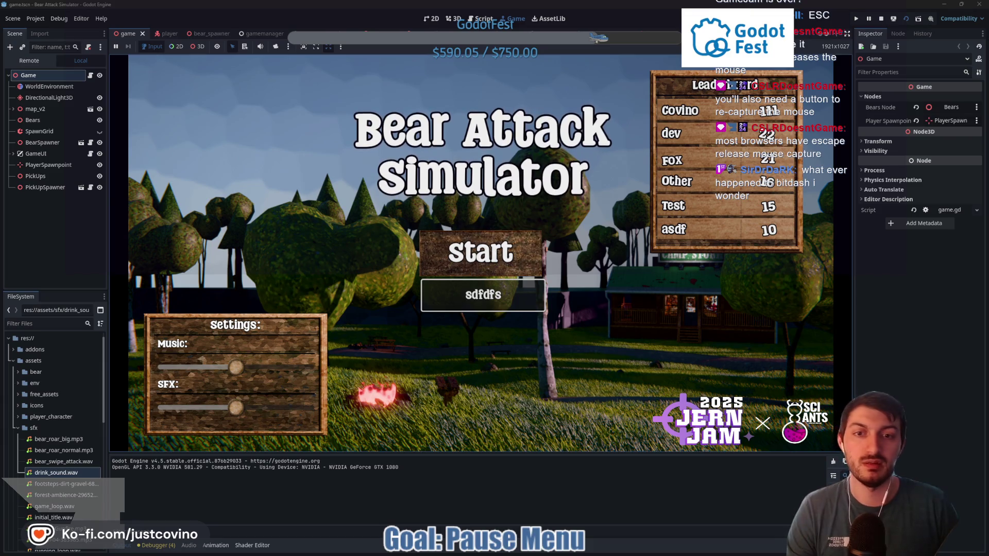
{"action": "key", "text": "Return"}
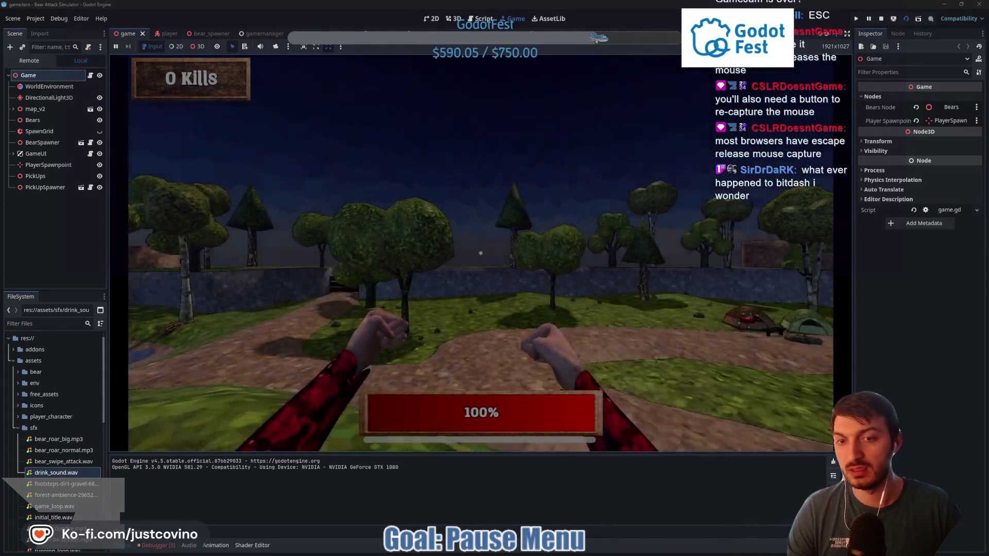
{"action": "key", "text": "Escape"}
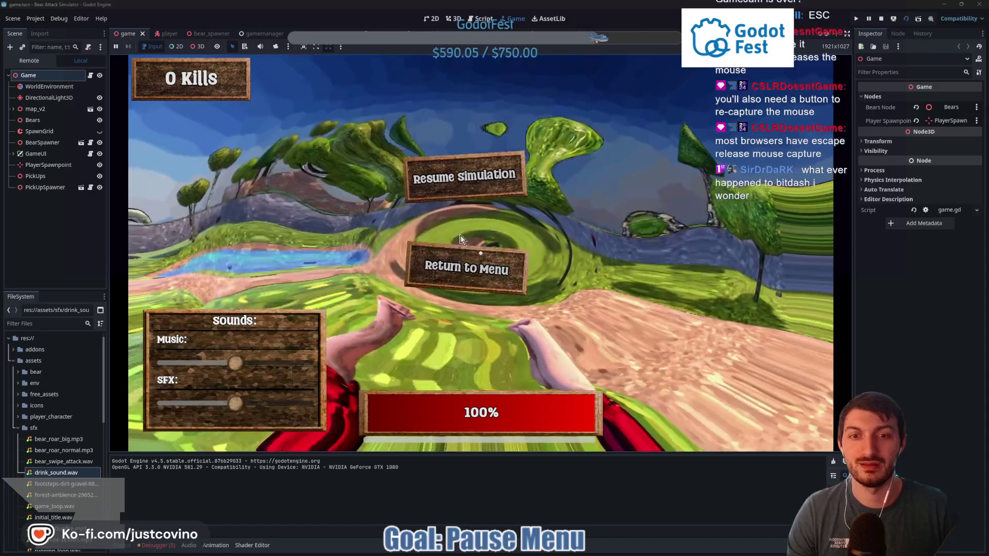
Adjust the Music and SFX volume sliders on the pause menu
{"action": "left_click_drag", "start_coordinate": [236, 364], "coordinate": [164, 366]}
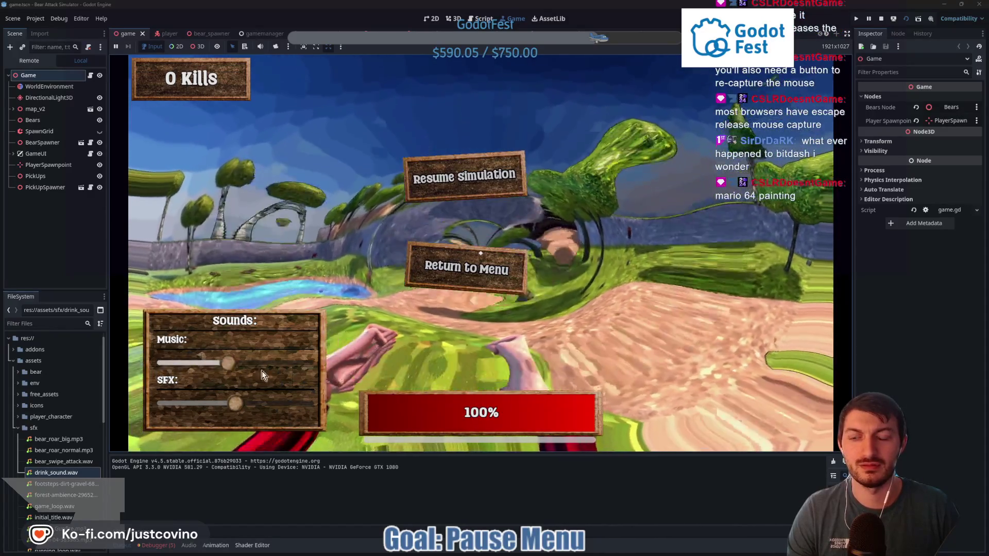
{"action": "mouse_move", "coordinate": [234, 403]}
{"action": "left_mouse_down"}
{"action": "mouse_move", "coordinate": [166, 403]}
{"action": "mouse_move", "coordinate": [227, 405]}
{"action": "mouse_move", "coordinate": [190, 402]}
{"action": "mouse_move", "coordinate": [214, 408]}
{"action": "left_mouse_up"}
{"action": "left_click", "coordinate": [203, 363]}
{"action": "left_click", "coordinate": [219, 366]}
Resume, pause and resume the simulation again, then stop the game with F8
{"action": "left_click", "coordinate": [472, 182]}
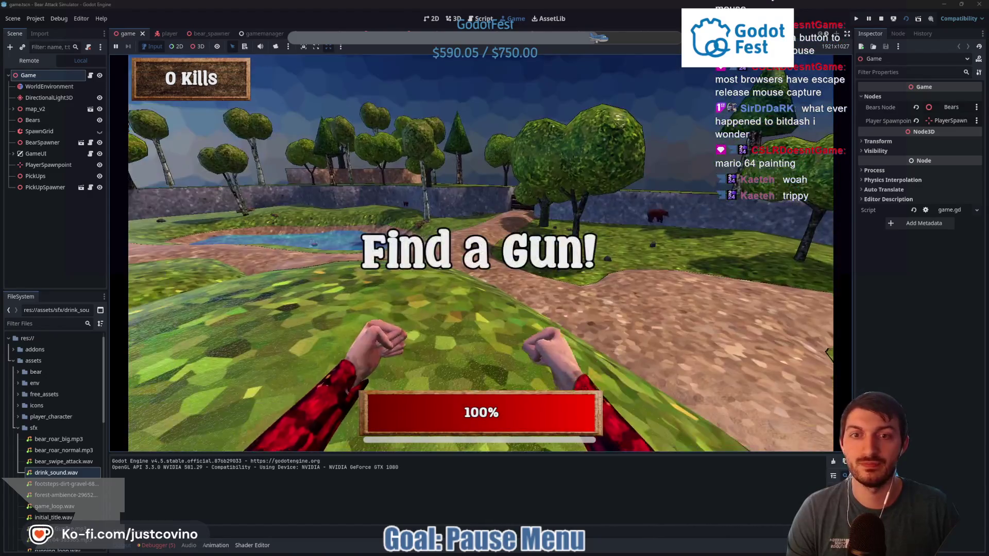
{"action": "key", "text": "Escape"}
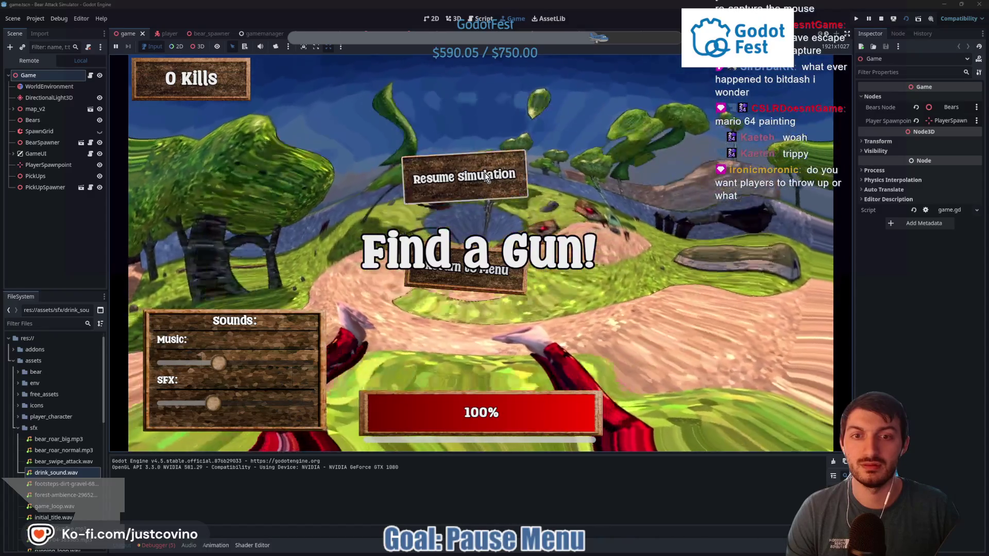
{"action": "left_click", "coordinate": [484, 172]}
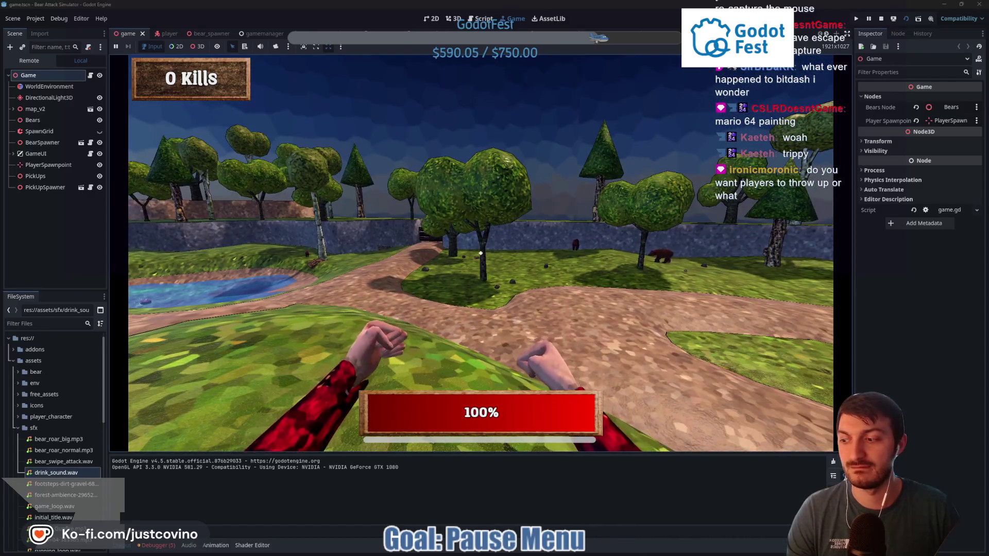
{"action": "key", "text": "F8"}
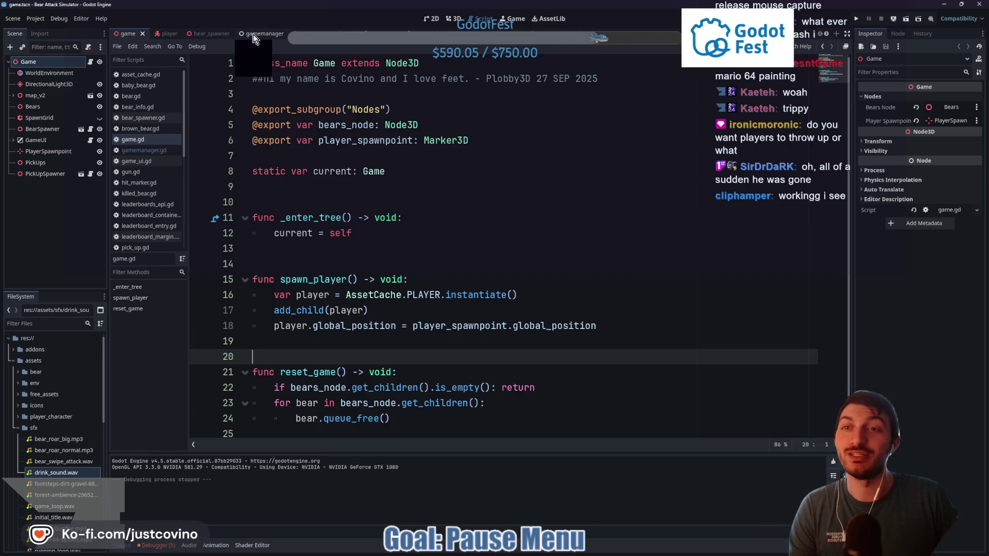
In gamemanager, show PauseMenu and set the PauseBackground shader Frequency to 0.1
{"action": "left_click", "coordinate": [254, 35]}
{"action": "left_click", "coordinate": [432, 22]}
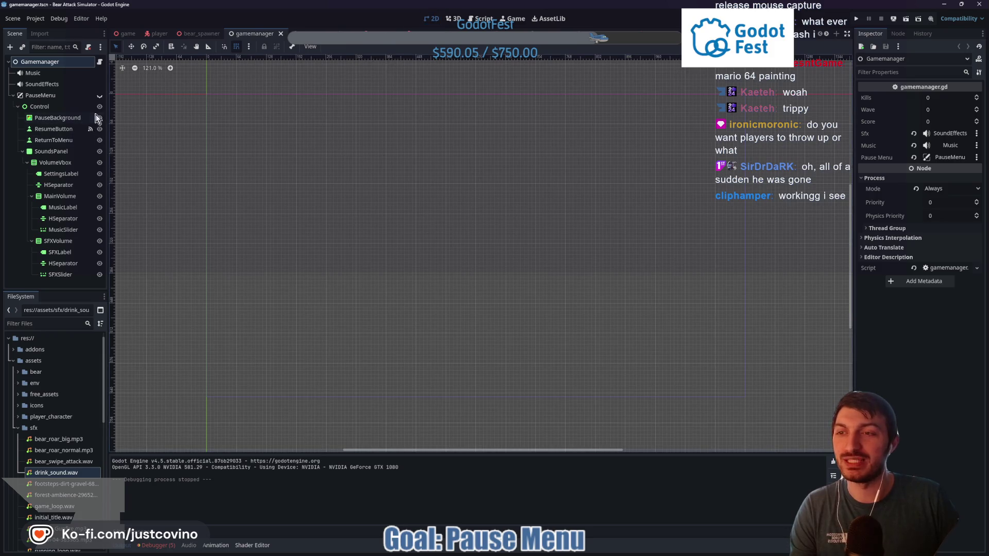
{"action": "left_click", "coordinate": [99, 96]}
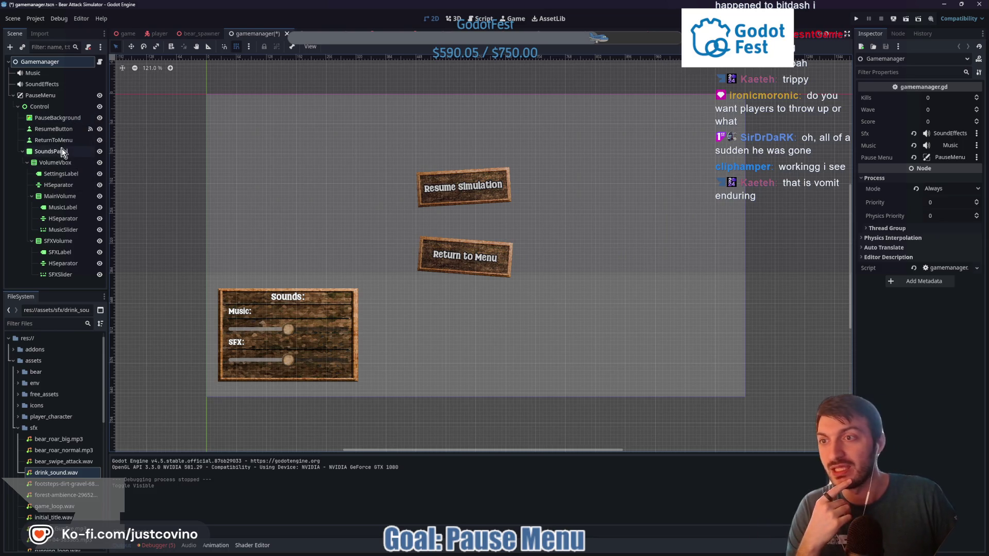
{"action": "left_click", "coordinate": [59, 118]}
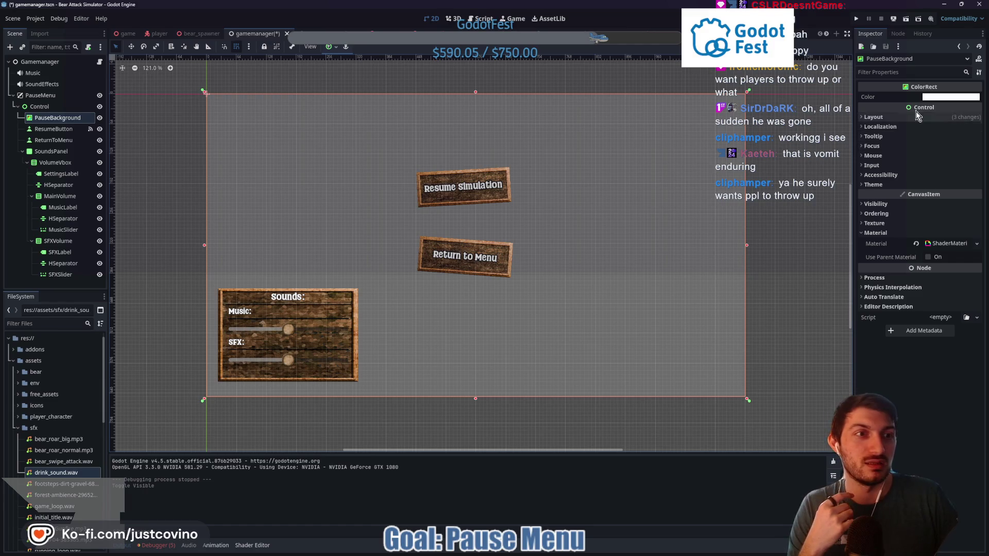
{"action": "left_click", "coordinate": [934, 242]}
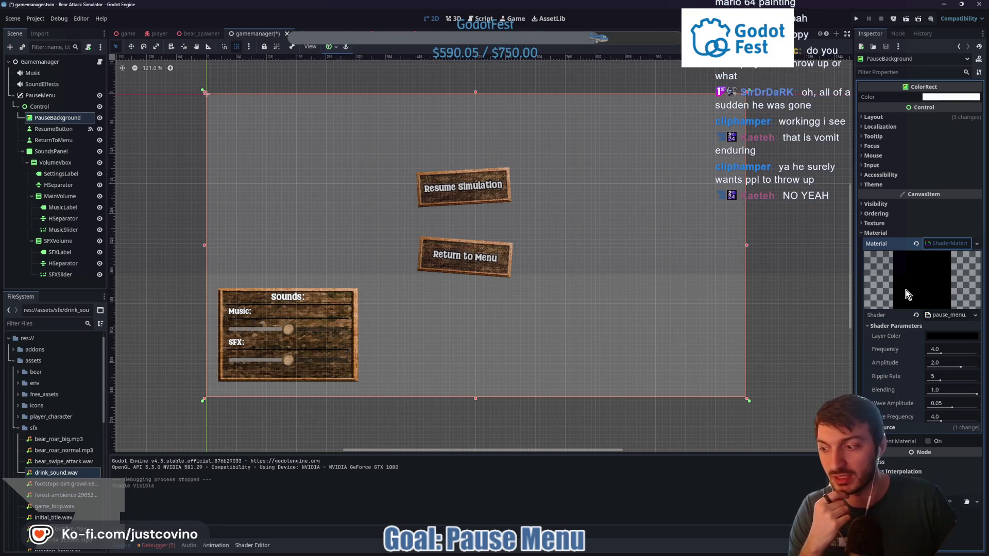
{"action": "left_click", "coordinate": [948, 354]}
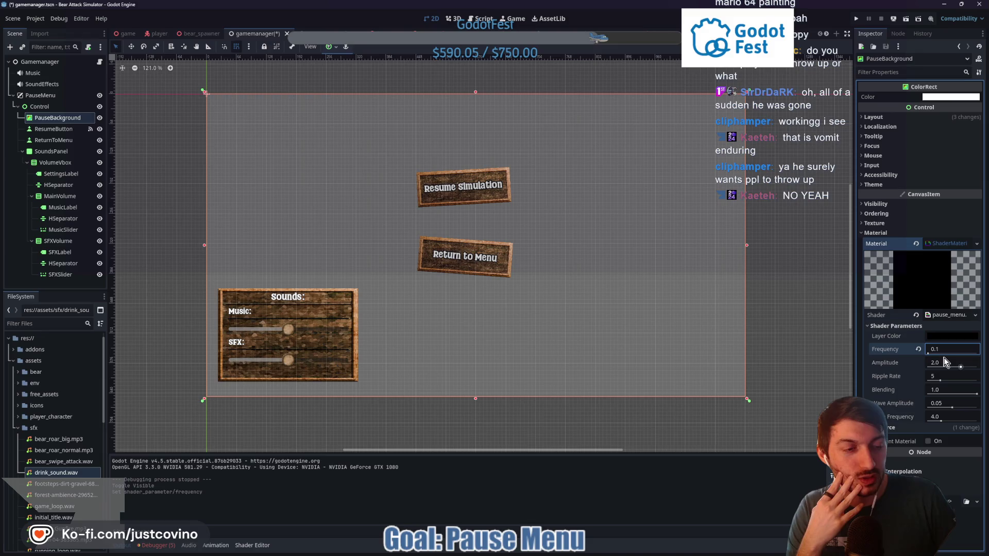
{"action": "mouse_move", "coordinate": [954, 362]}
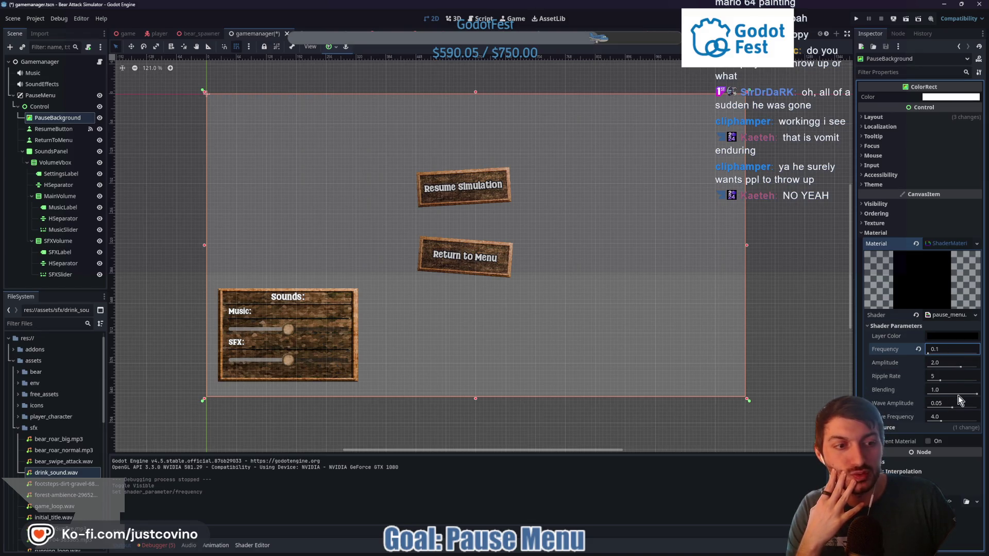
Save the gamemanager scene and return to the game scene
{"action": "left_click", "coordinate": [948, 336]}
{"action": "left_click", "coordinate": [948, 337]}
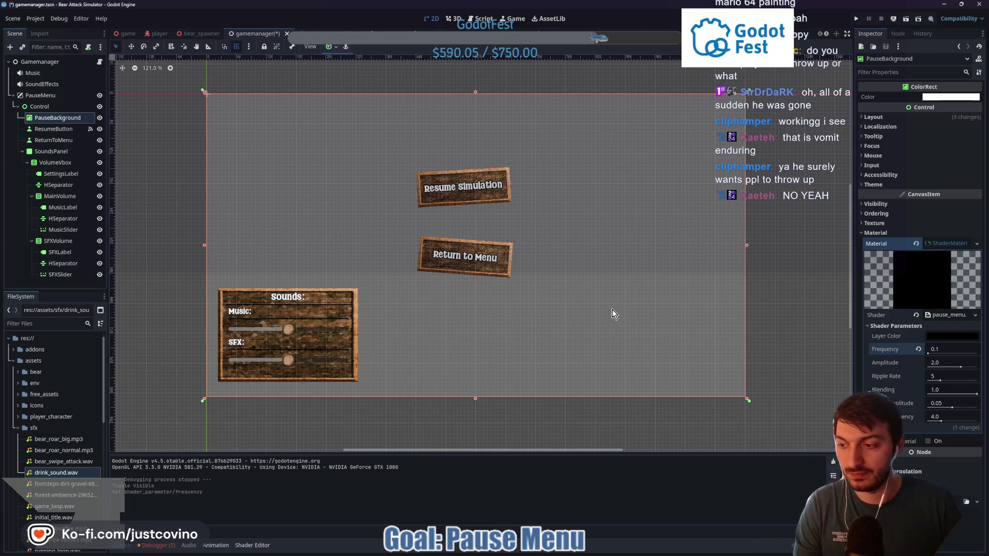
{"action": "key", "text": "ctrl+s"}
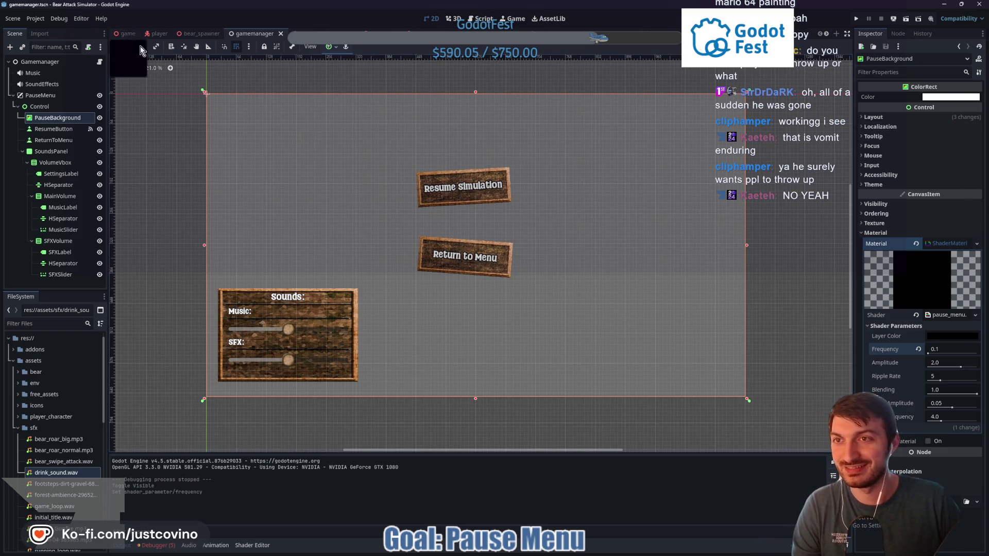
{"action": "left_click", "coordinate": [124, 35]}
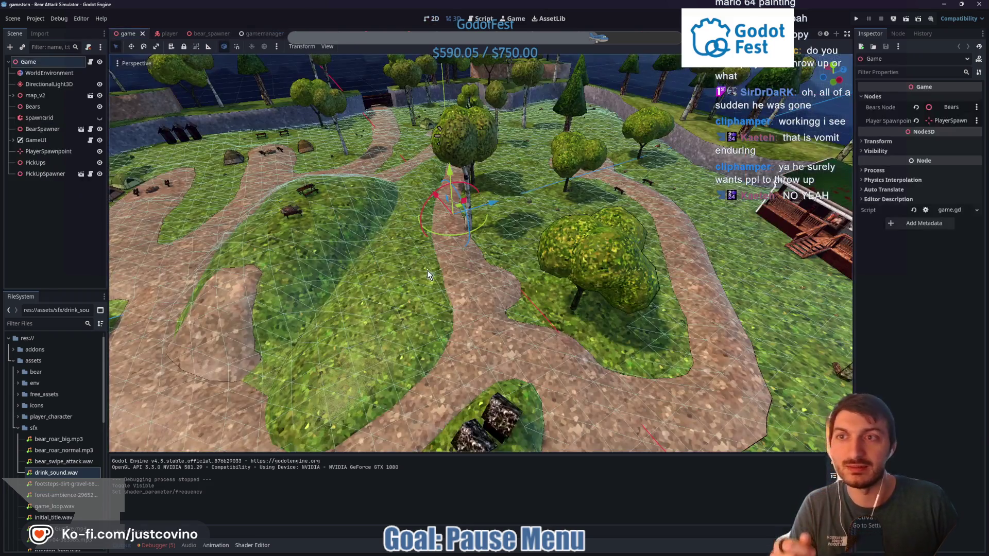
Run the project, enter a player name, turn the music fully down, and start the simulation
{"action": "key", "text": "F5"}
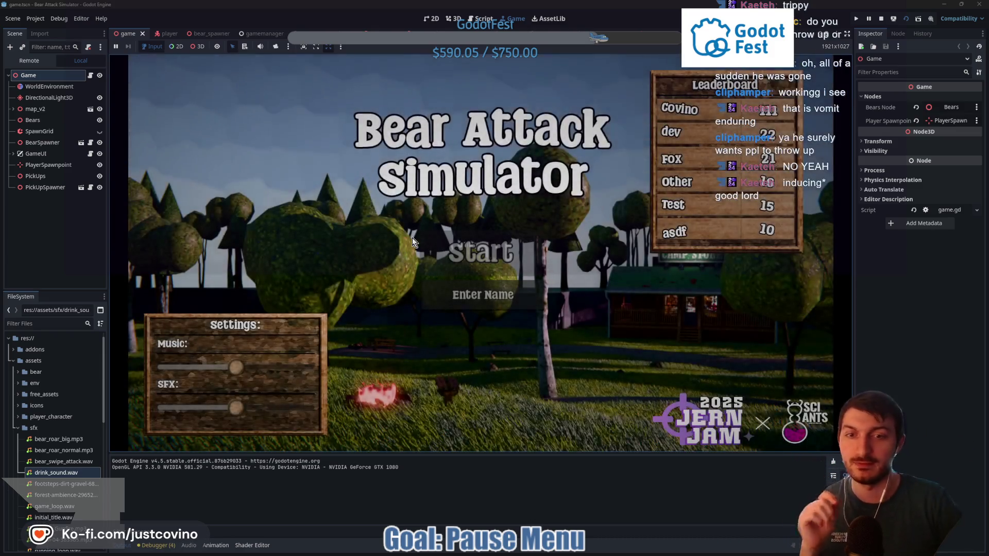
{"action": "left_click", "coordinate": [465, 296]}
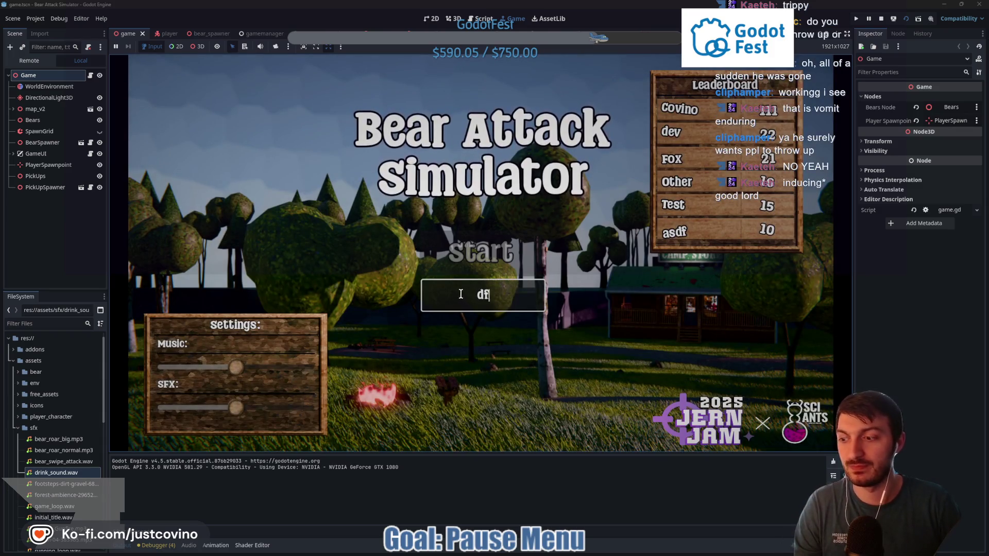
{"action": "type", "text": "fdgfg"}
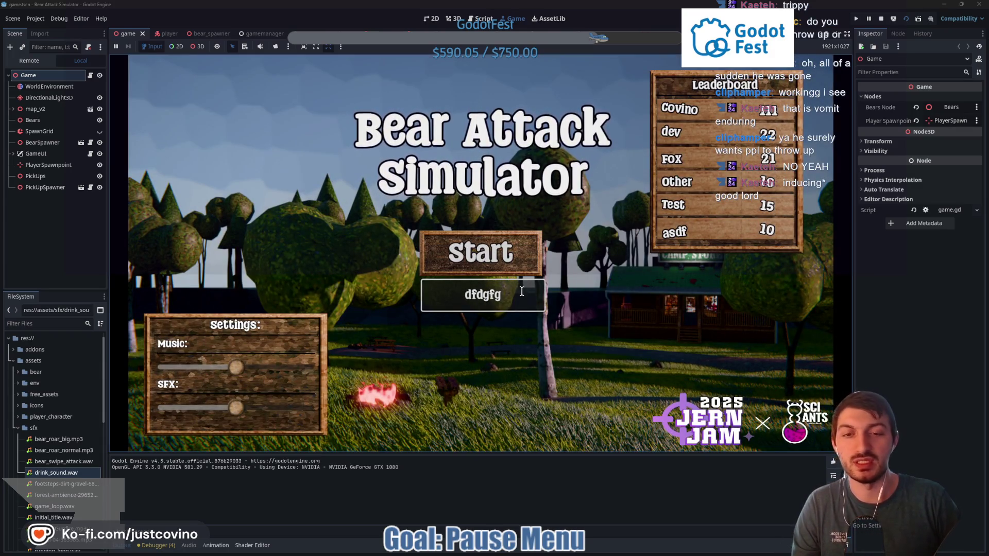
{"action": "left_click_drag", "start_coordinate": [236, 367], "coordinate": [165, 367]}
{"action": "left_click", "coordinate": [481, 252]}
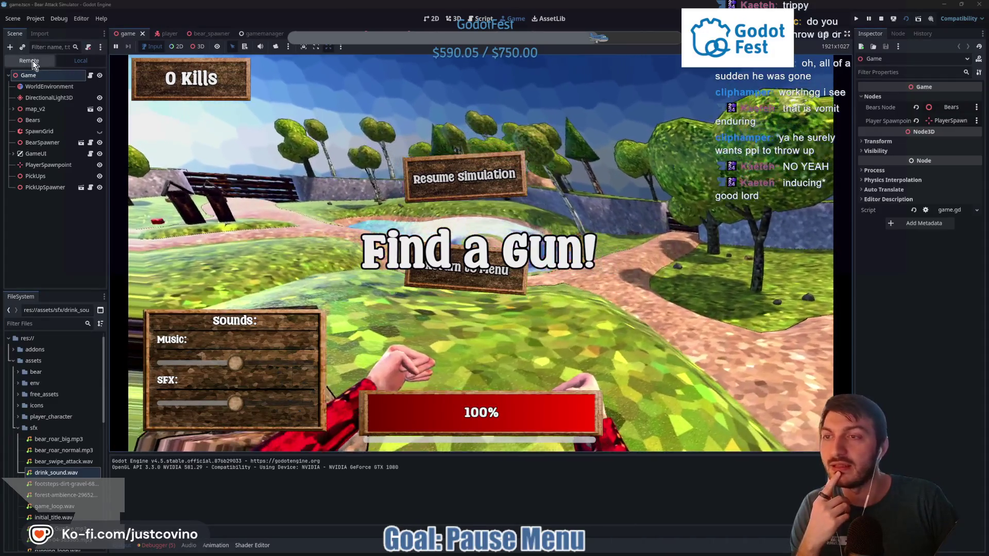
Inspect the live PauseBackground material in the Remote tree, then stop the game
{"action": "left_click", "coordinate": [33, 60]}
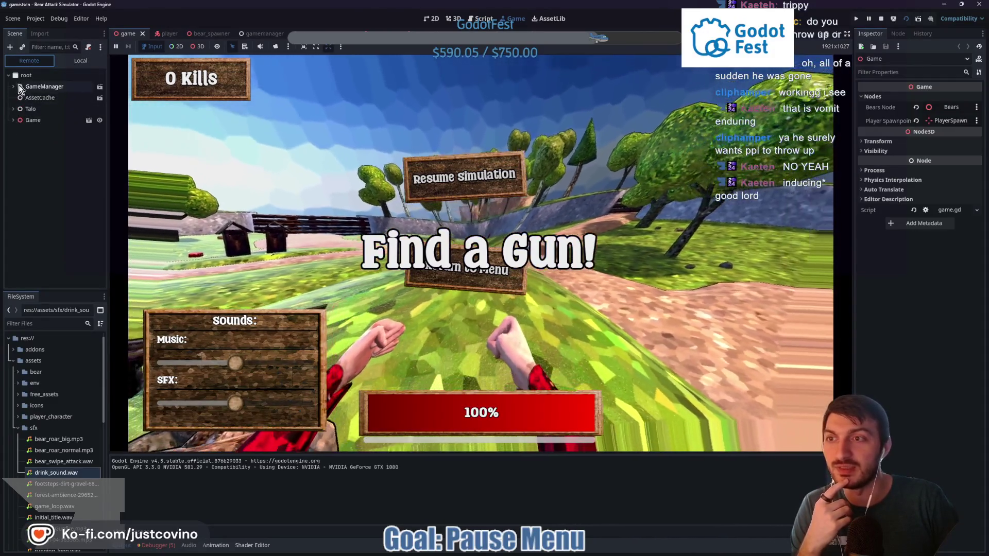
{"action": "left_click", "coordinate": [13, 86]}
{"action": "left_click", "coordinate": [41, 120]}
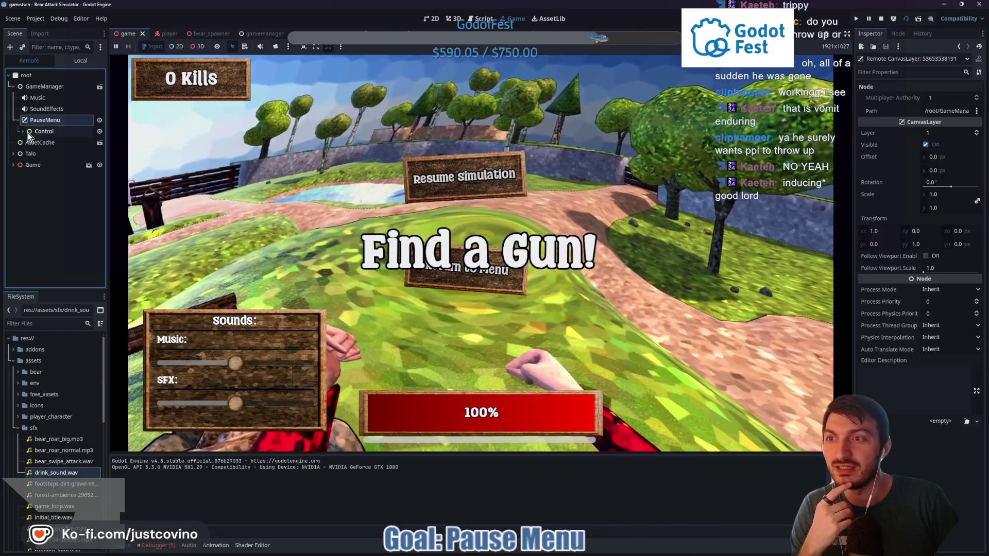
{"action": "left_click", "coordinate": [24, 131]}
{"action": "left_click", "coordinate": [61, 142]}
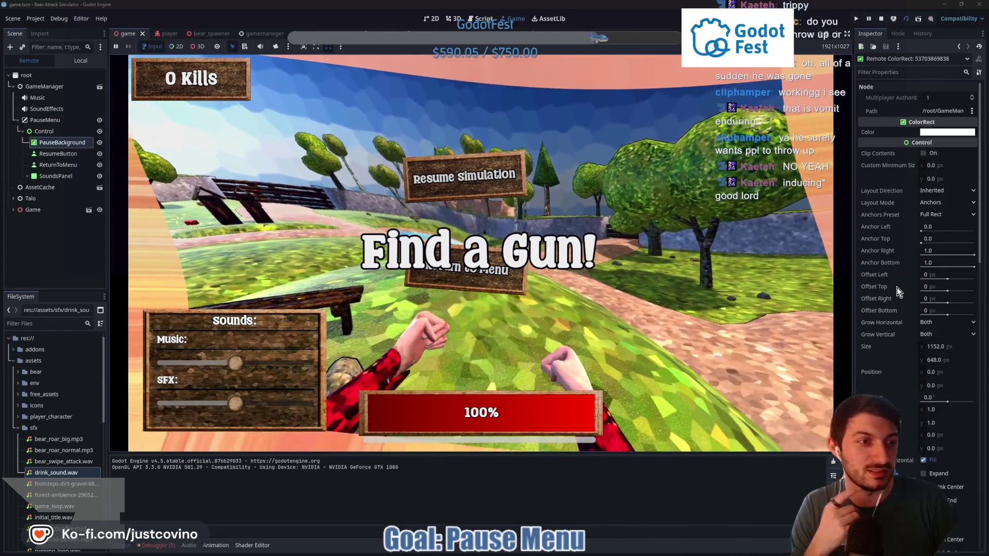
{"action": "scroll", "coordinate": [902, 279], "scroll_direction": "down", "scroll_amount": 10}
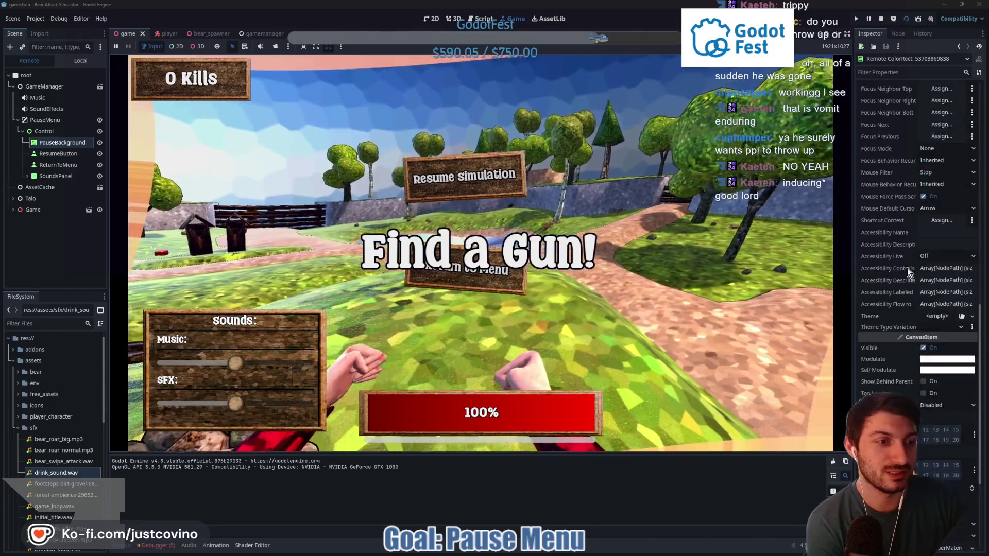
{"action": "scroll", "coordinate": [929, 368], "scroll_direction": "down", "scroll_amount": 5}
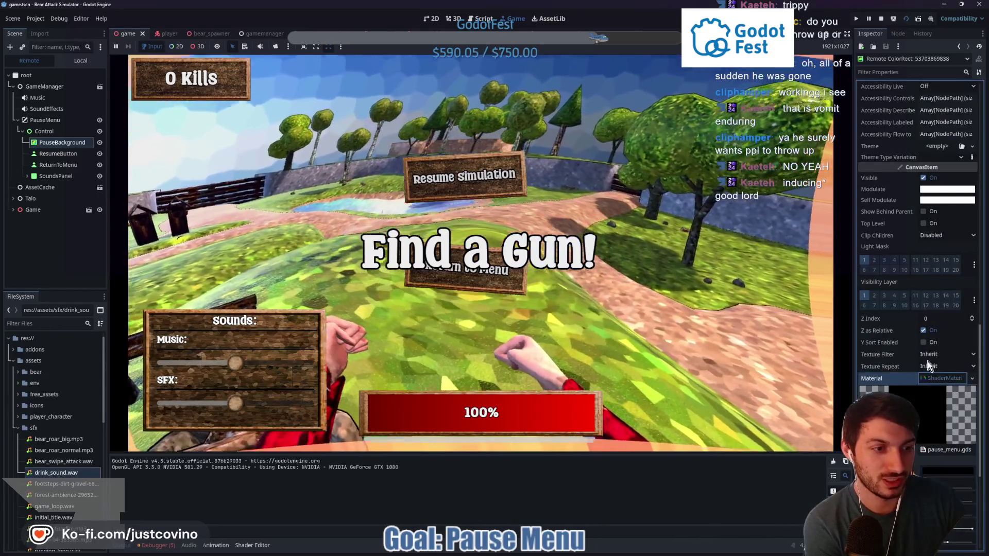
{"action": "scroll", "coordinate": [929, 368], "scroll_direction": "down", "scroll_amount": 5}
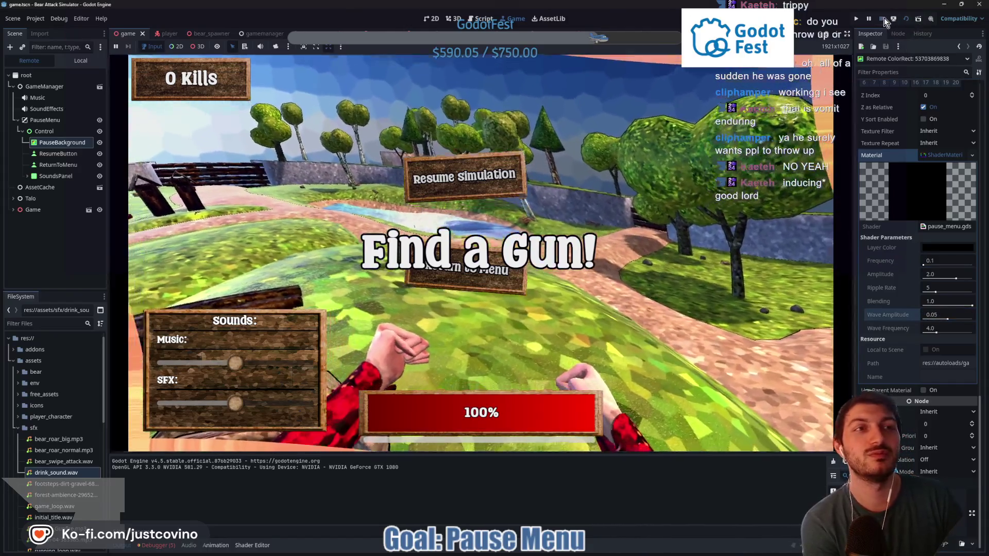
{"action": "left_click", "coordinate": [883, 18]}
{"action": "left_click", "coordinate": [441, 17]}
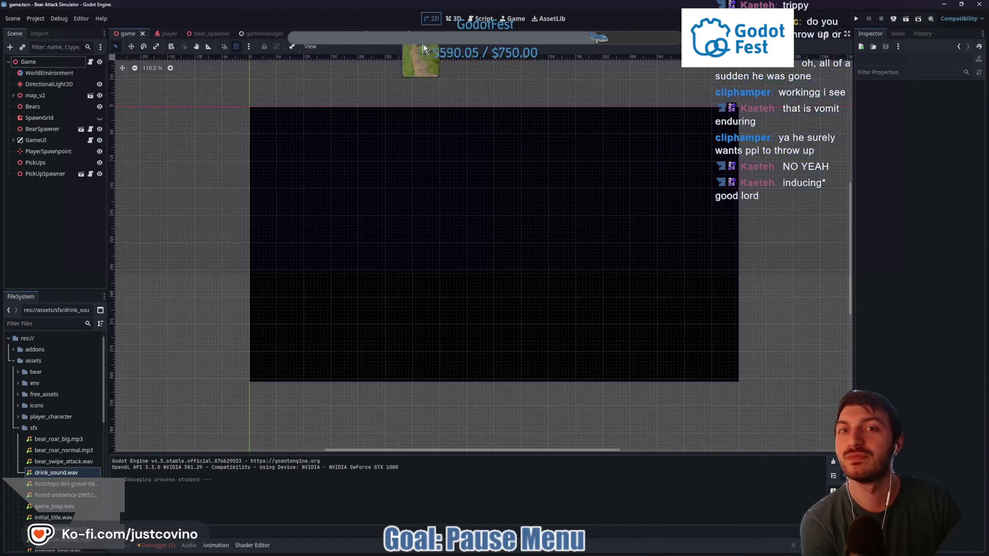
In gamemanager, try shader Amplitude values 0 and 3.0, settling on 1.0
{"action": "left_click", "coordinate": [257, 35]}
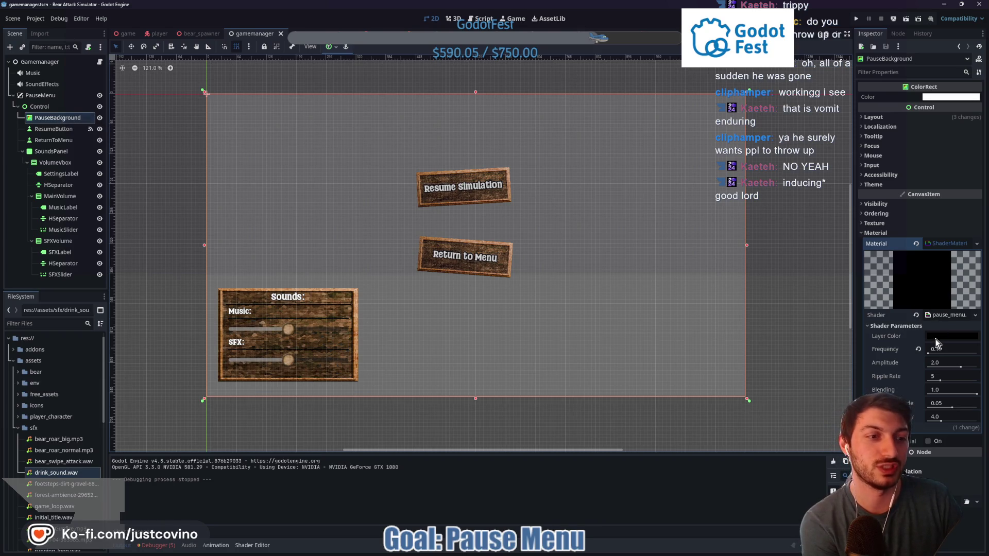
{"action": "left_click", "coordinate": [952, 363]}
{"action": "type", "text": "0"}
{"action": "key", "text": "Return"}
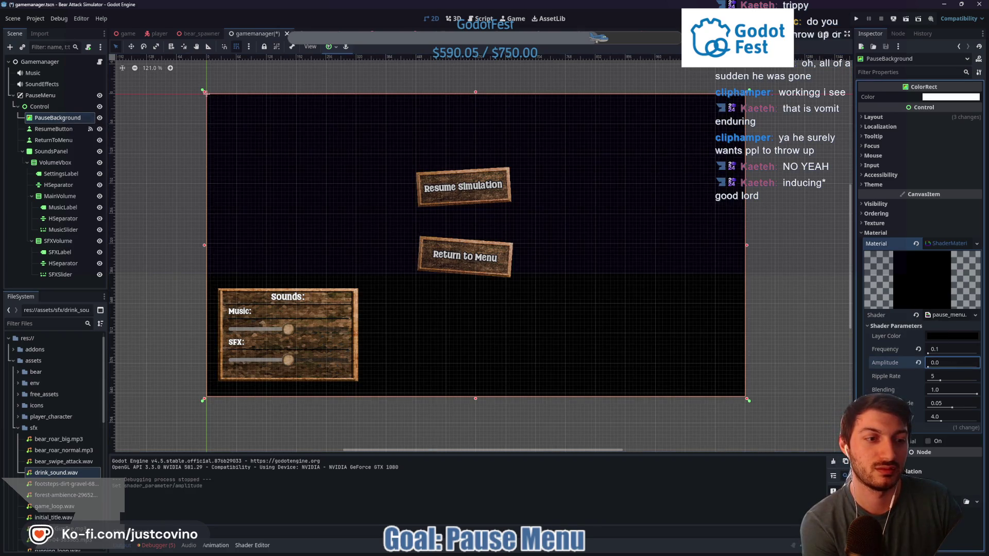
{"action": "left_click_drag", "start_coordinate": [939, 365], "coordinate": [978, 370]}
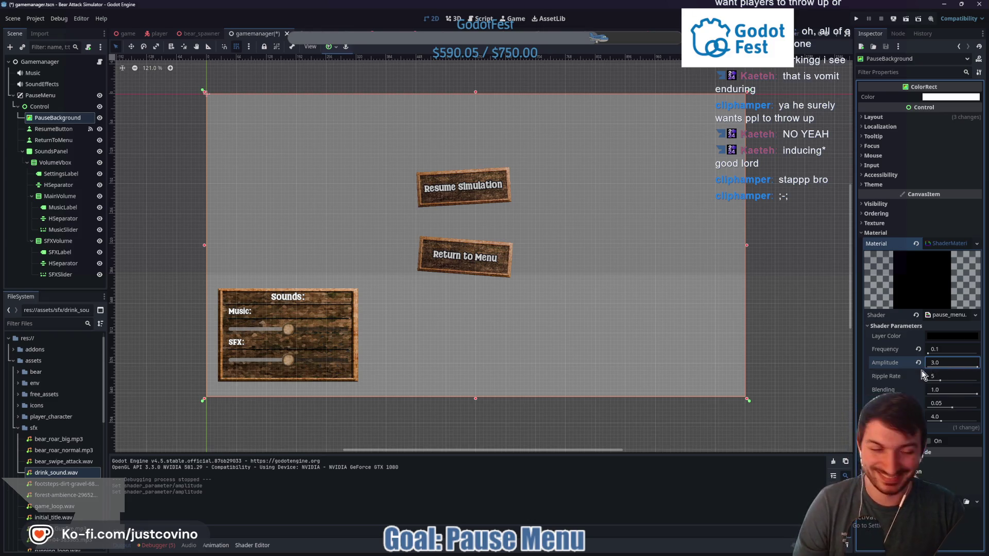
{"action": "left_click", "coordinate": [959, 362]}
{"action": "type", "text": "1"}
{"action": "key", "text": "Return"}
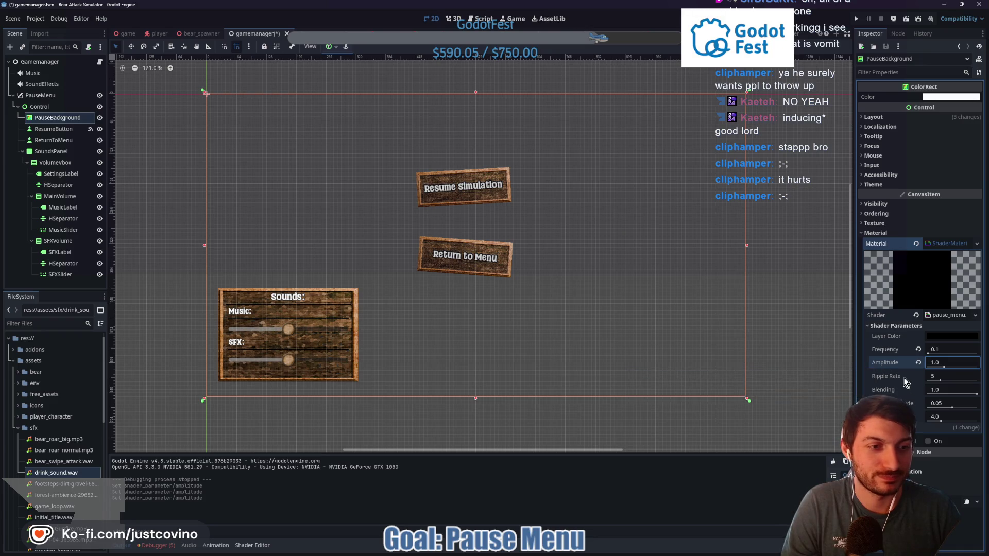
Set Ripple Rate 2, wave amplitude 0.015 and wave frequency 0.95
{"action": "left_click", "coordinate": [938, 378]}
{"action": "type", "text": "2"}
{"action": "key", "text": "Return"}
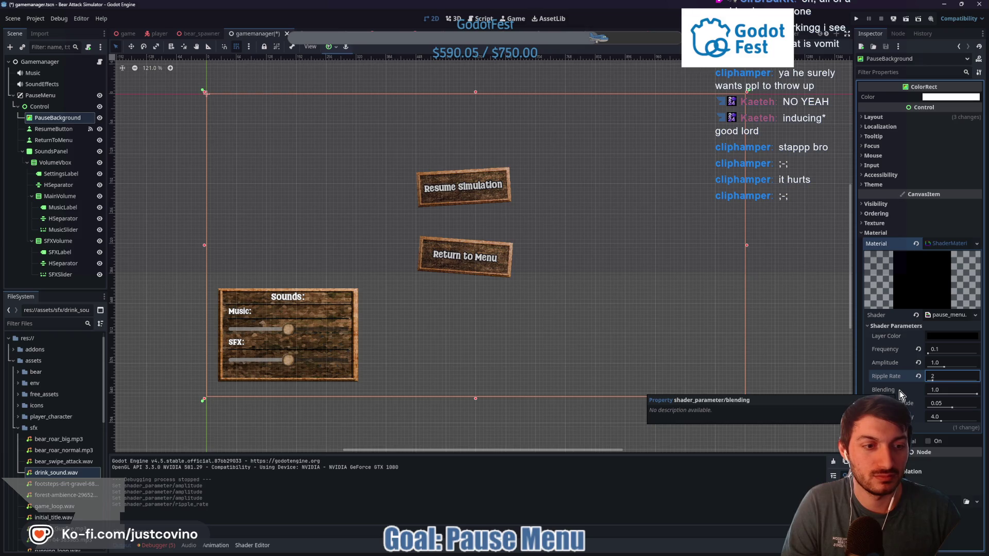
{"action": "left_click_drag", "start_coordinate": [948, 406], "coordinate": [935, 406]}
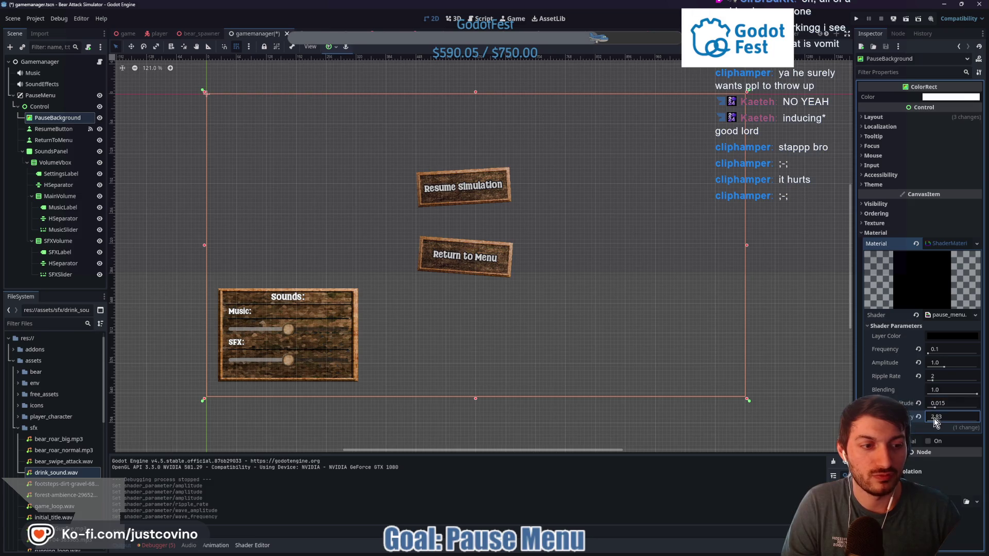
{"action": "left_click_drag", "start_coordinate": [928, 418], "coordinate": [912, 418]}
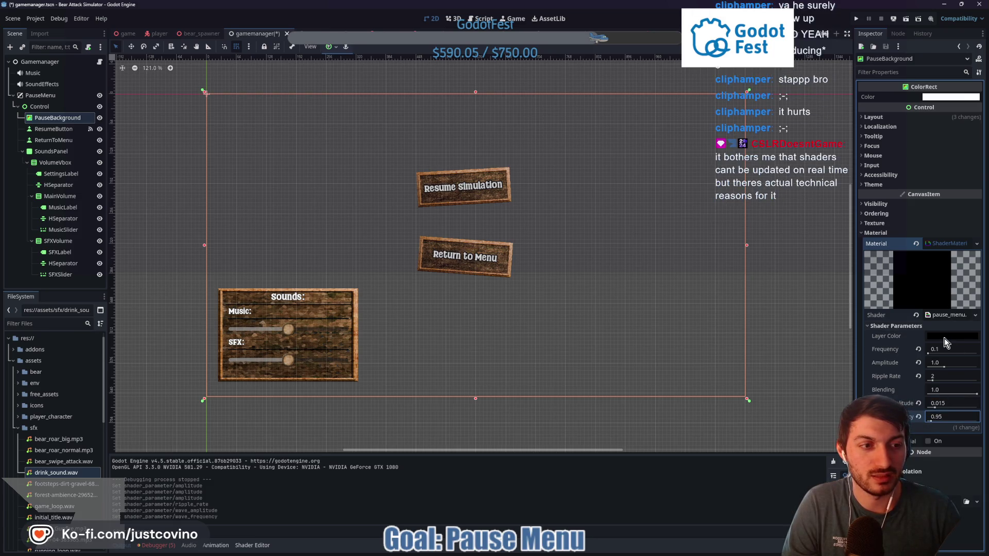
{"action": "left_click", "coordinate": [715, 346]}
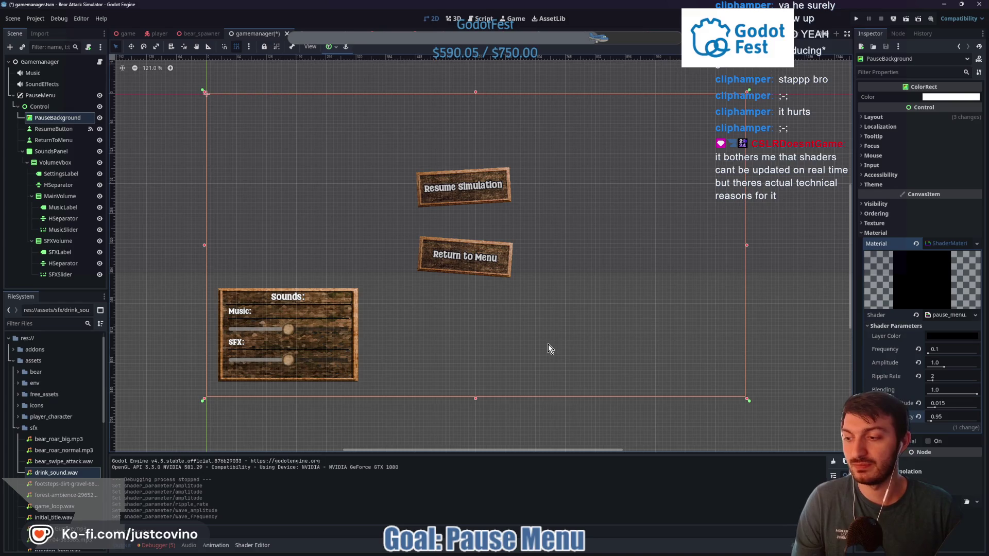
Save the gamemanager scene and run the game from the game scene
{"action": "key", "text": "ctrl+s"}
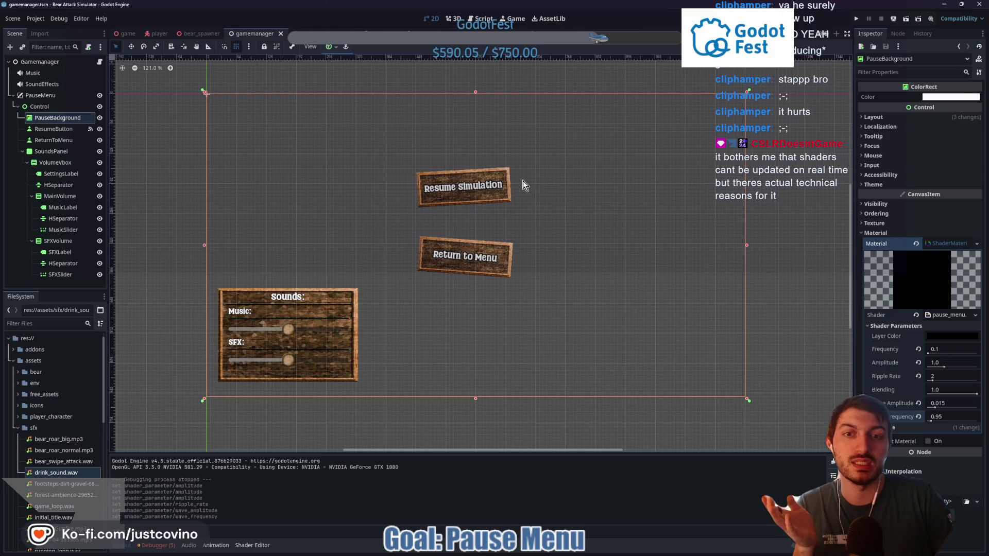
{"action": "left_click", "coordinate": [451, 22]}
{"action": "left_click", "coordinate": [431, 18]}
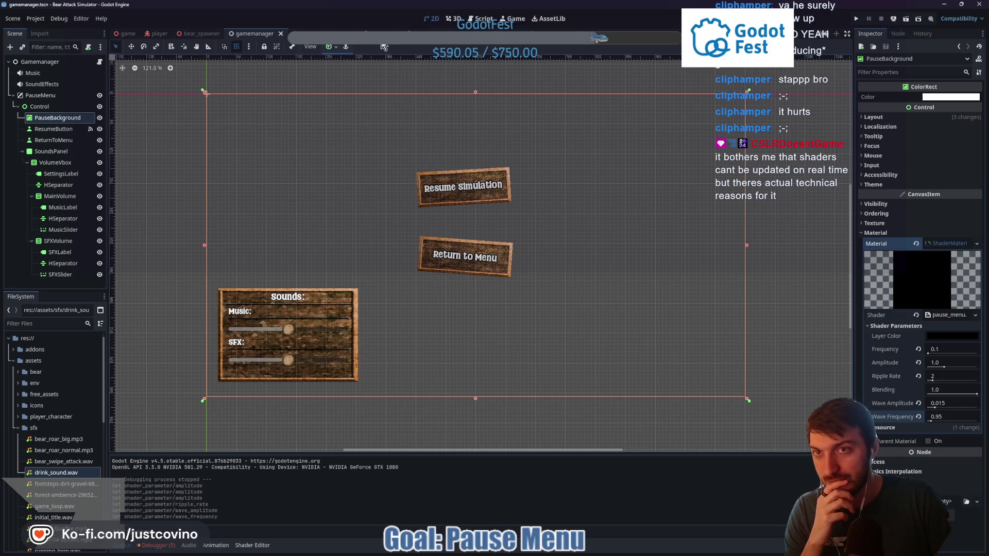
{"action": "left_click", "coordinate": [130, 36]}
{"action": "key", "text": "F5"}
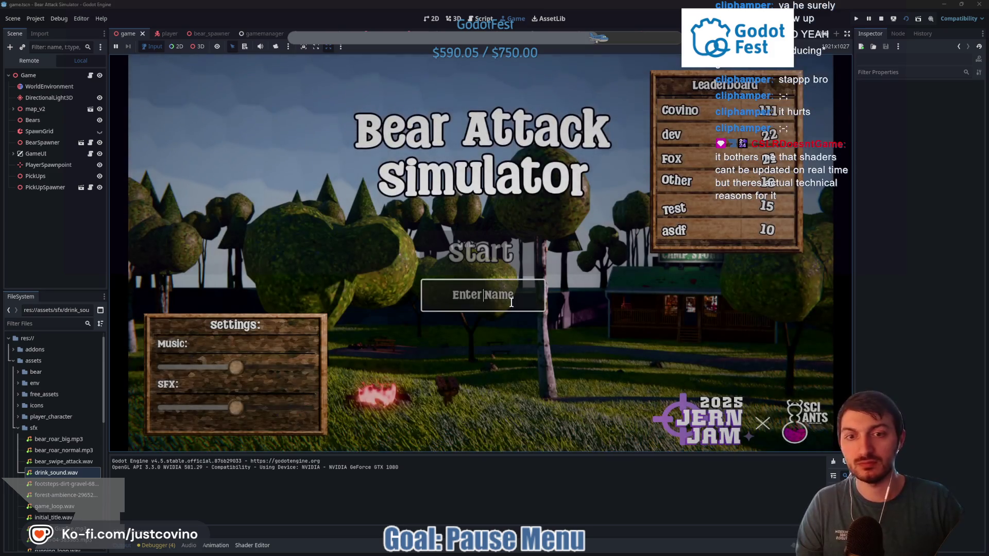
Enter a player name, start, toggle the pause menu with Escape, then stop the game
{"action": "left_click", "coordinate": [511, 302]}
{"action": "type", "text": "jfg"}
{"action": "key", "text": "Return"}
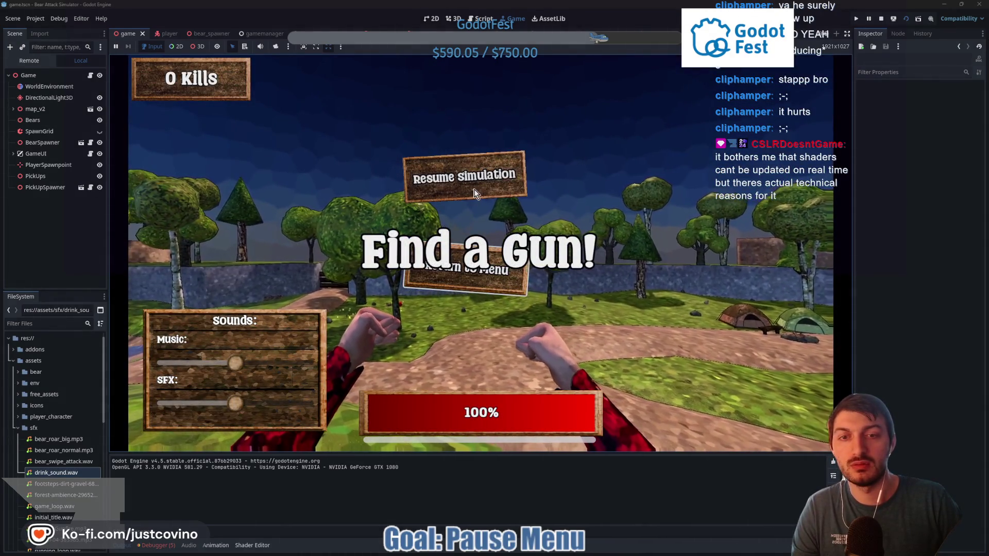
{"action": "key", "text": "Escape"}
{"action": "key", "text": "Escape"}
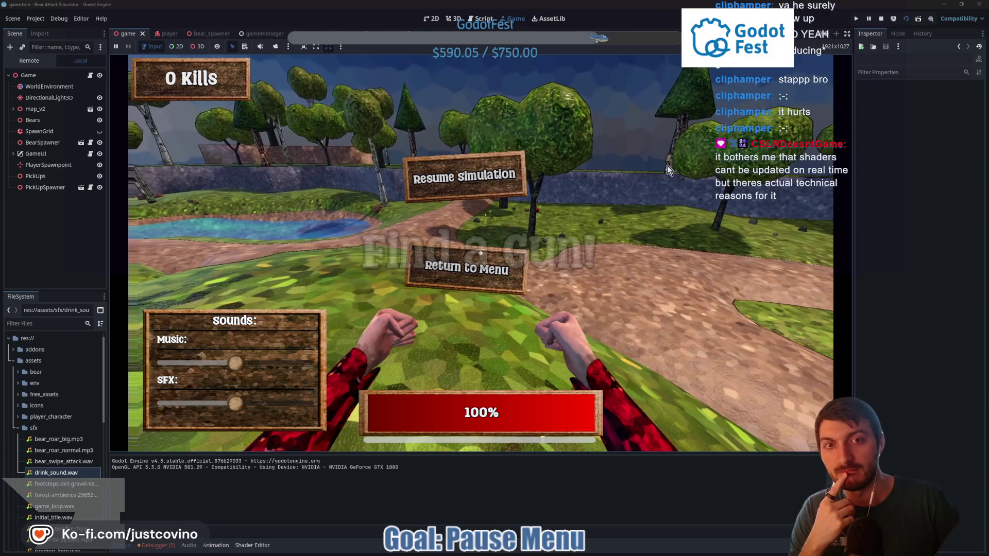
{"action": "left_click", "coordinate": [882, 19]}
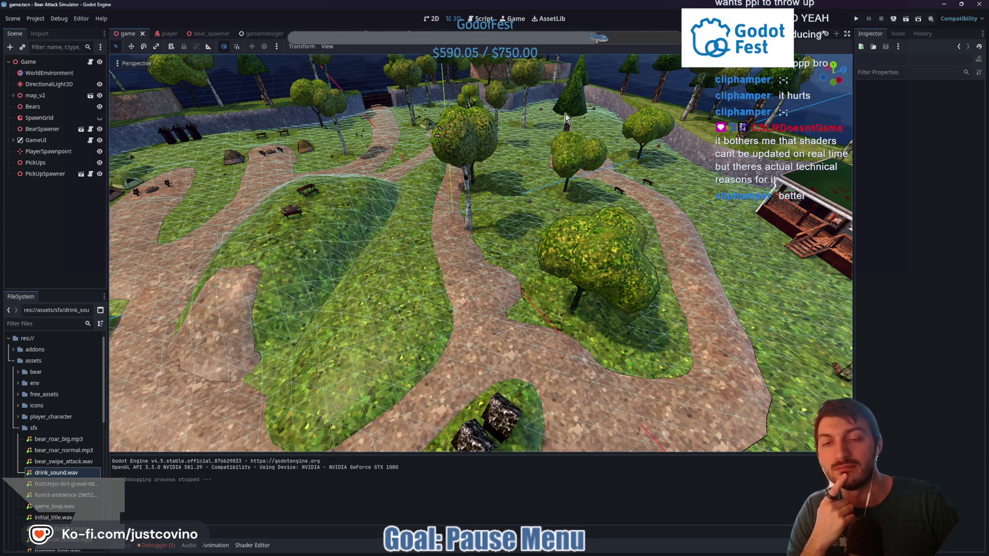
Open the gamemanager scene and set the pause shader amplitude to 0.1
{"action": "left_click", "coordinate": [638, 34]}
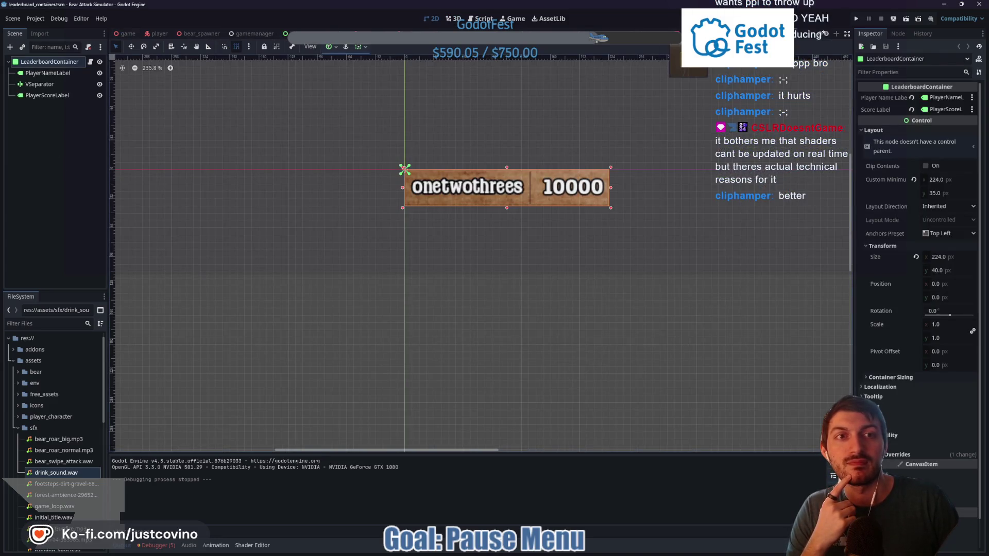
{"action": "left_click", "coordinate": [254, 33]}
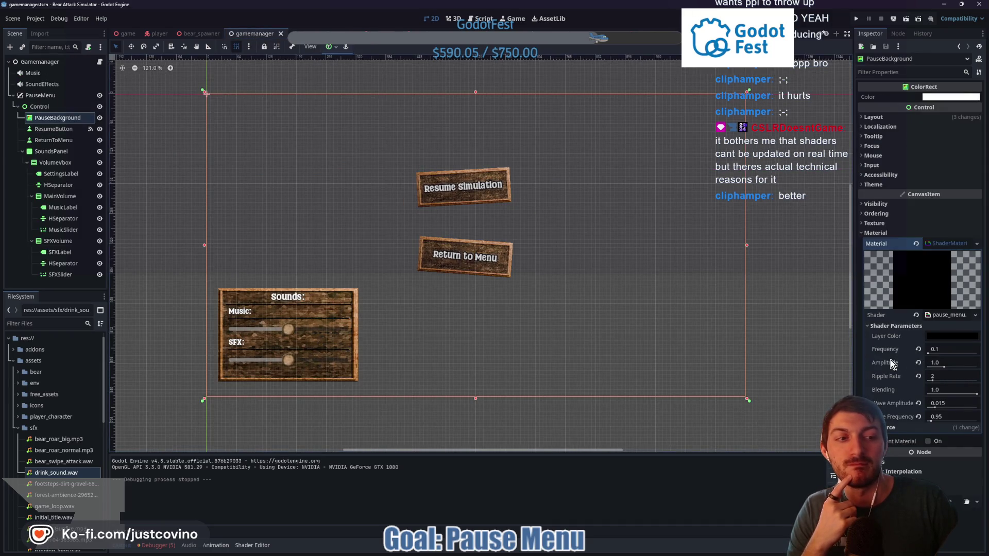
{"action": "left_click", "coordinate": [941, 361]}
{"action": "type", "text": "0"}
{"action": "key", "text": "Return"}
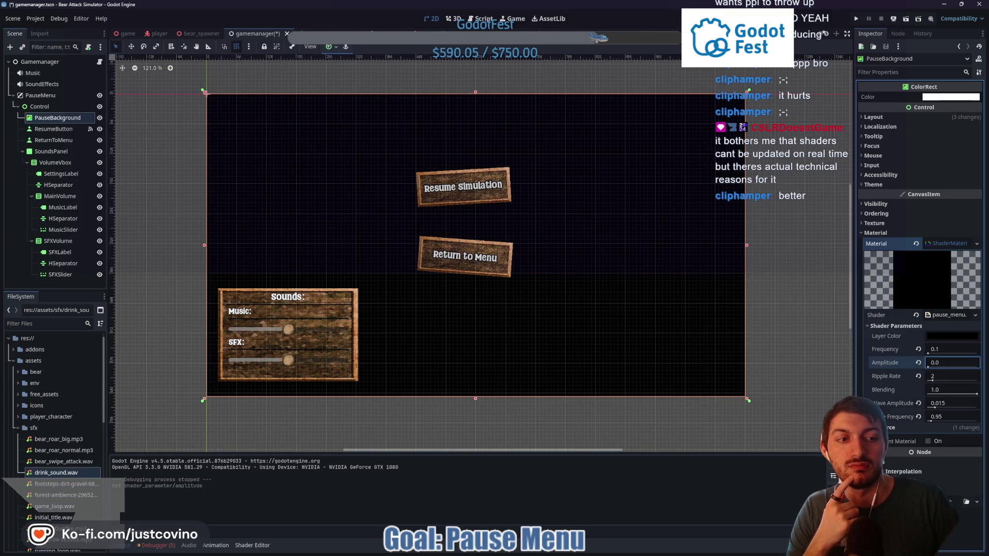
{"action": "left_click", "coordinate": [935, 362]}
{"action": "type", "text": "0.5"}
{"action": "key", "text": "Return"}
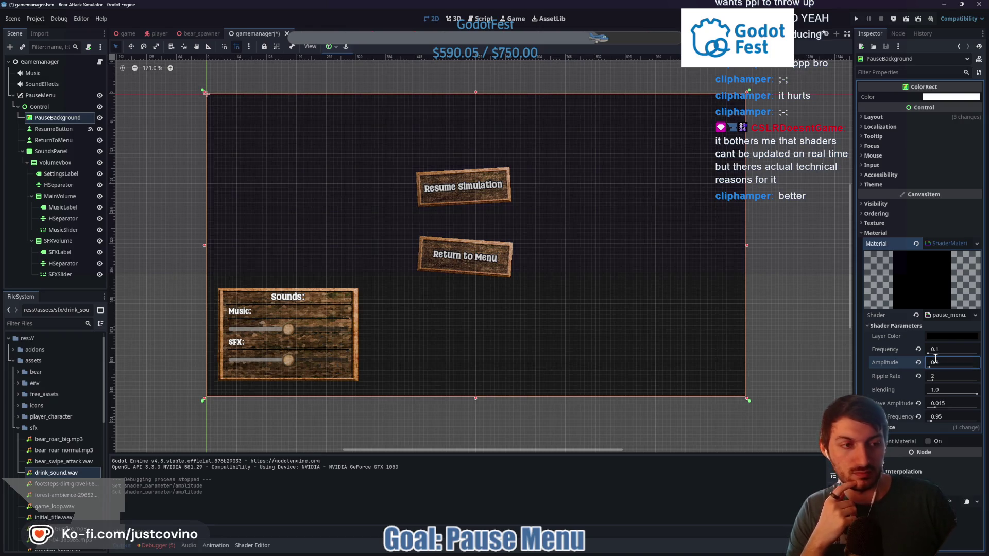
Set Blending 0.15 and Ripple Rate 1, save, and run the game
{"action": "left_click", "coordinate": [942, 391]}
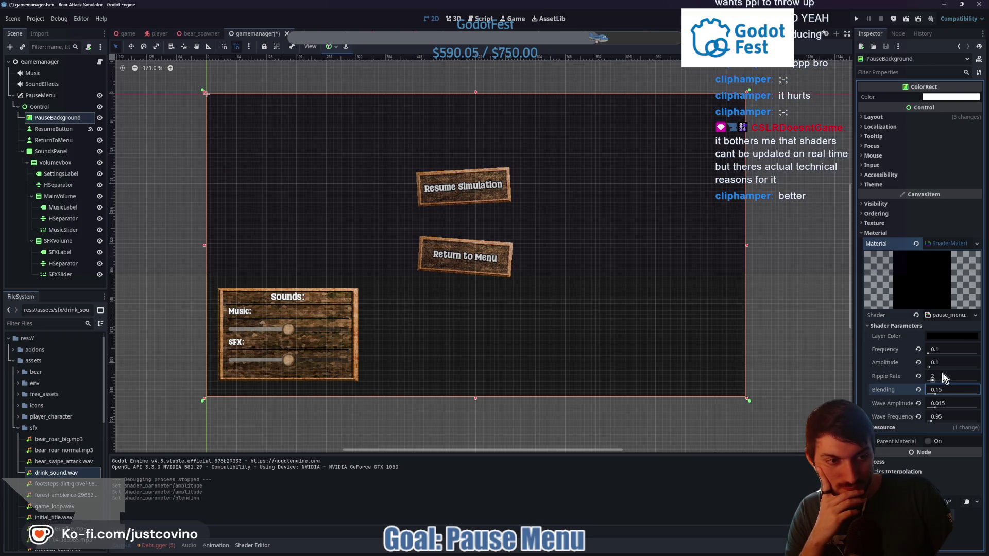
{"action": "left_click", "coordinate": [943, 376]}
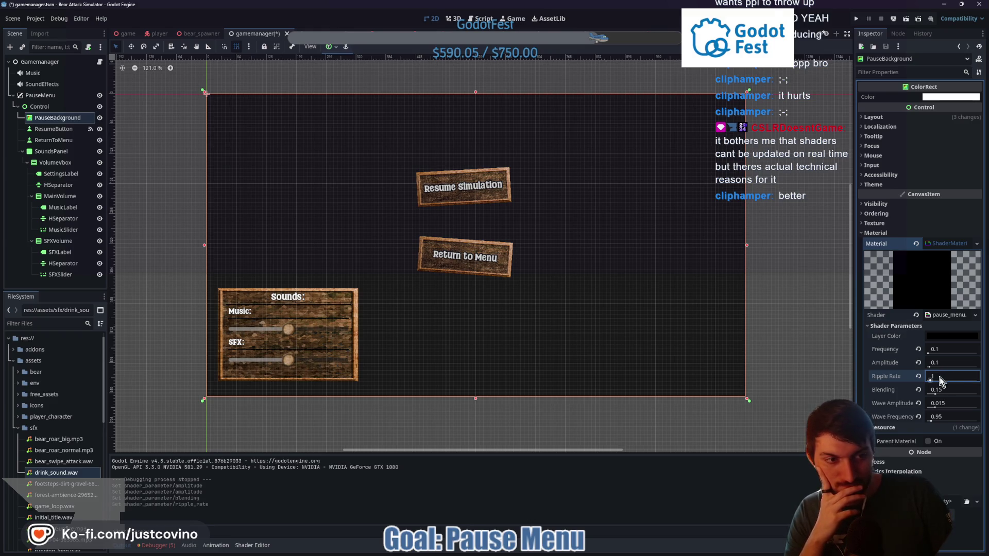
{"action": "key", "text": "Return"}
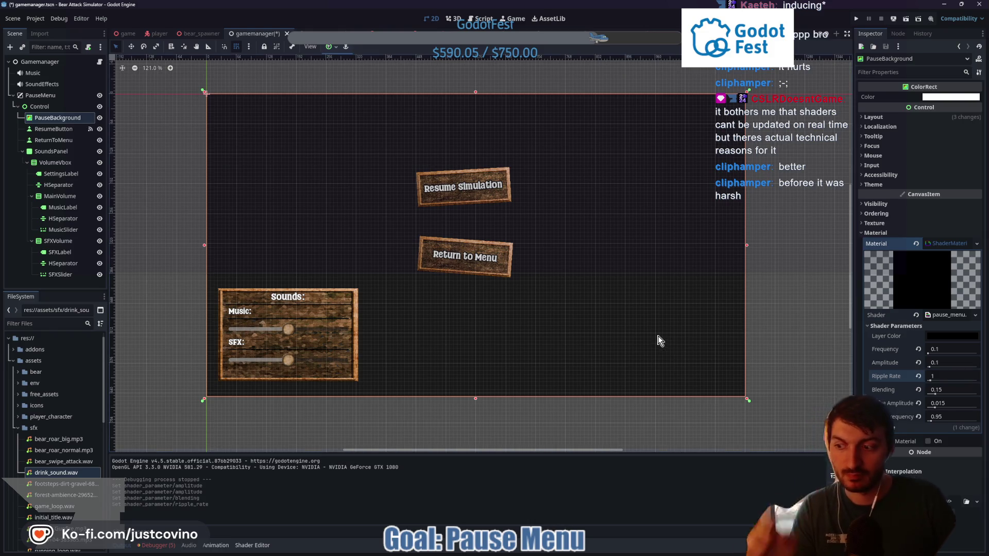
{"action": "key", "text": "ctrl+s"}
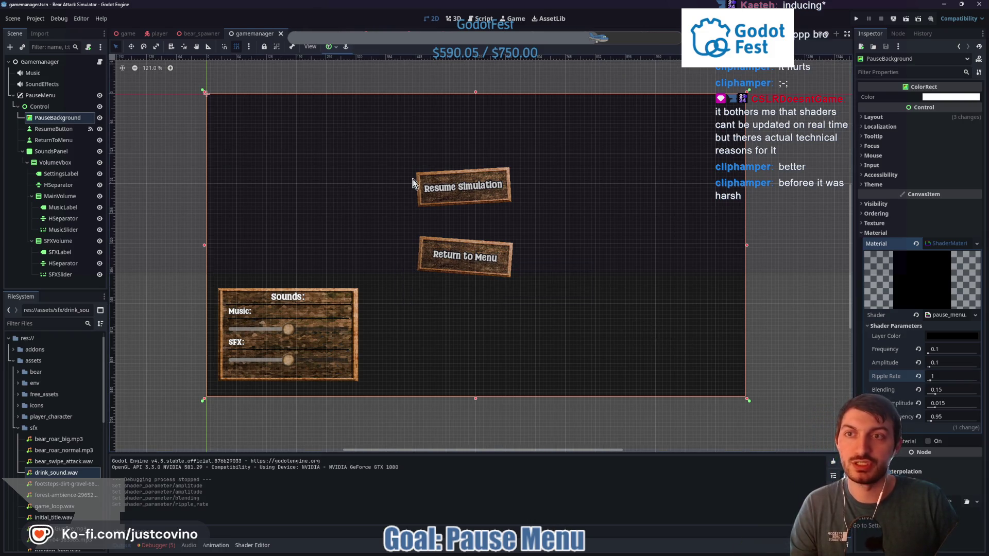
{"action": "key", "text": "ctrl+Tab"}
{"action": "key", "text": "F5"}
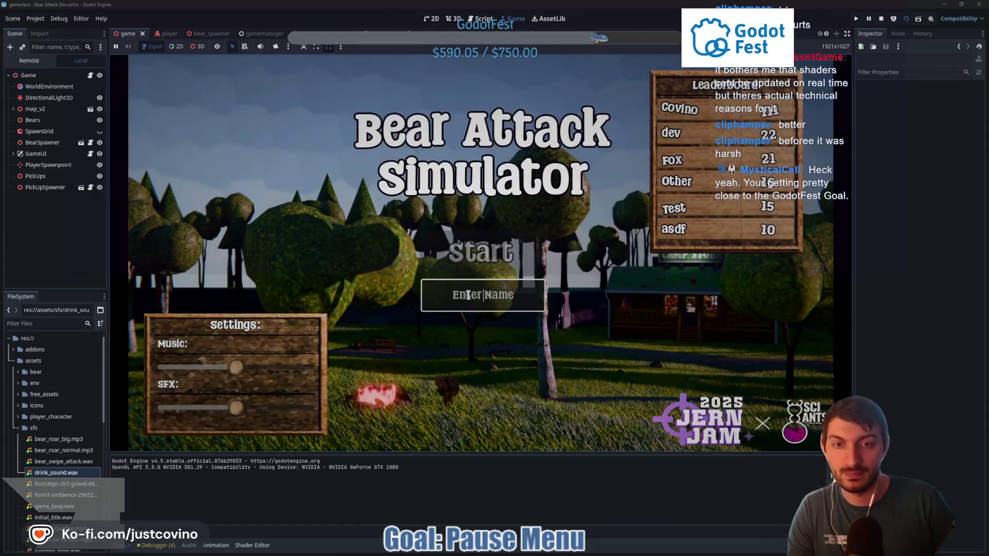
Enter a player name, turn music and sound effects down, and start the game
{"action": "type", "text": "jhkghj"}
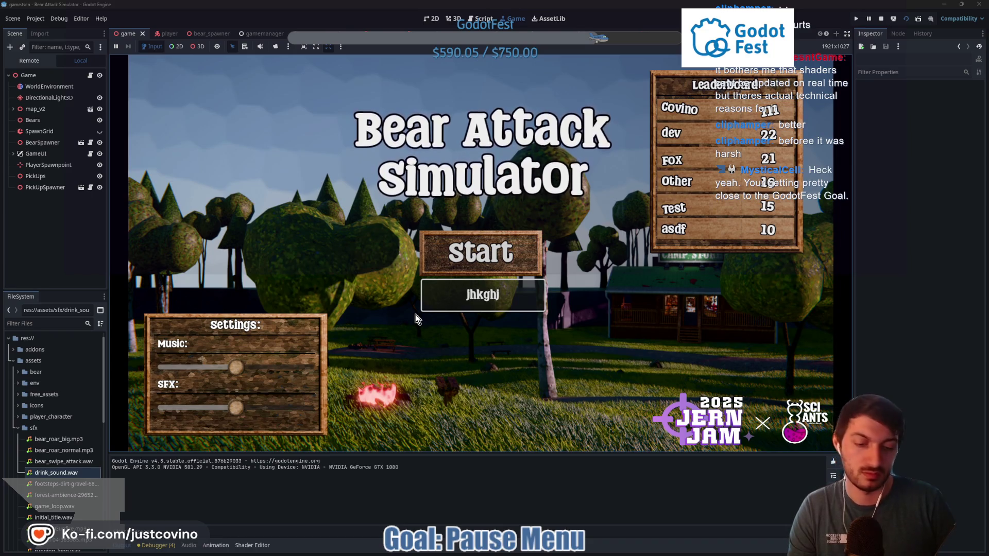
{"action": "left_click_drag", "start_coordinate": [228, 368], "coordinate": [166, 367]}
{"action": "left_click_drag", "start_coordinate": [236, 407], "coordinate": [177, 407]}
{"action": "left_click", "coordinate": [481, 252]}
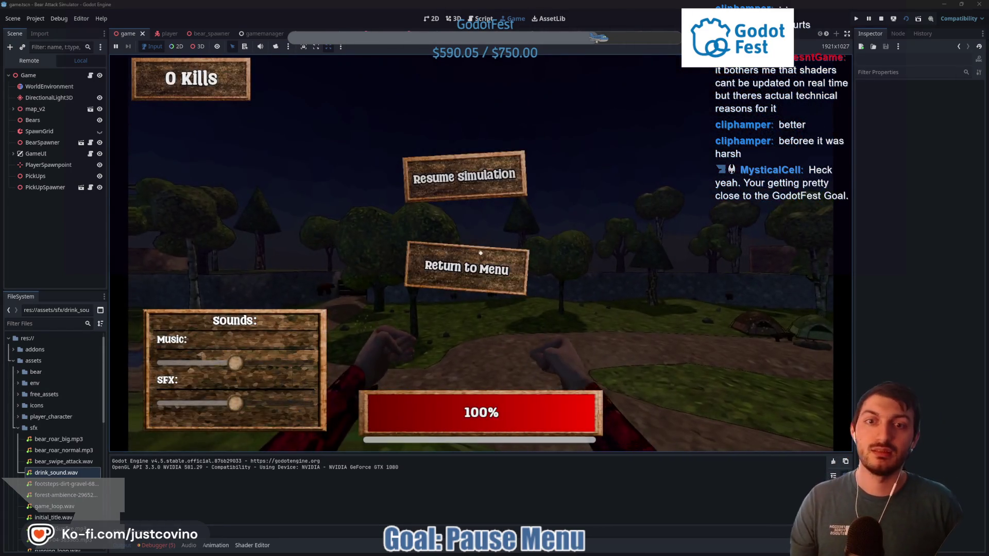
Pause with Escape, resume the simulation, then pause again
{"action": "key", "text": "Escape"}
{"action": "key", "text": "Escape"}
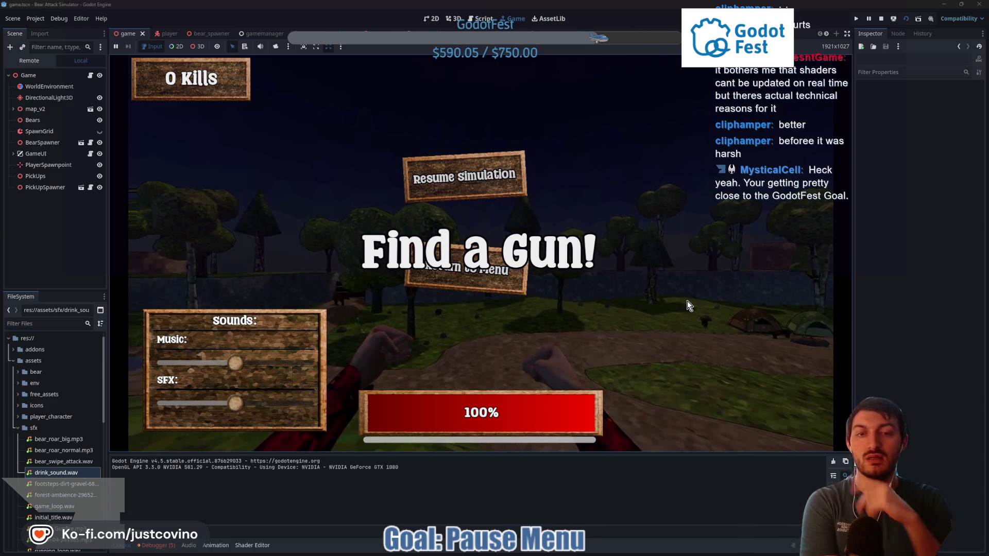
{"action": "left_click", "coordinate": [474, 175]}
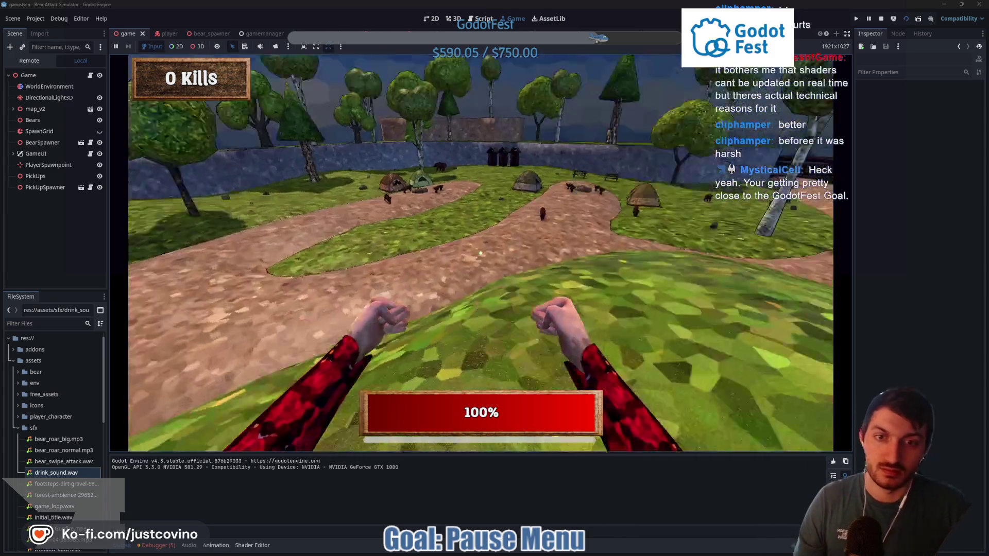
{"action": "key", "text": "Escape"}
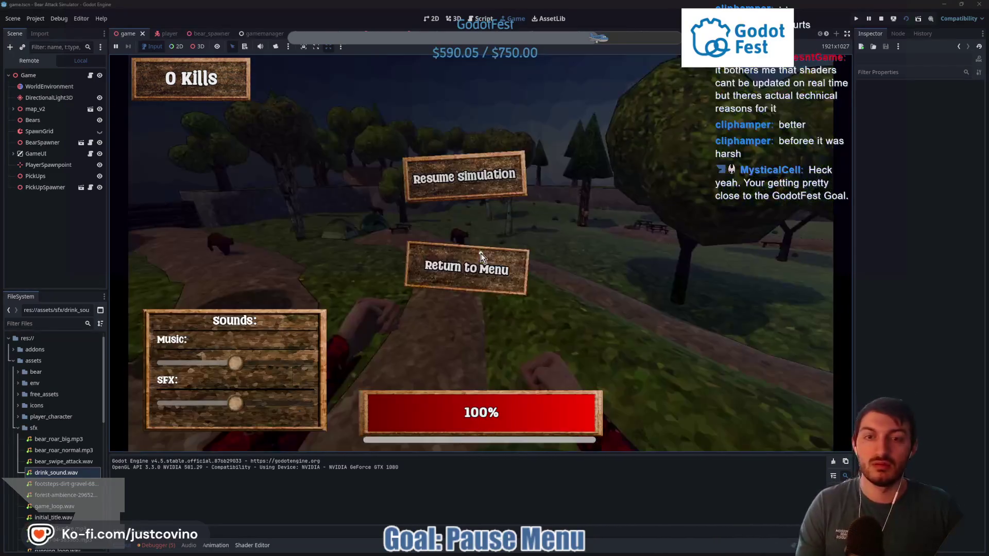
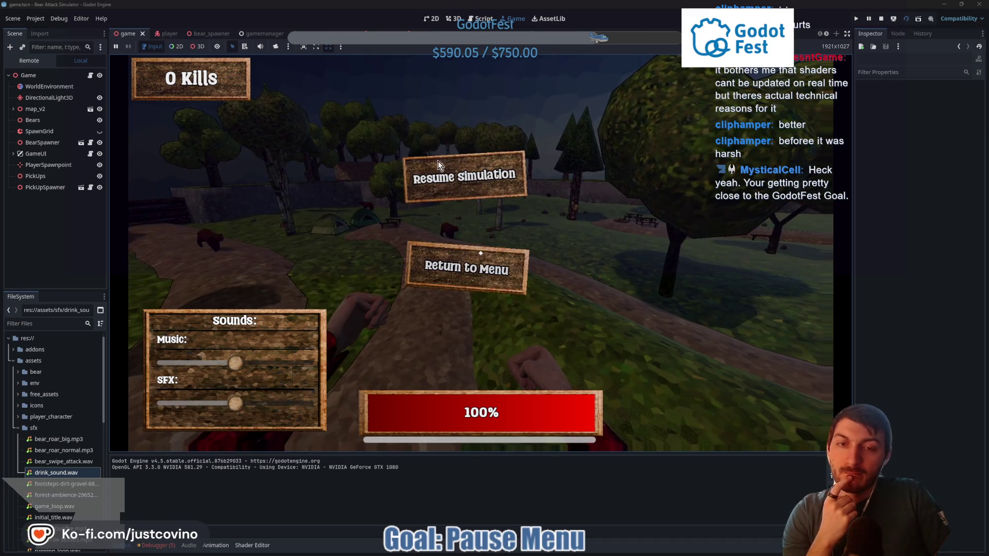
Raise the Music slider slightly, resume the simulation, then pause again with Esc
{"action": "left_click_drag", "start_coordinate": [237, 362], "coordinate": [242, 363]}
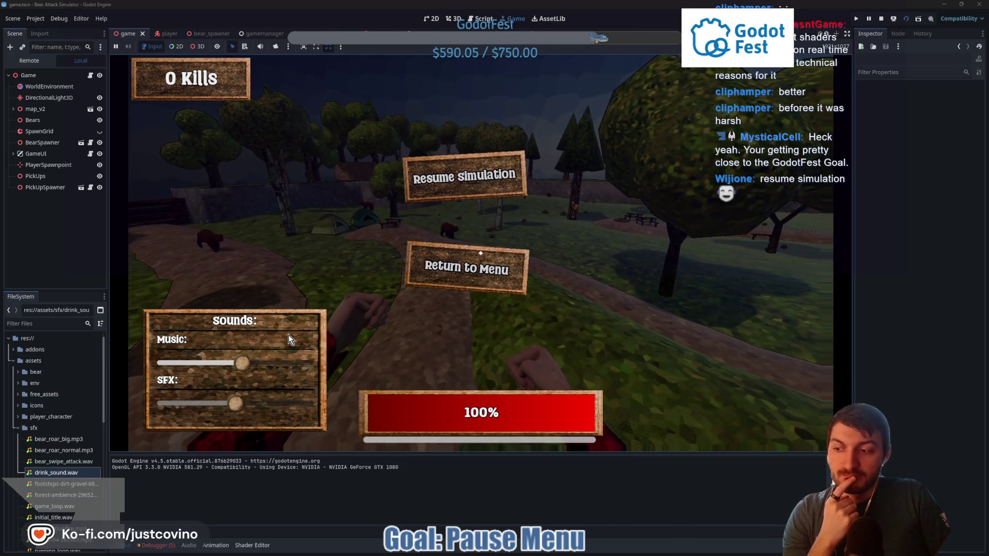
{"action": "left_click", "coordinate": [446, 183]}
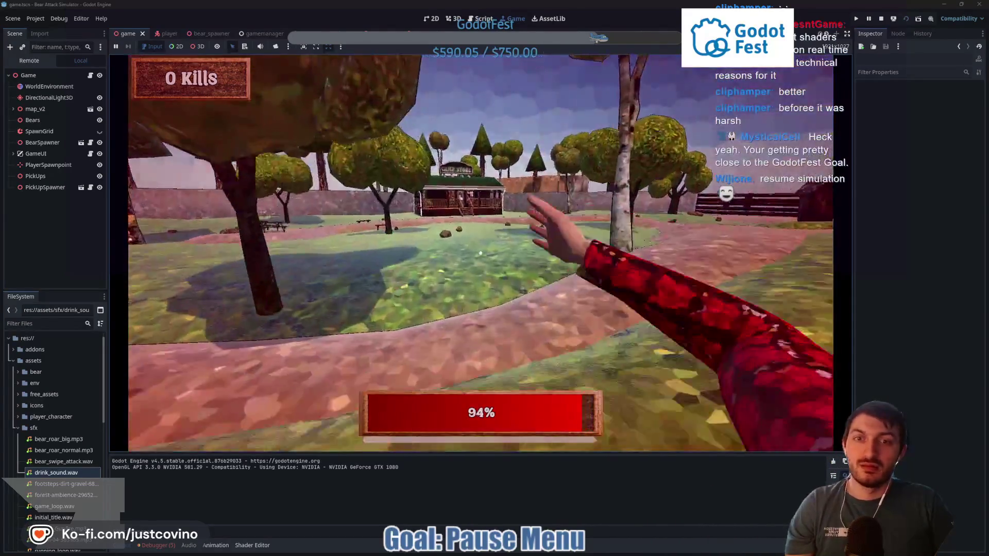
{"action": "key", "text": "Escape"}
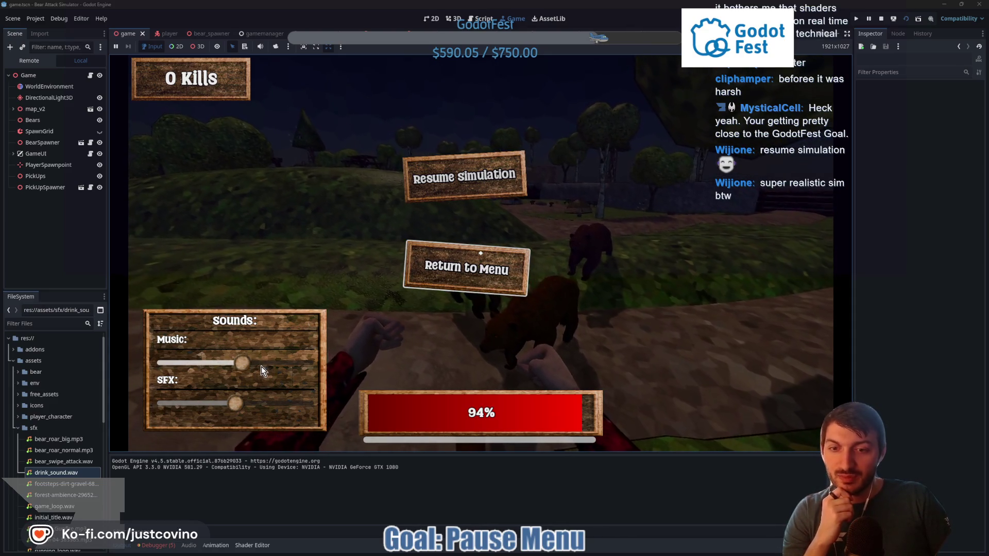
Lower the Music volume slightly and stop the running game with F8
{"action": "left_click", "coordinate": [236, 364]}
{"action": "scroll", "coordinate": [225, 397], "scroll_direction": "down", "scroll_amount": 5}
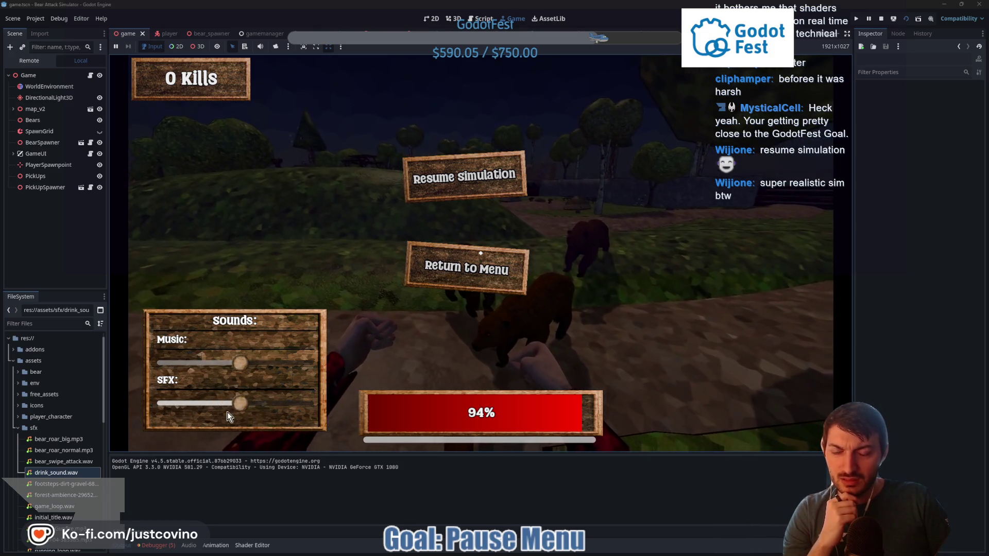
{"action": "scroll", "coordinate": [224, 391], "scroll_direction": "up", "scroll_amount": 6}
{"action": "key", "text": "F8"}
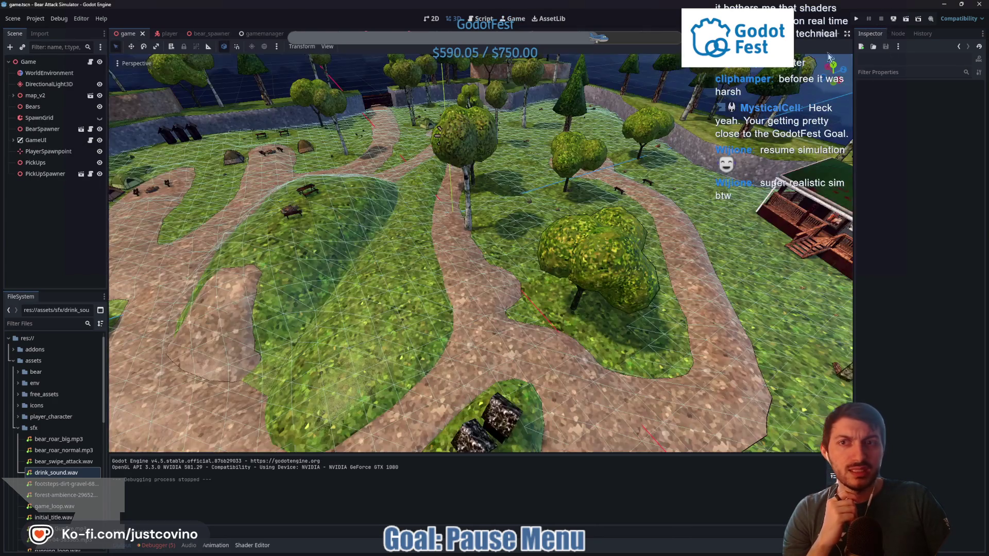
In gamemanager.gd, add UI.current.hide() under line 92 in the pause branch
{"action": "left_click", "coordinate": [254, 36]}
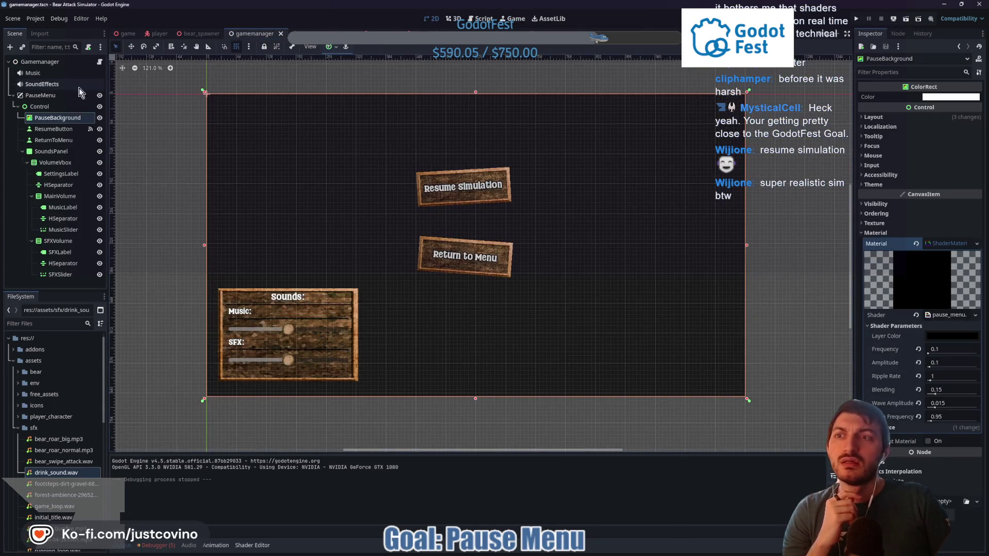
{"action": "left_click", "coordinate": [100, 62]}
{"action": "scroll", "coordinate": [476, 281], "scroll_direction": "down", "scroll_amount": 2}
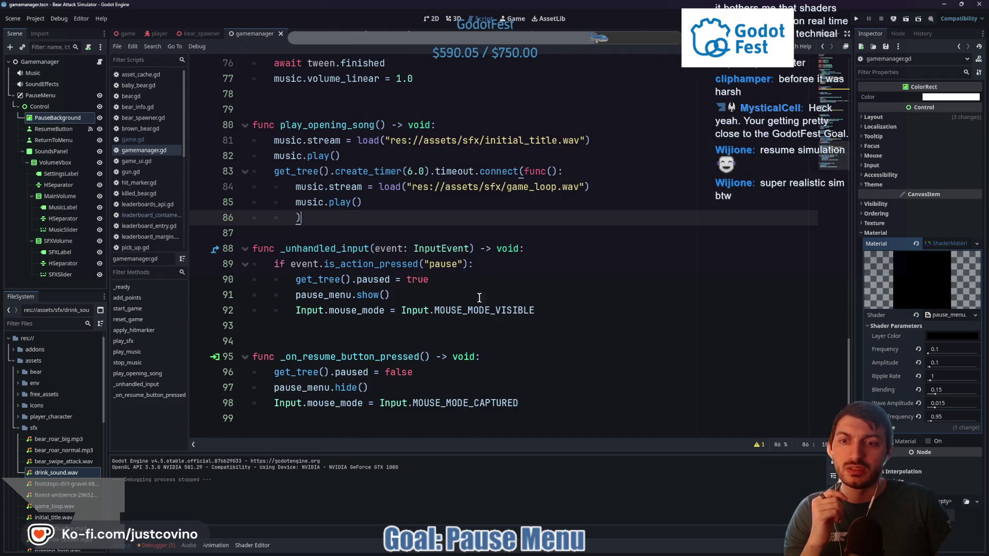
{"action": "left_click", "coordinate": [571, 320]}
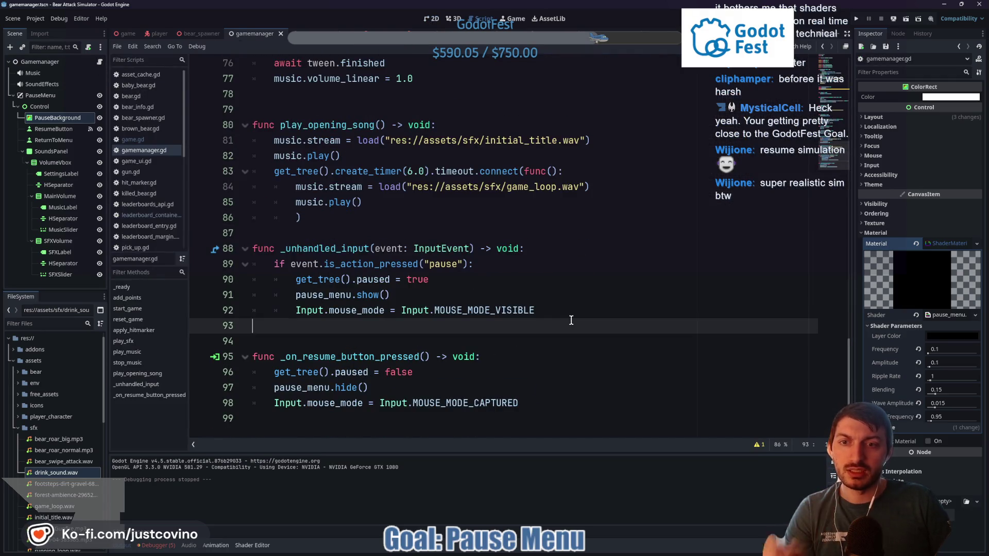
{"action": "left_click", "coordinate": [545, 310]}
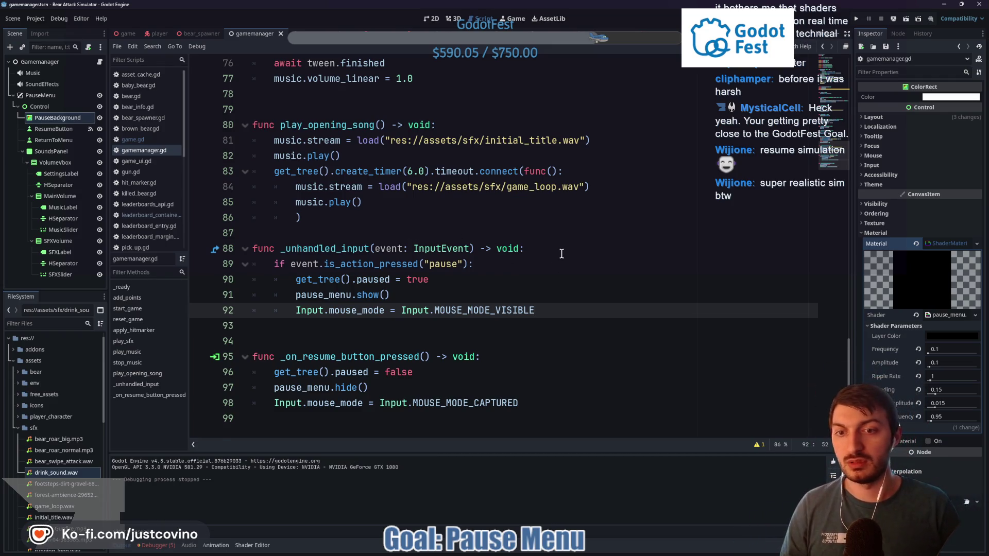
{"action": "key", "text": "Return"}
{"action": "type", "text": "Player.UI"}
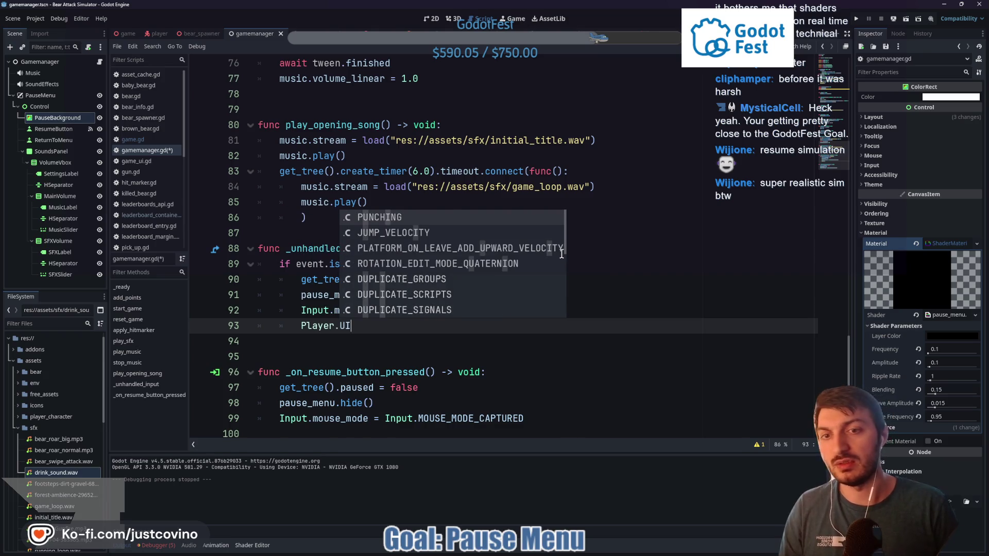
{"action": "key", "text": "BackSpace"}
{"action": "key", "text": "BackSpace"}
{"action": "key", "text": "BackSpace"}
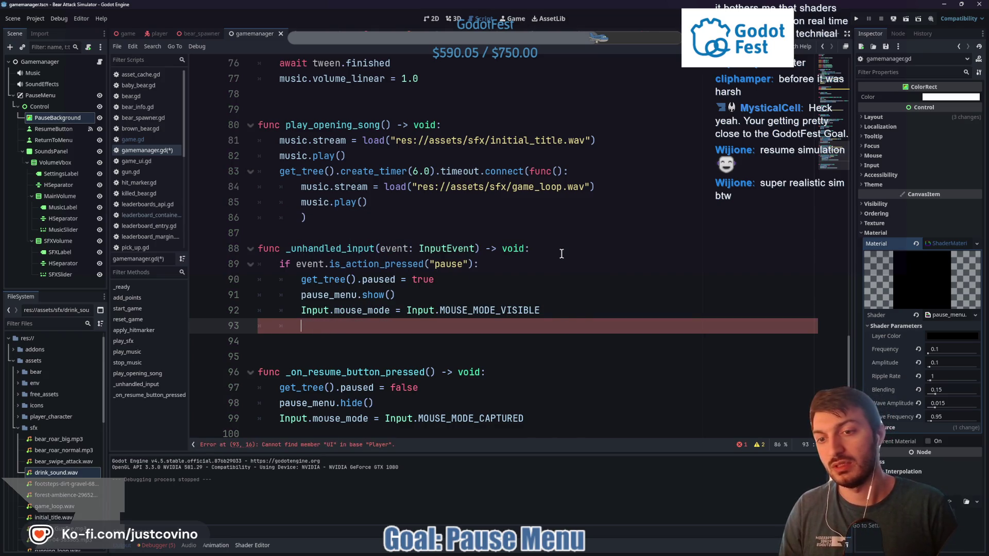
{"action": "type", "text": "UI.current.hide"}
{"action": "key", "text": "Return"}
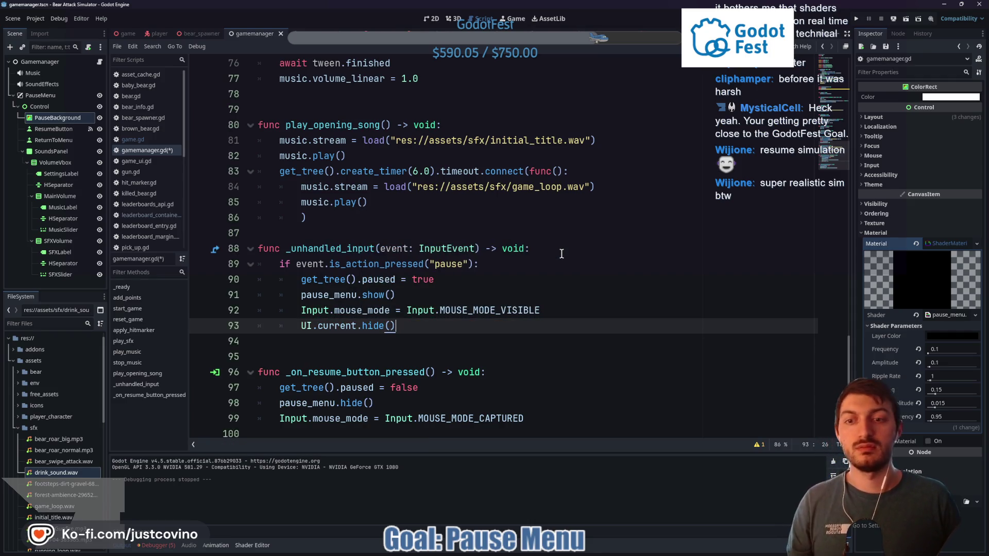
Add UI.current.show() to _on_resume_button_pressed and save the script
{"action": "scroll", "coordinate": [495, 251], "scroll_direction": "down", "scroll_amount": 1}
{"action": "left_click", "coordinate": [539, 400]}
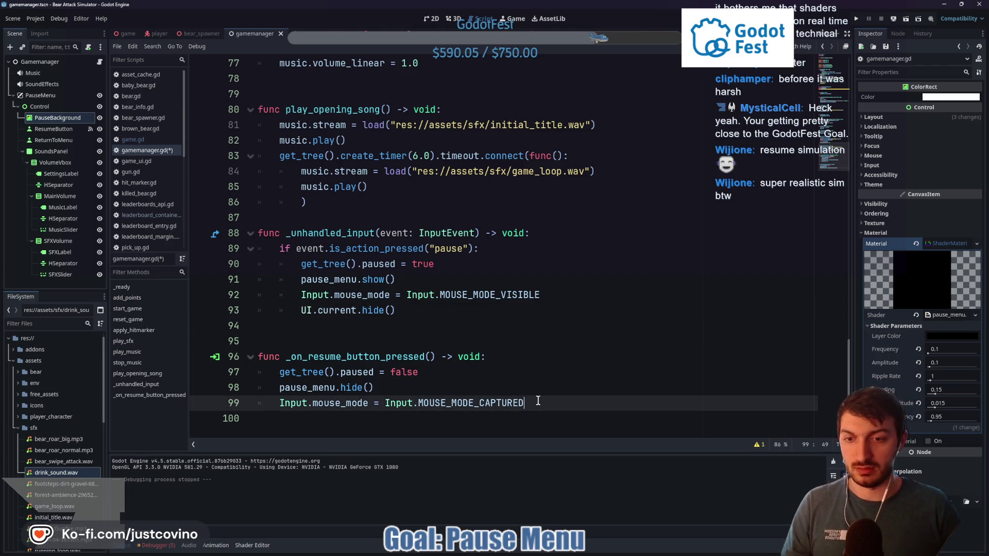
{"action": "key", "text": "Return"}
{"action": "type", "text": "UI.current."}
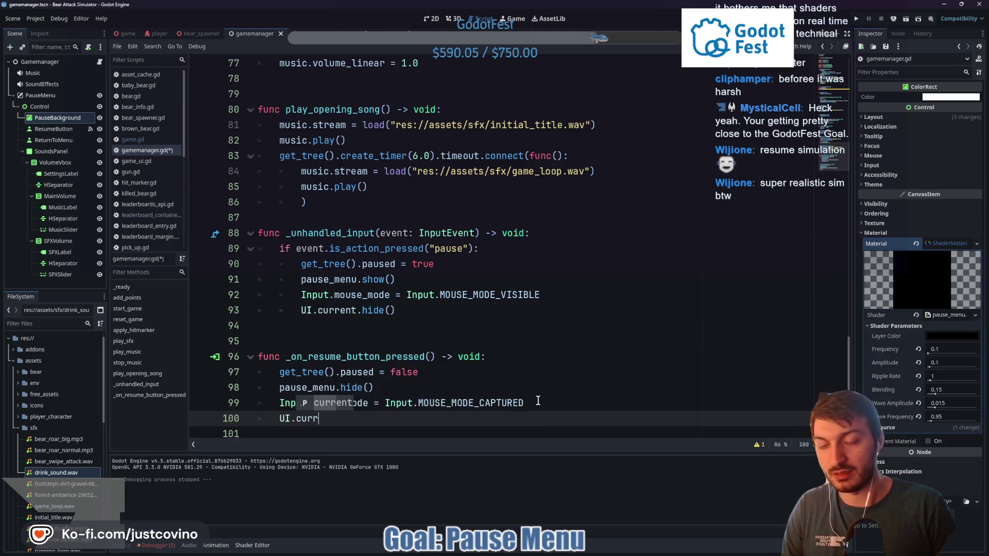
{"action": "type", "text": "show"}
{"action": "key", "text": "Return"}
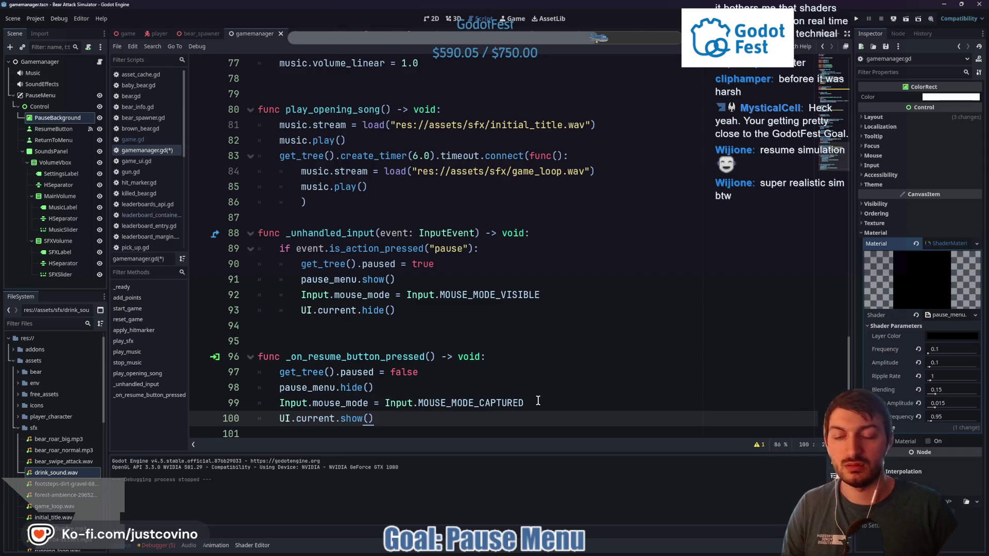
{"action": "key", "text": "ctrl+s"}
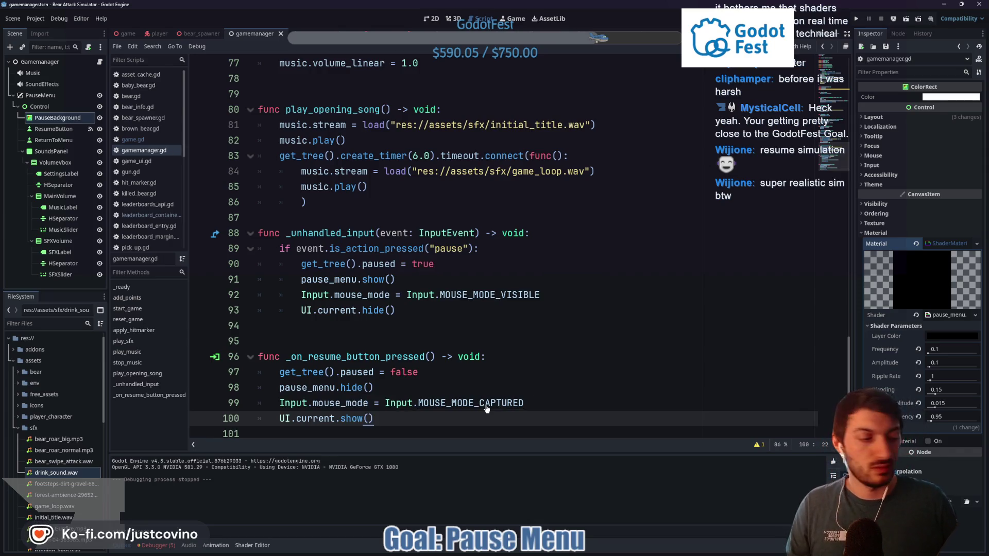
Insert blank lines above _unhandled_input, then select the ReturnToMenu button node
{"action": "scroll", "coordinate": [470, 382], "scroll_direction": "down", "scroll_amount": 1}
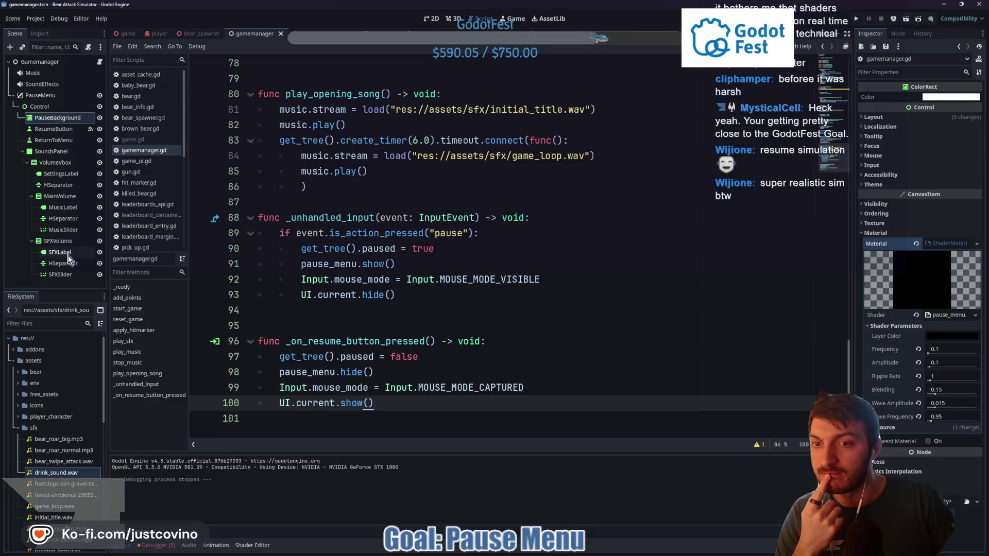
{"action": "scroll", "coordinate": [354, 246], "scroll_direction": "up", "scroll_amount": 2}
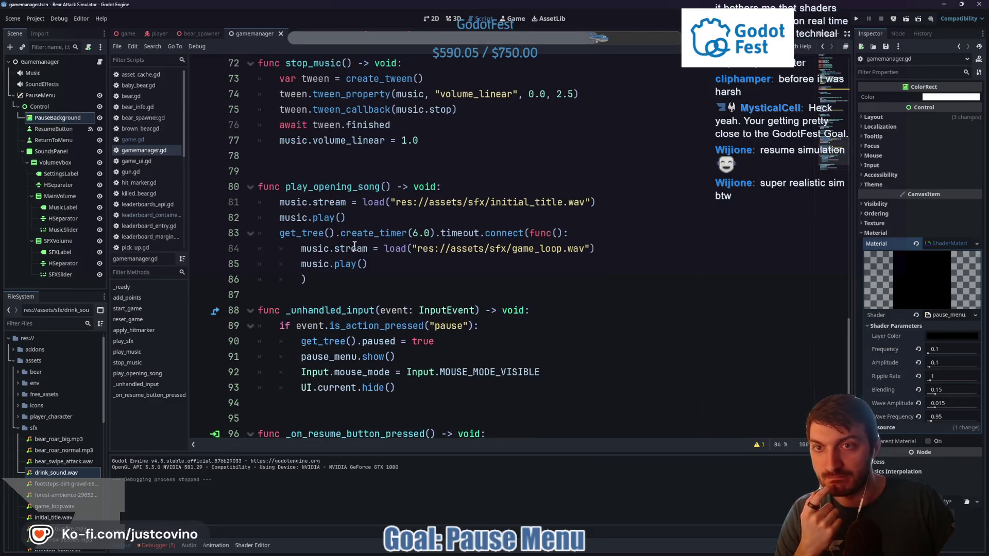
{"action": "left_click", "coordinate": [288, 295]}
{"action": "key", "text": "Return"}
{"action": "key", "text": "Return"}
{"action": "key", "text": "Return"}
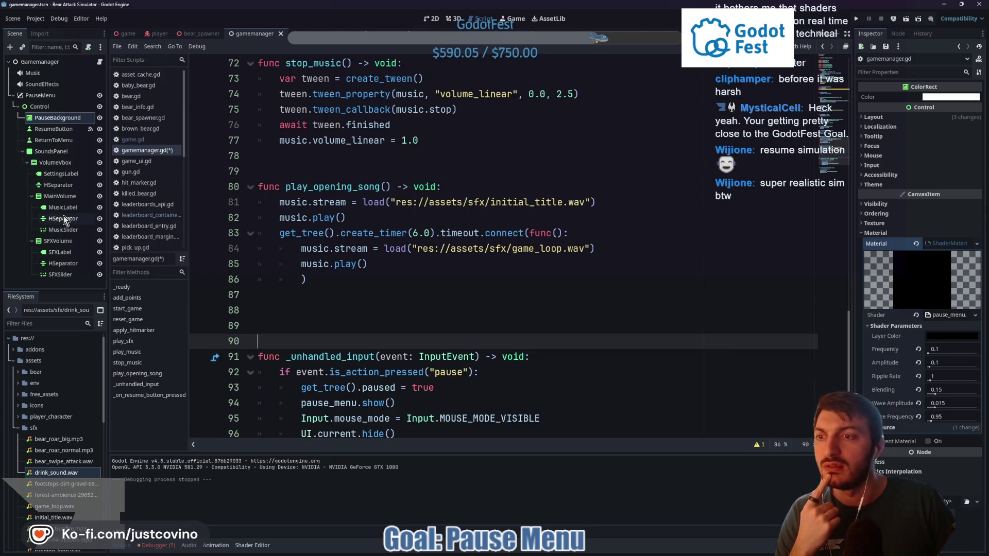
{"action": "scroll", "coordinate": [321, 291], "scroll_direction": "down", "scroll_amount": 1}
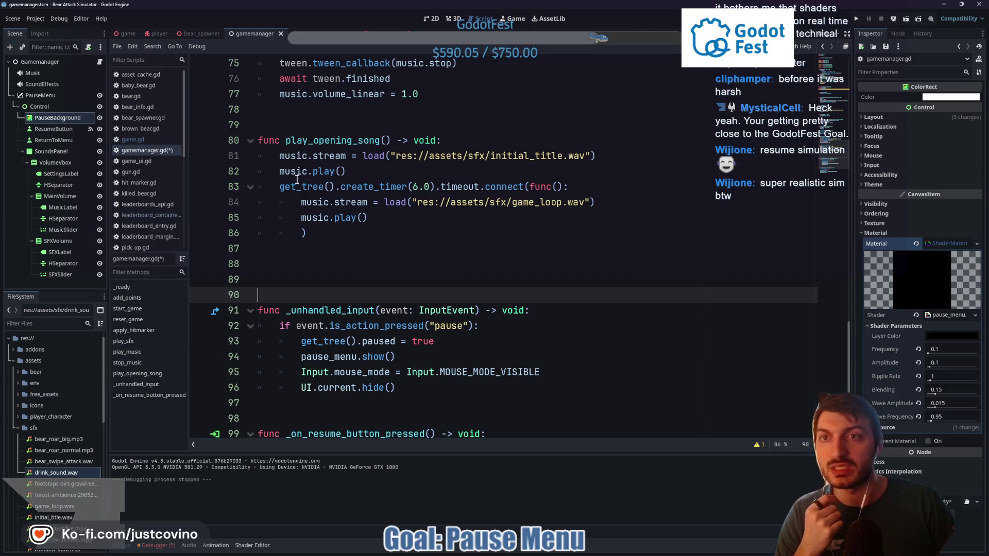
{"action": "left_click", "coordinate": [66, 140]}
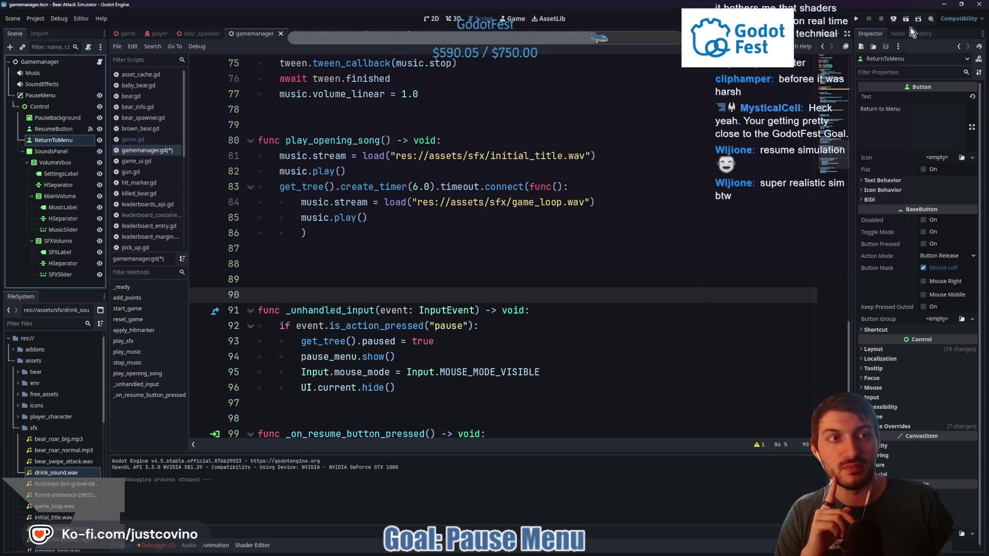
Connect ReturnToMenu's pressed signal to a new _on_return_to_menu_pressed handler
{"action": "left_click", "coordinate": [897, 33]}
{"action": "double_click", "coordinate": [884, 109]}
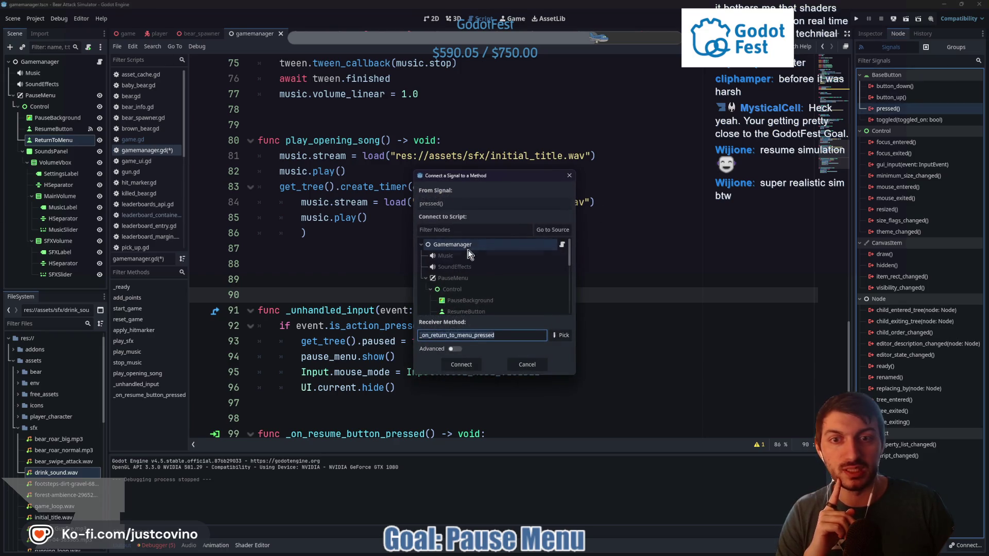
{"action": "left_click", "coordinate": [469, 363]}
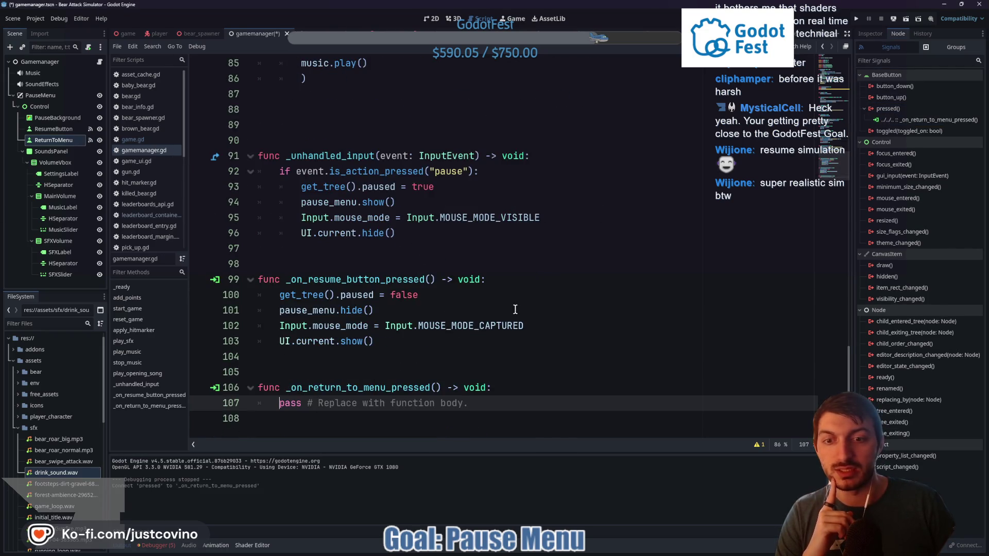
Look up the reset_game definition in game.gd, then return to gamemanager.gd
{"action": "scroll", "coordinate": [484, 324], "scroll_direction": "up", "scroll_amount": 12}
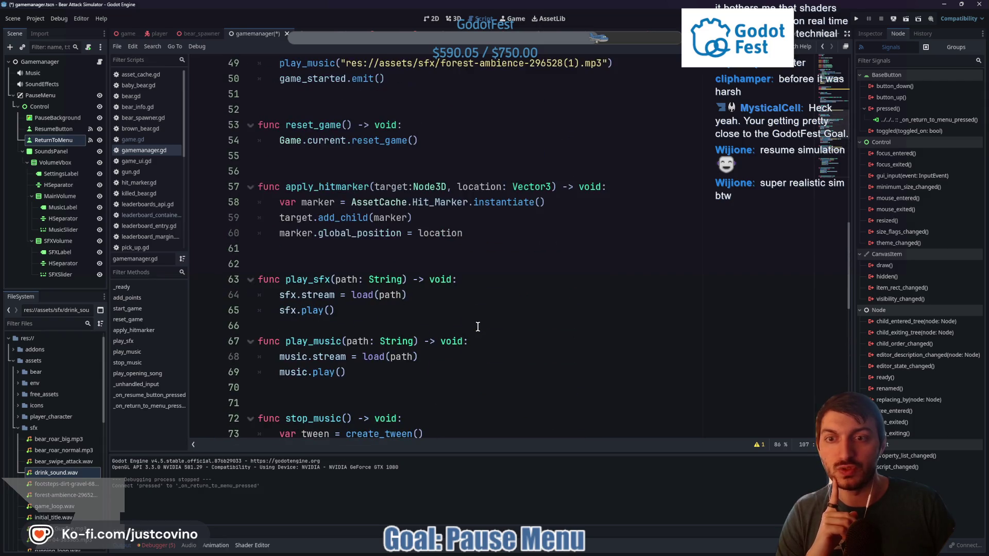
{"action": "scroll", "coordinate": [478, 327], "scroll_direction": "up", "scroll_amount": 4}
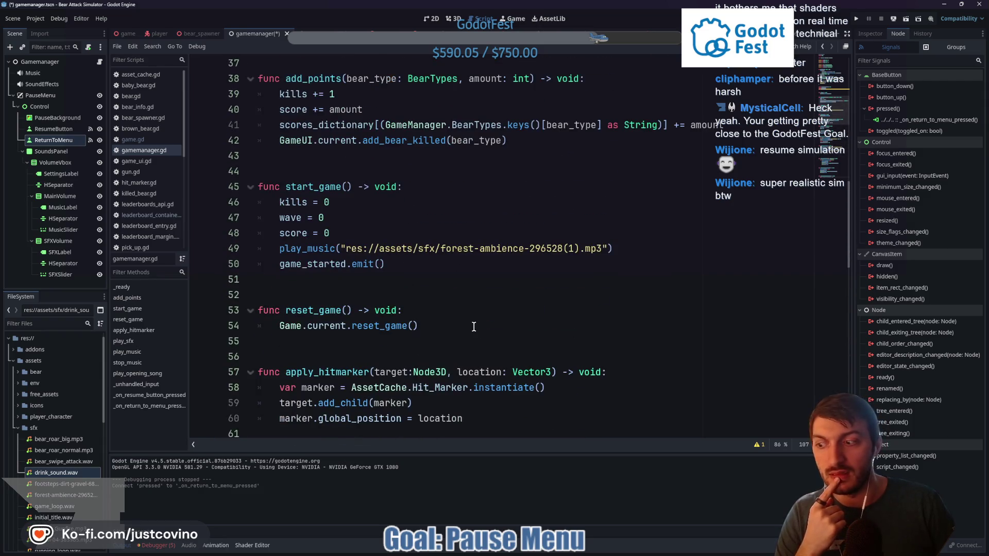
{"action": "scroll", "coordinate": [472, 326], "scroll_direction": "up", "scroll_amount": 3}
{"action": "scroll", "coordinate": [468, 325], "scroll_direction": "up", "scroll_amount": 2}
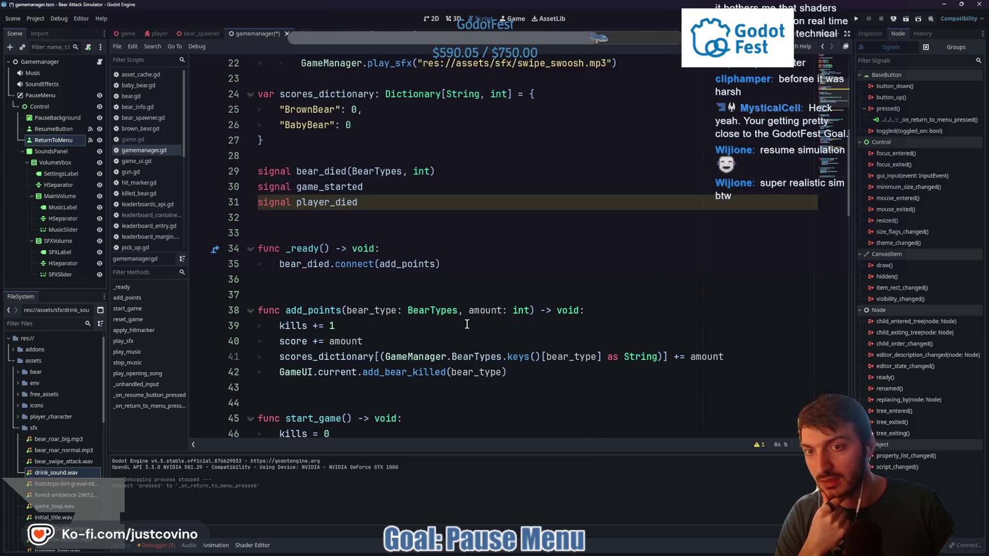
{"action": "scroll", "coordinate": [463, 322], "scroll_direction": "down", "scroll_amount": 3}
{"action": "scroll", "coordinate": [464, 322], "scroll_direction": "down", "scroll_amount": 3}
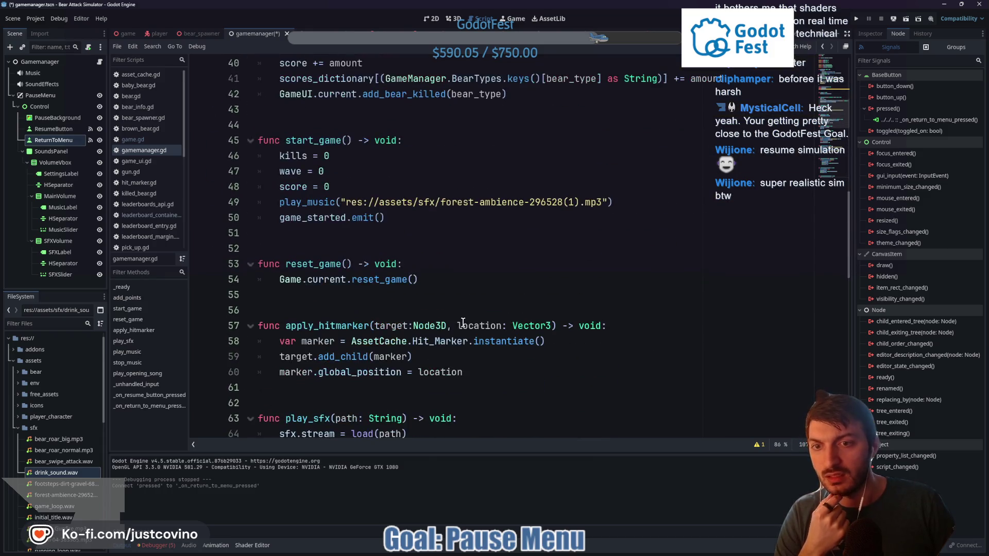
{"action": "scroll", "coordinate": [422, 300], "scroll_direction": "down", "scroll_amount": 2}
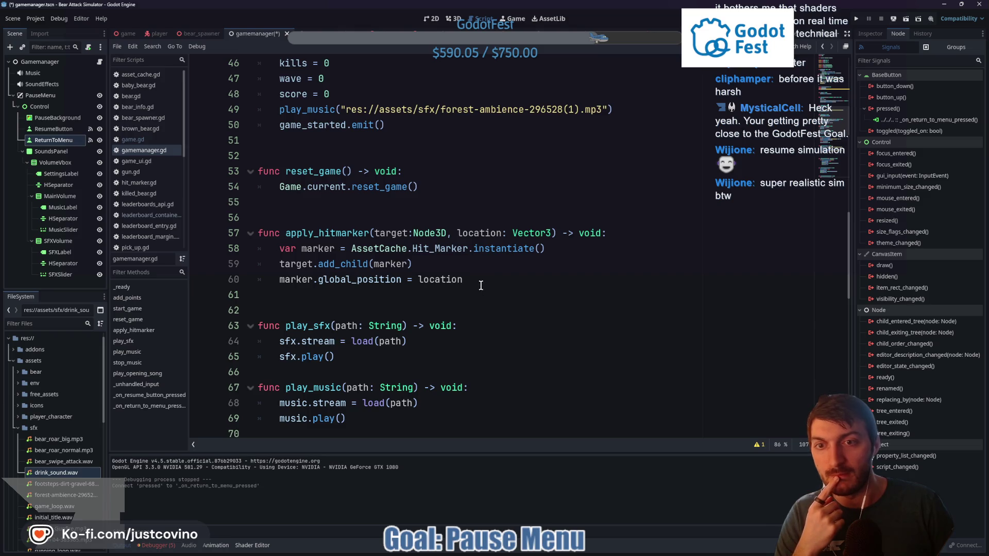
{"action": "left_click", "coordinate": [368, 189], "text": "ctrl"}
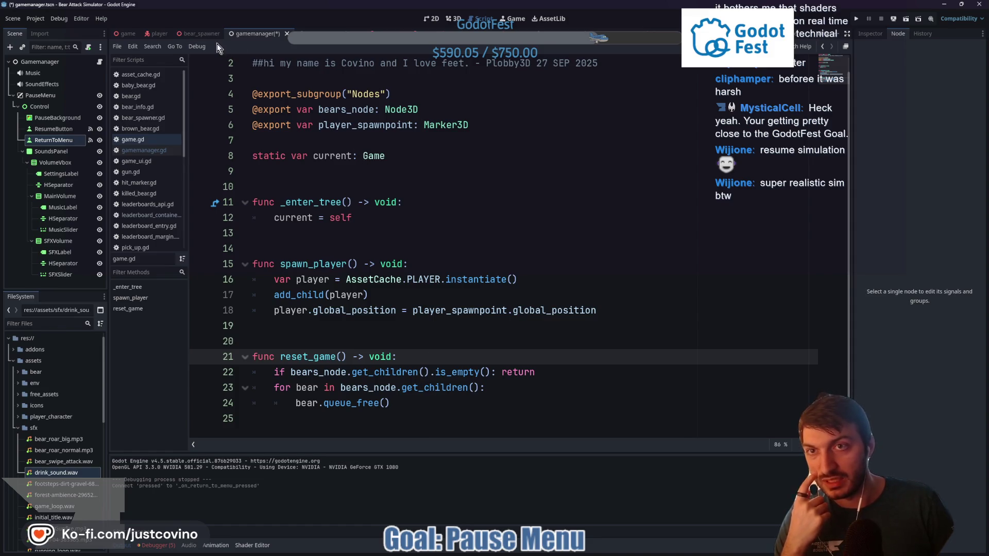
{"action": "key", "text": "alt+Left"}
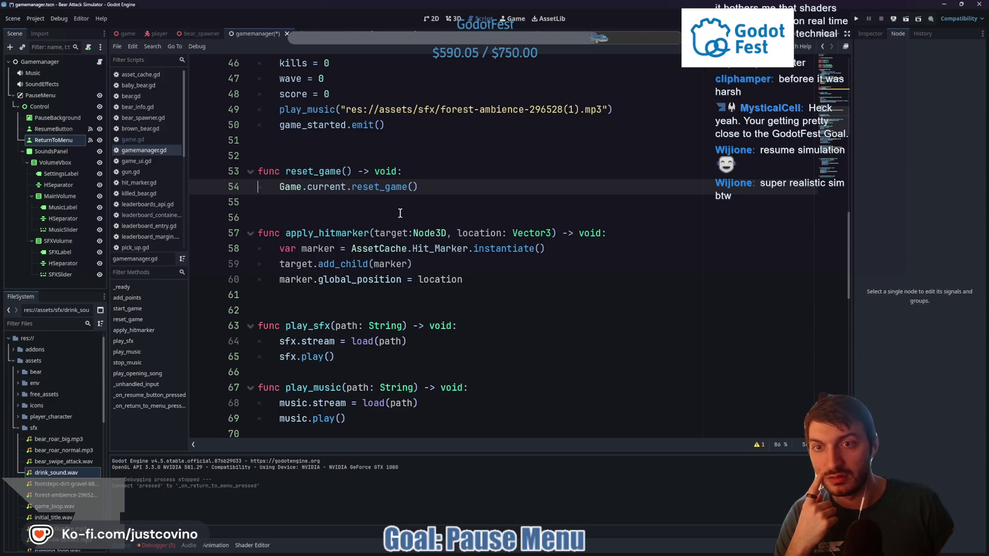
Replace the handler's pass line with reset_game(), save, and switch to the Game scene
{"action": "scroll", "coordinate": [430, 276], "scroll_direction": "down", "scroll_amount": 13}
{"action": "left_click_drag", "start_coordinate": [479, 406], "coordinate": [274, 406]}
{"action": "type", "text": "reset"}
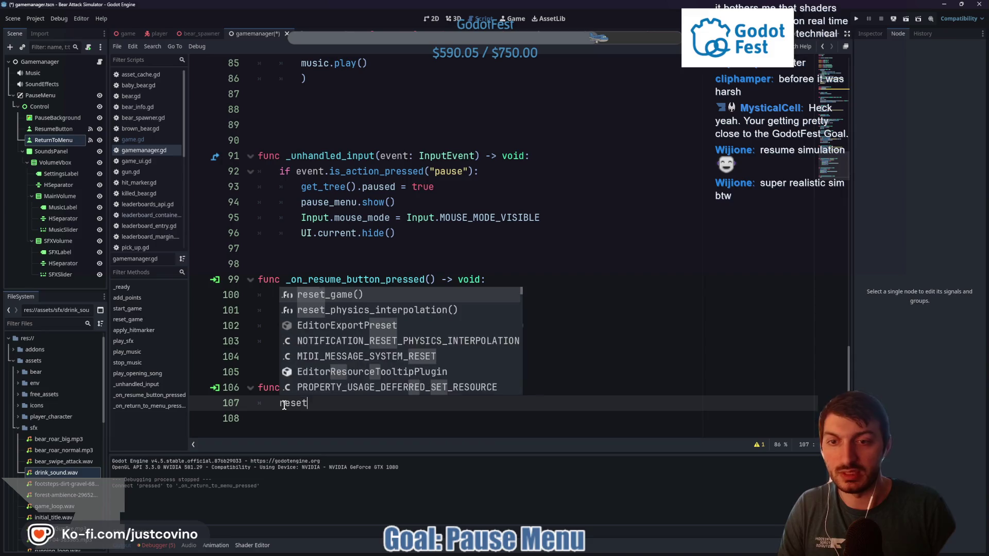
{"action": "key", "text": "Return"}
{"action": "key", "text": "ctrl+s"}
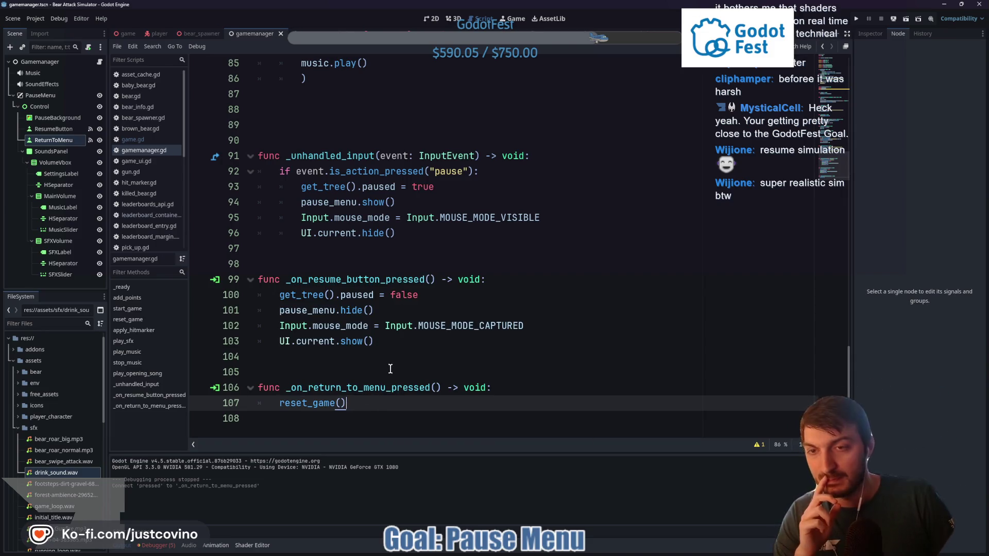
{"action": "scroll", "coordinate": [429, 292], "scroll_direction": "up", "scroll_amount": 12}
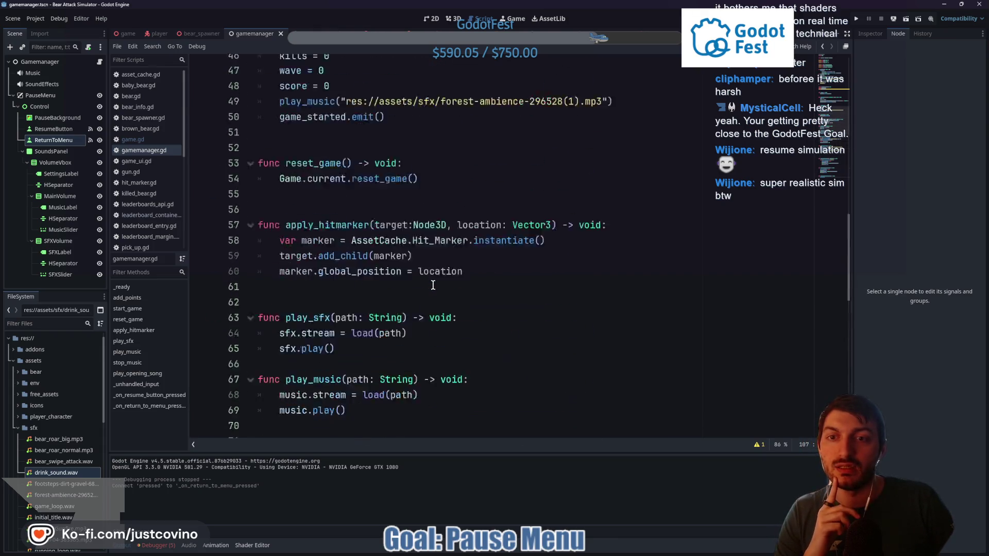
{"action": "left_click", "coordinate": [126, 33]}
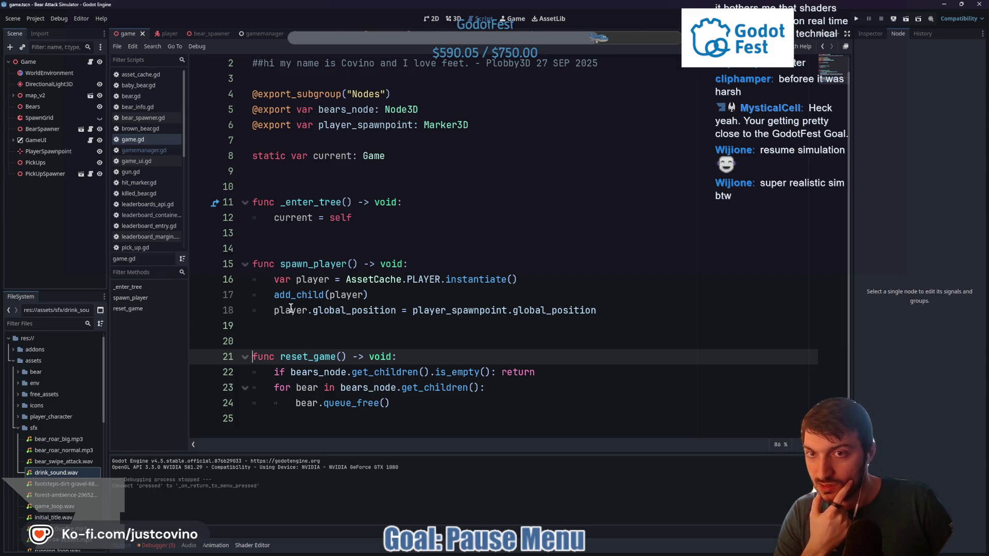
Open game_ui.gd and scroll down to the _on_return_button_pressed handler
{"action": "left_click", "coordinate": [91, 140]}
{"action": "scroll", "coordinate": [480, 271], "scroll_direction": "down", "scroll_amount": 5}
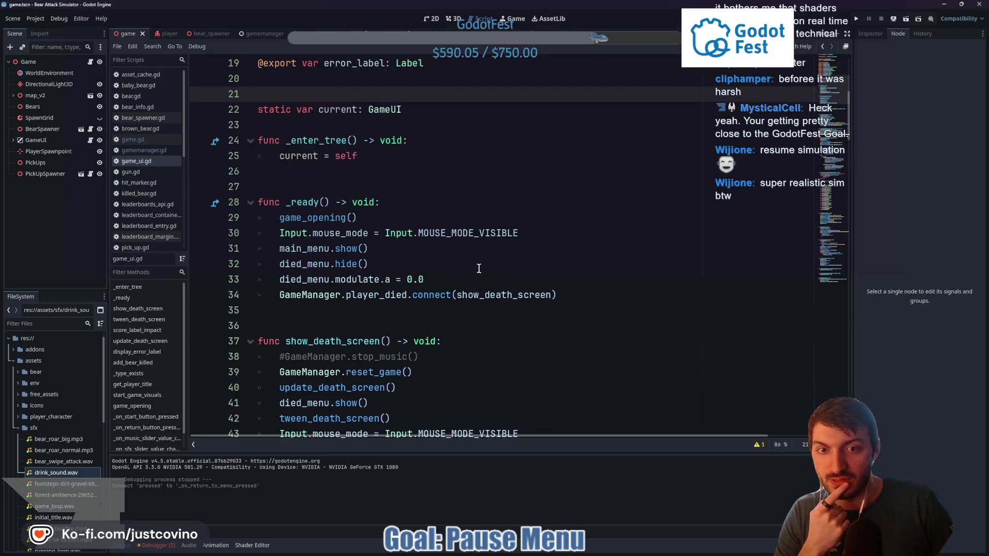
{"action": "double_click", "coordinate": [478, 294]}
{"action": "scroll", "coordinate": [478, 295], "scroll_direction": "down", "scroll_amount": 3}
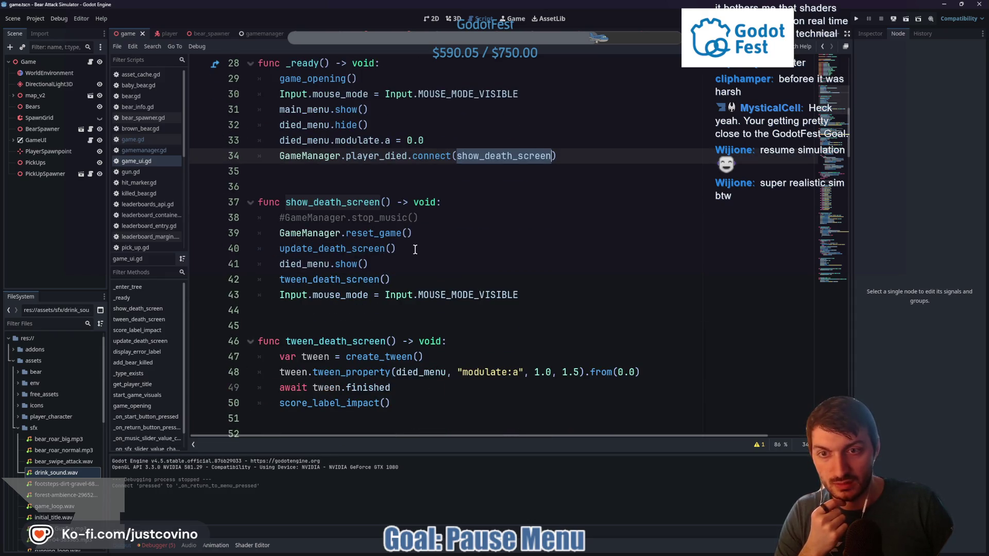
{"action": "scroll", "coordinate": [404, 253], "scroll_direction": "down", "scroll_amount": 2}
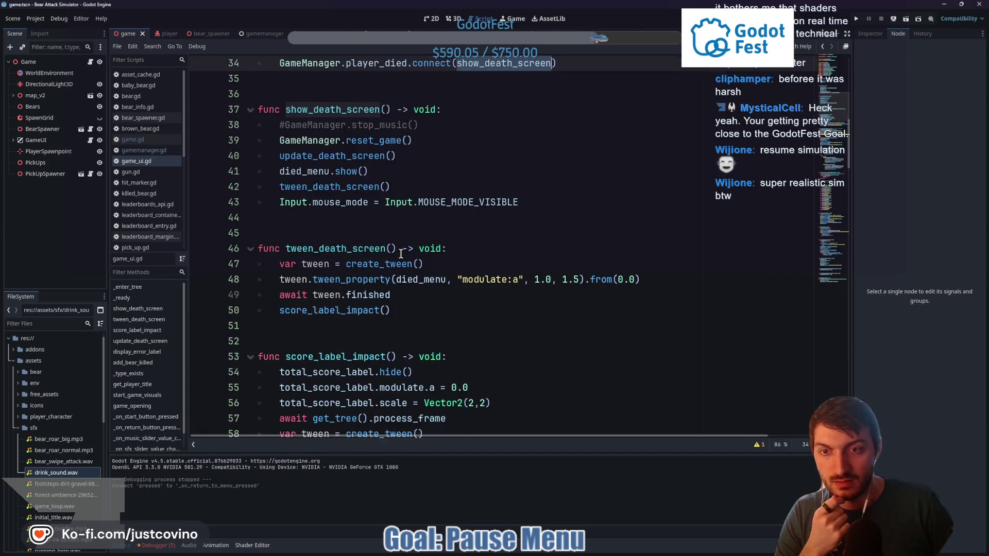
{"action": "scroll", "coordinate": [395, 250], "scroll_direction": "down", "scroll_amount": 7}
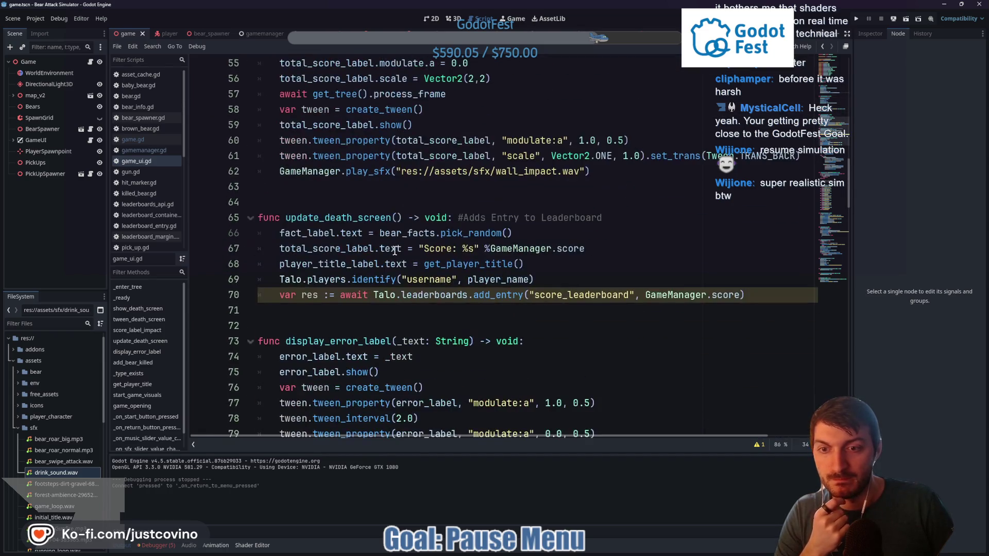
{"action": "scroll", "coordinate": [394, 251], "scroll_direction": "down", "scroll_amount": 2}
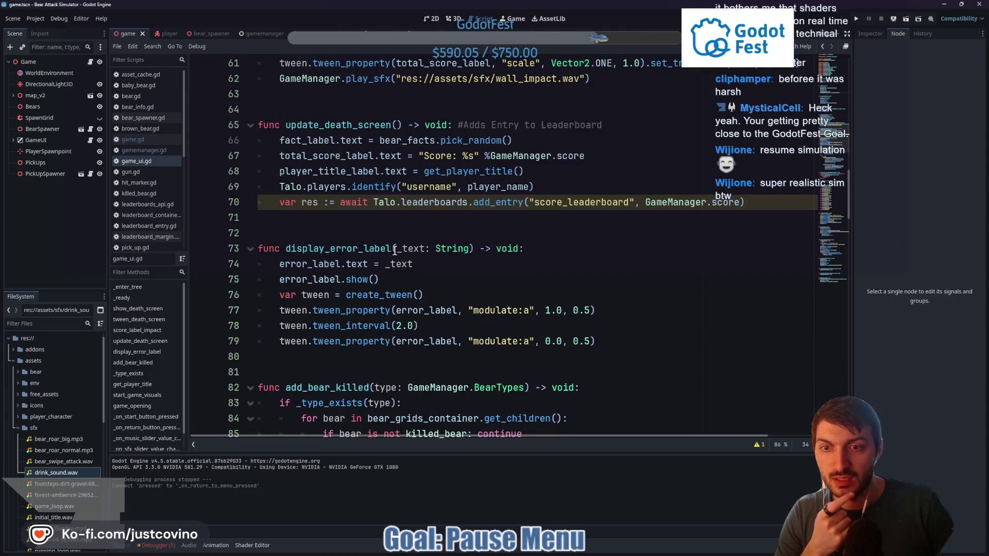
{"action": "scroll", "coordinate": [395, 250], "scroll_direction": "down", "scroll_amount": 1}
{"action": "scroll", "coordinate": [394, 250], "scroll_direction": "down", "scroll_amount": 11}
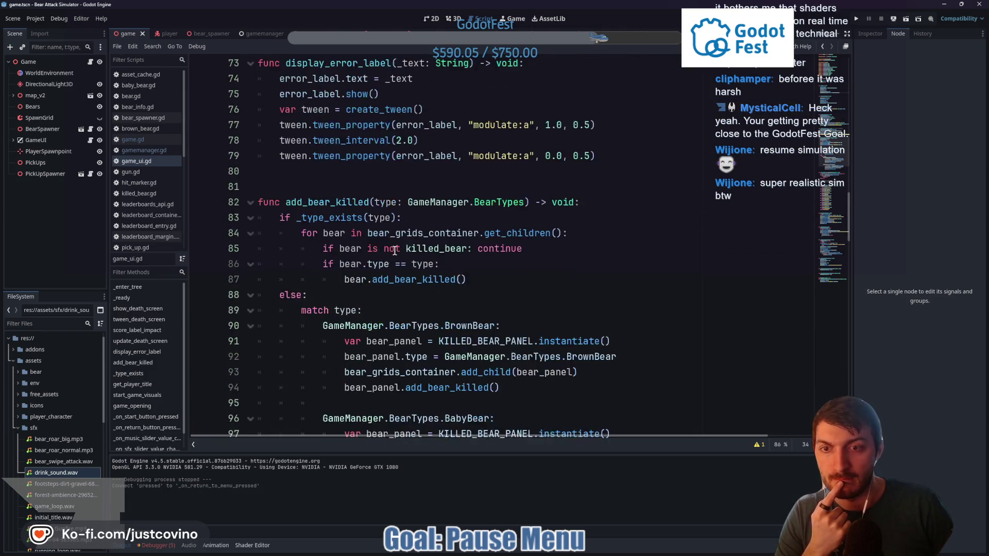
{"action": "scroll", "coordinate": [395, 250], "scroll_direction": "down", "scroll_amount": 14}
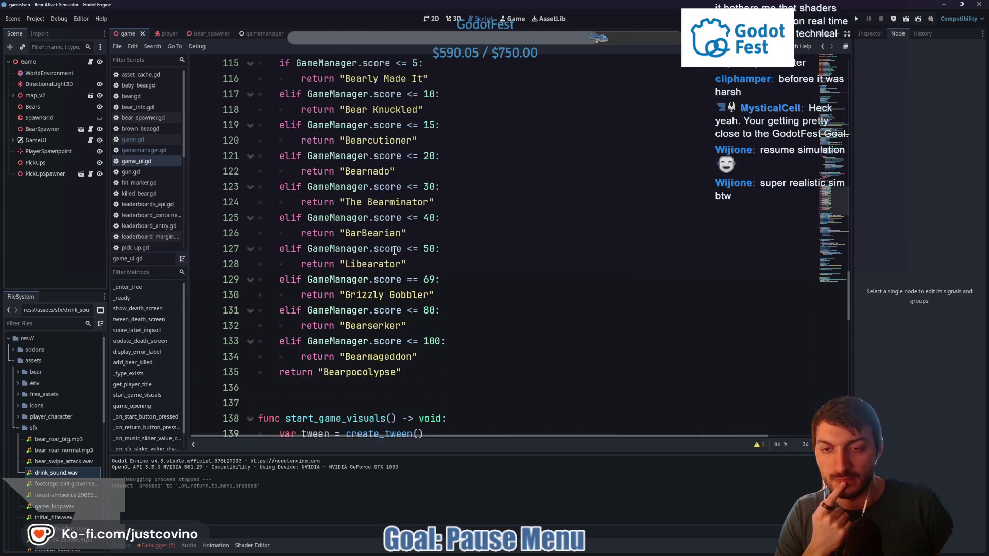
{"action": "scroll", "coordinate": [395, 250], "scroll_direction": "down", "scroll_amount": 3}
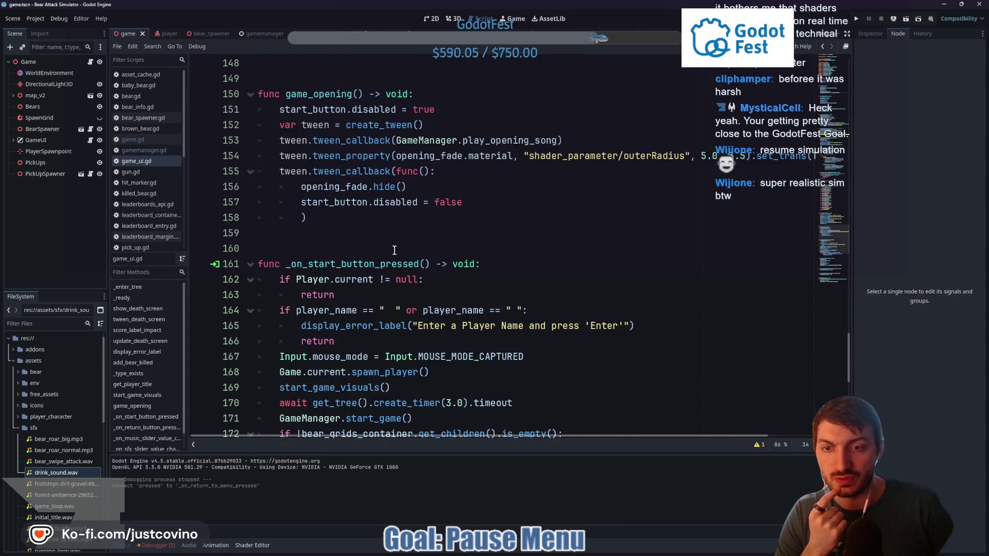
{"action": "scroll", "coordinate": [395, 251], "scroll_direction": "down", "scroll_amount": 3}
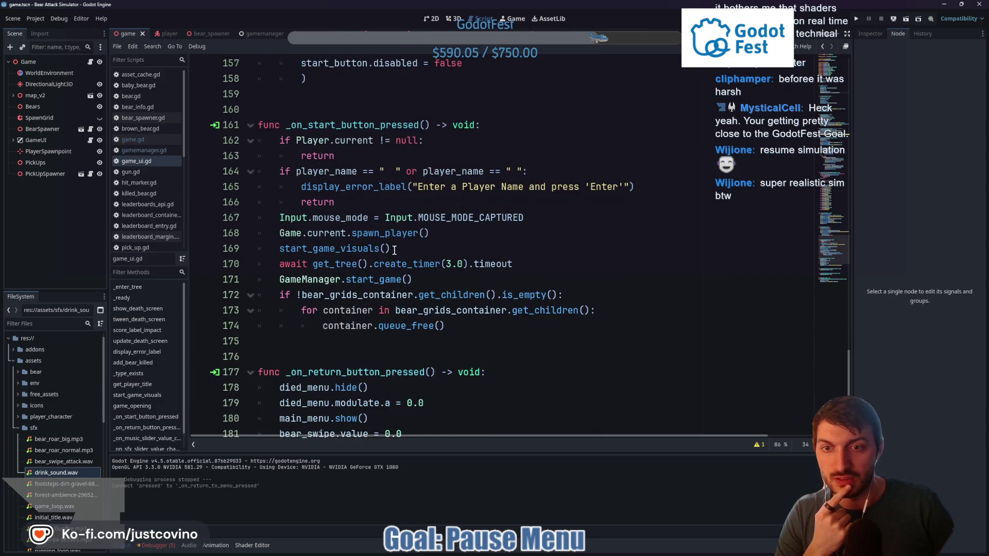
{"action": "scroll", "coordinate": [394, 251], "scroll_direction": "down", "scroll_amount": 4}
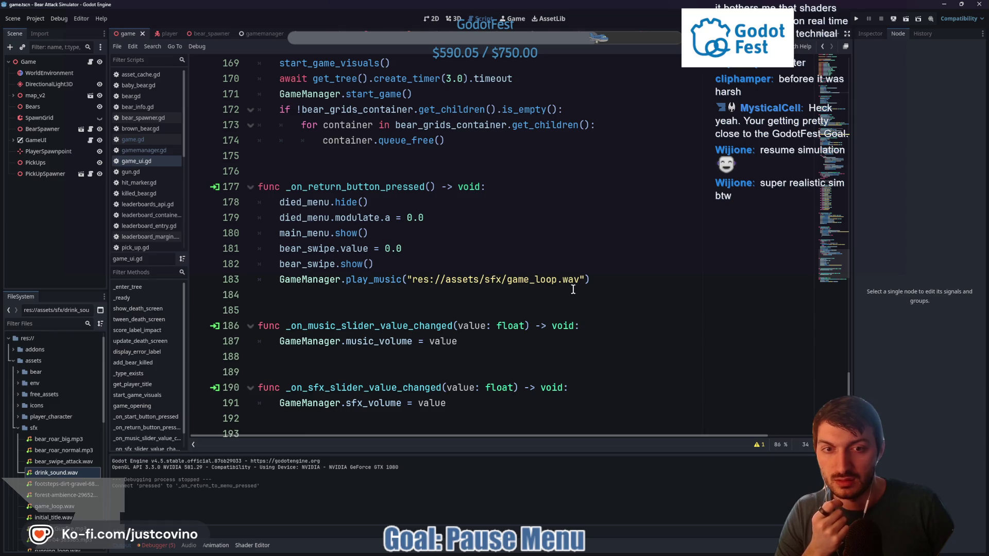
Select the main-menu restoring lines 180–183, then return to the gamemanager scene
{"action": "left_click_drag", "start_coordinate": [605, 278], "coordinate": [373, 282]}
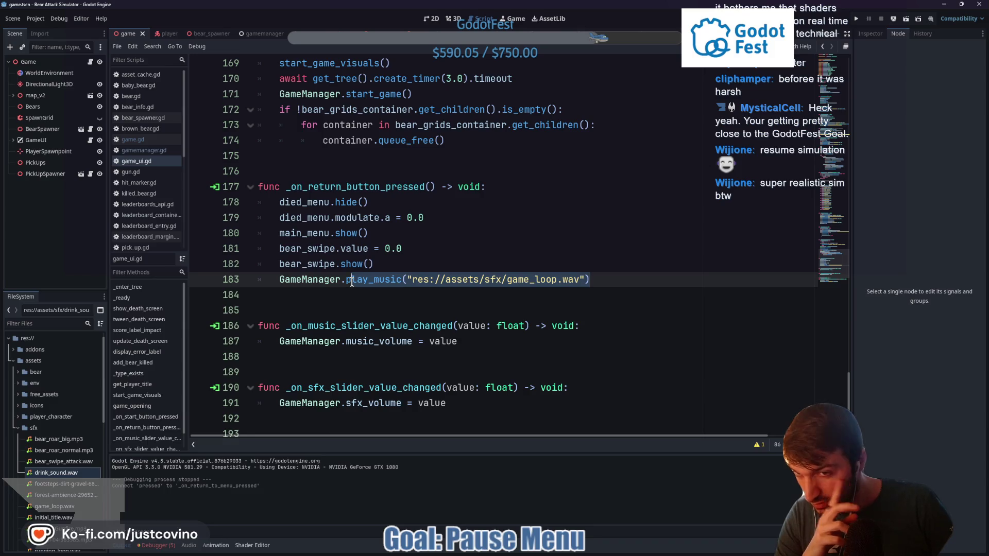
{"action": "mouse_move", "coordinate": [352, 282]}
{"action": "left_mouse_down"}
{"action": "mouse_move", "coordinate": [273, 266]}
{"action": "mouse_move", "coordinate": [259, 236]}
{"action": "left_mouse_up"}
{"action": "key", "text": "ctrl+c"}
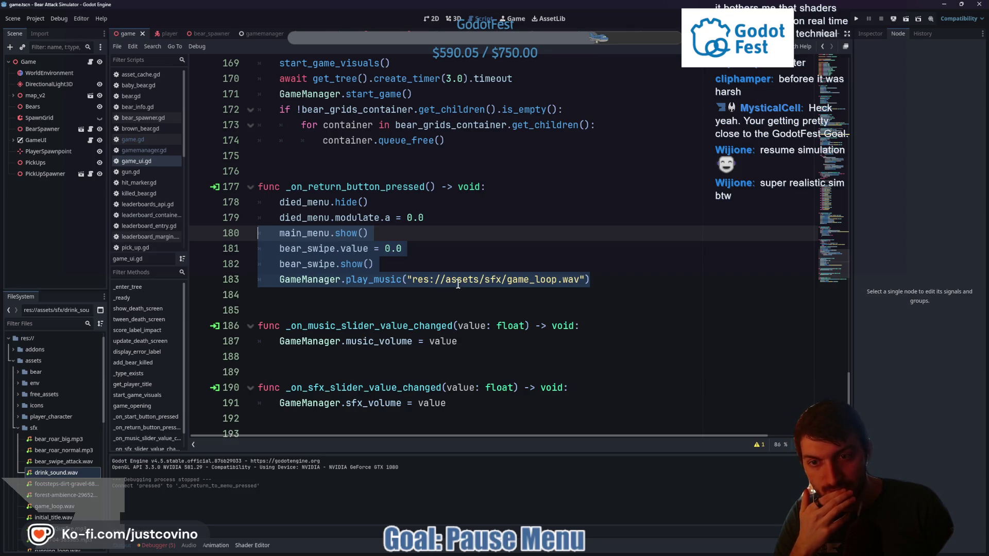
{"action": "scroll", "coordinate": [451, 277], "scroll_direction": "down", "scroll_amount": 2}
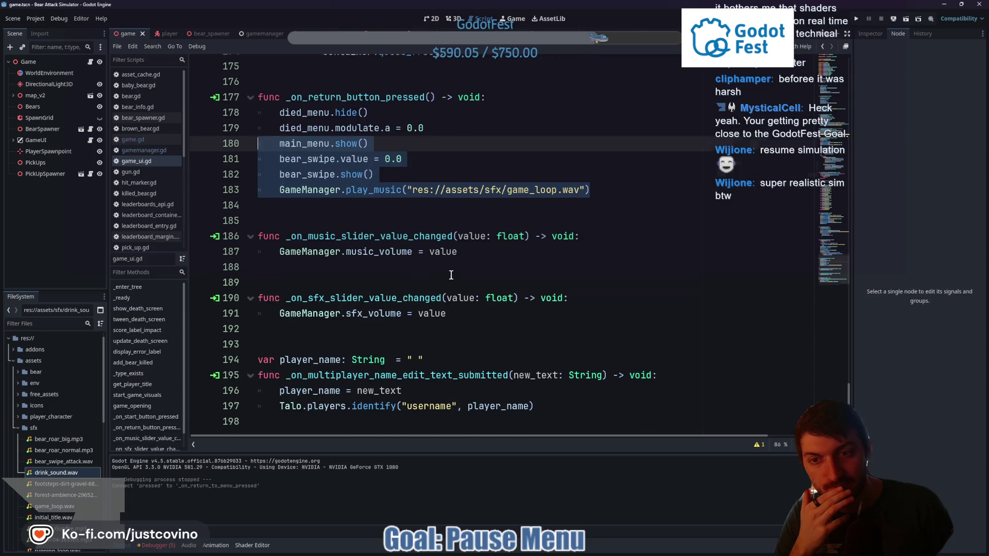
{"action": "scroll", "coordinate": [447, 274], "scroll_direction": "up", "scroll_amount": 1}
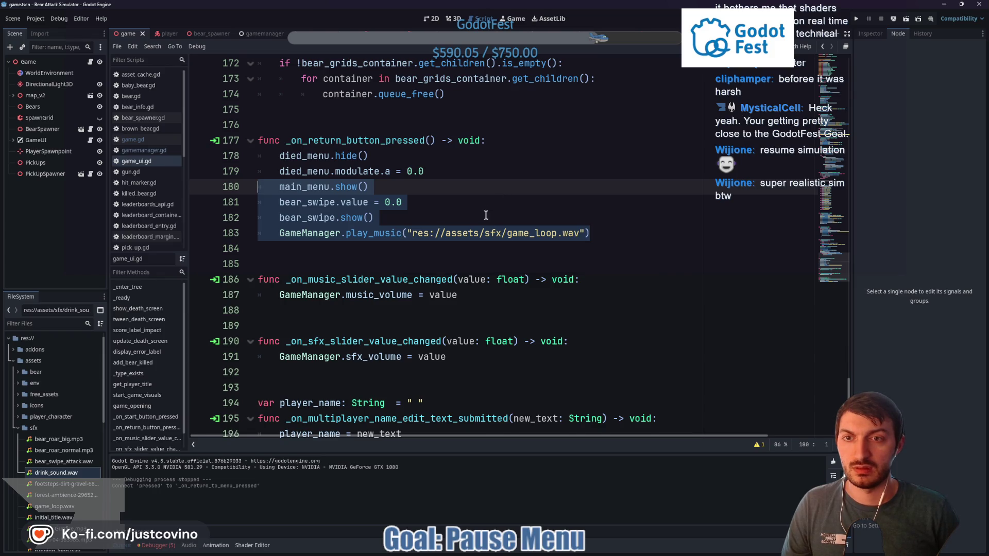
{"action": "scroll", "coordinate": [487, 211], "scroll_direction": "up", "scroll_amount": 20}
{"action": "scroll", "coordinate": [498, 239], "scroll_direction": "up", "scroll_amount": 12}
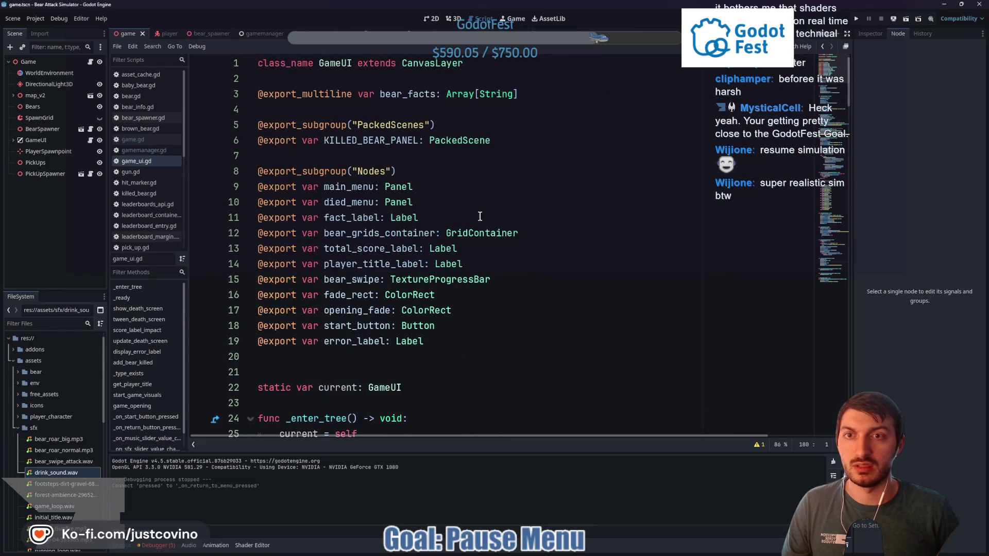
{"action": "scroll", "coordinate": [474, 199], "scroll_direction": "down", "scroll_amount": 2}
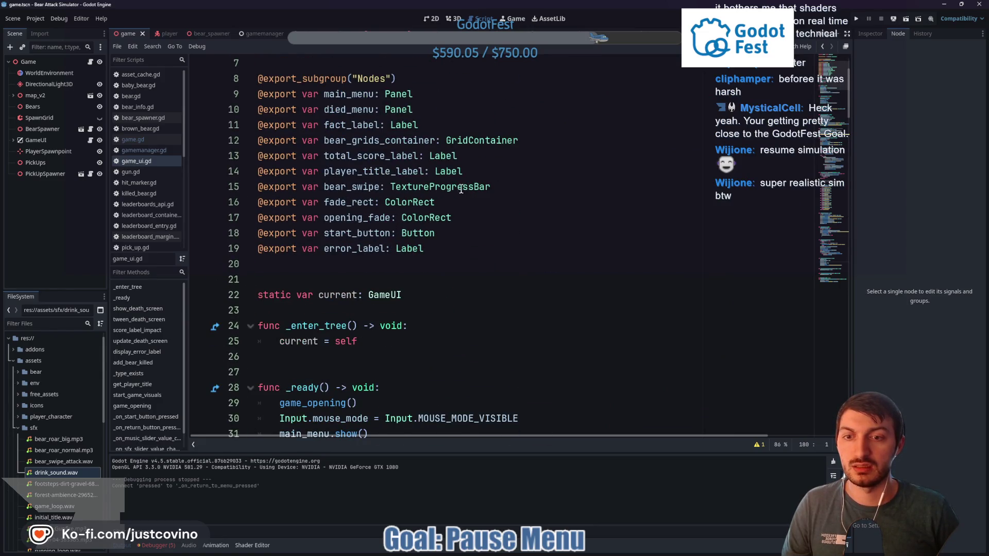
{"action": "scroll", "coordinate": [462, 191], "scroll_direction": "up", "scroll_amount": 2}
{"action": "left_click", "coordinate": [260, 34]}
Paste the main-menu lines after reset_game() and fix line 108's indentation
{"action": "scroll", "coordinate": [387, 194], "scroll_direction": "down", "scroll_amount": 14}
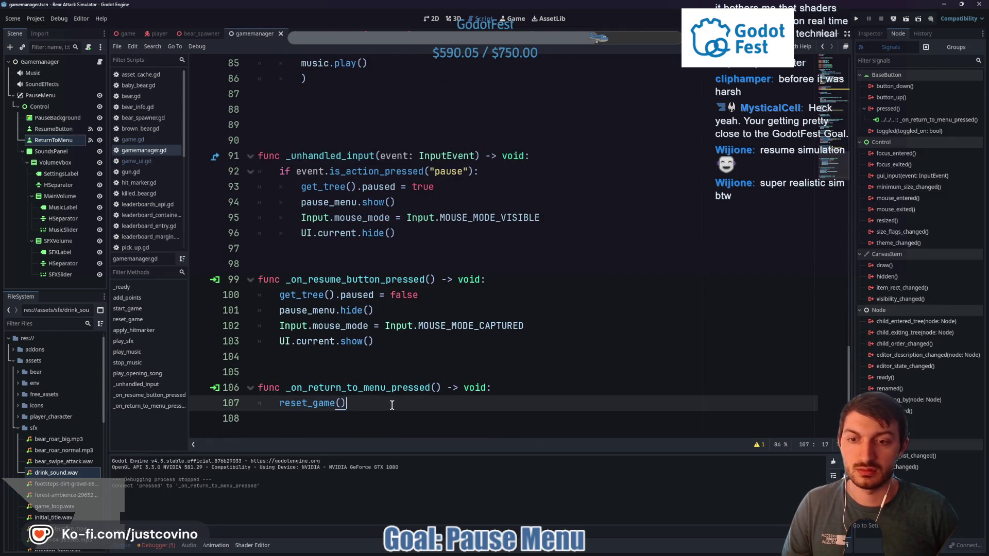
{"action": "key", "text": "Return"}
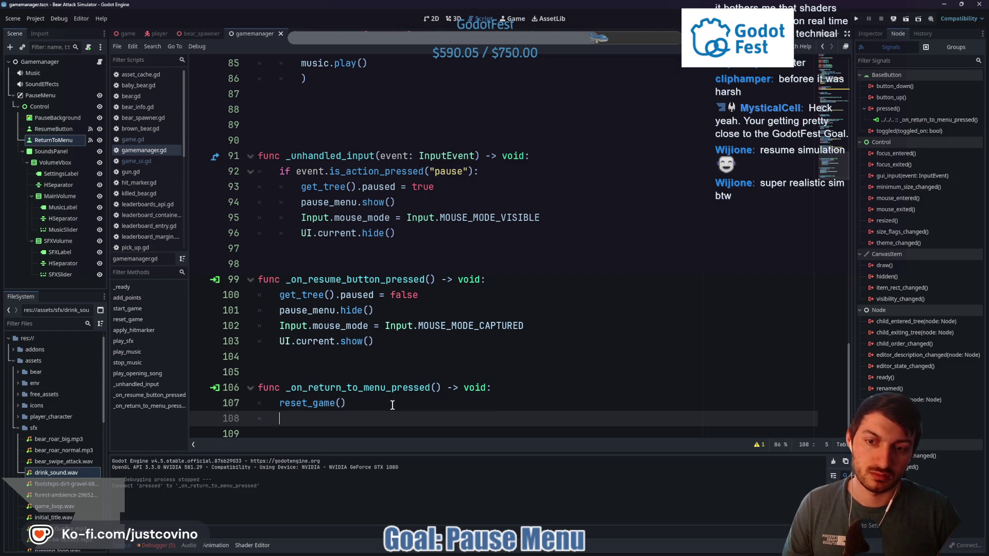
{"action": "key", "text": "ctrl+v"}
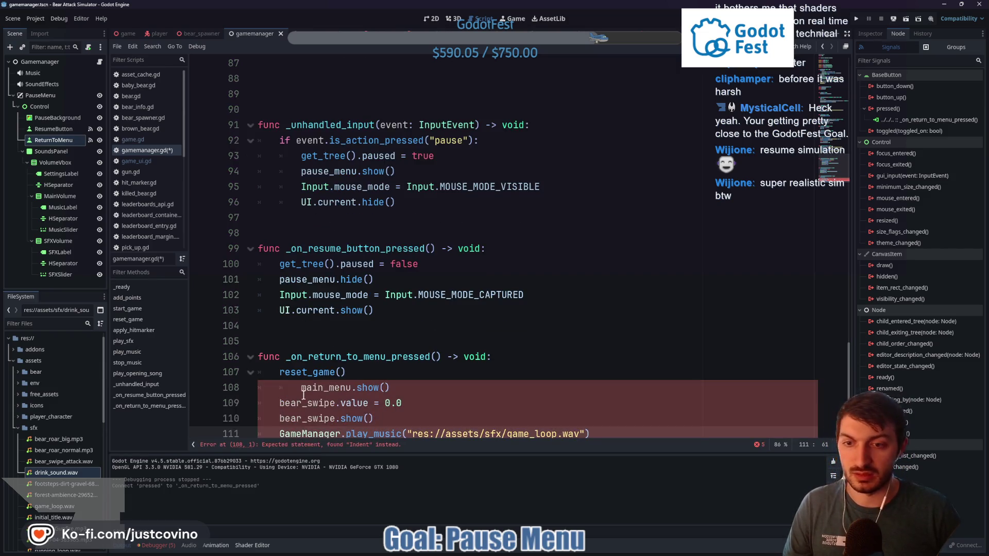
{"action": "left_click", "coordinate": [302, 390]}
{"action": "key", "text": "BackSpace"}
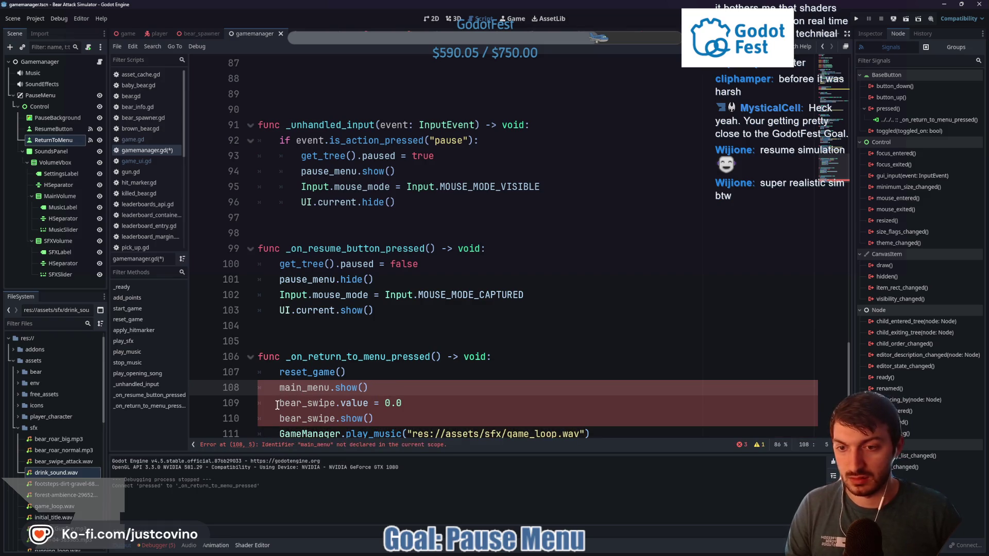
Prefix three lines with GameUI.current., drop GameManager. from play_music, and save
{"action": "left_click", "coordinate": [278, 403]}
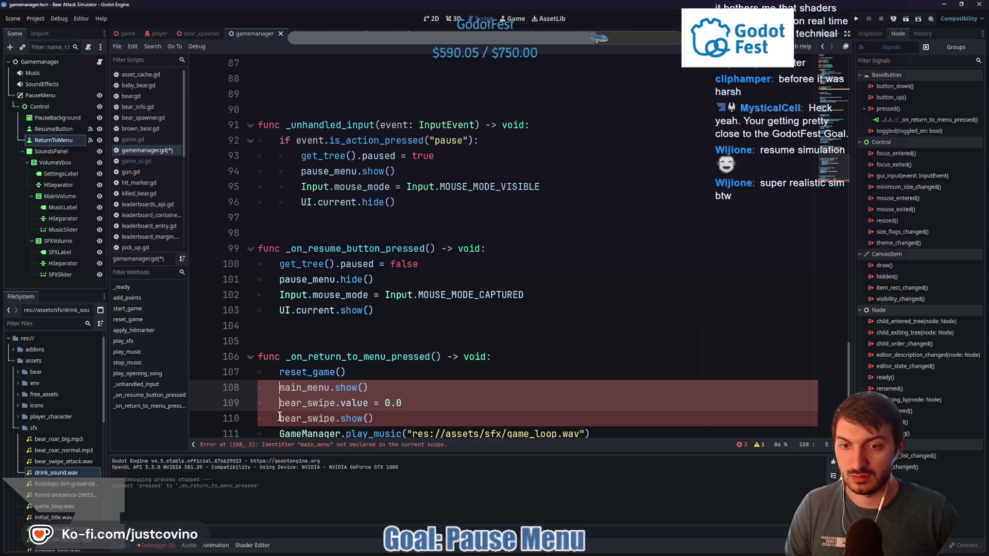
{"action": "scroll", "coordinate": [453, 373], "scroll_direction": "down", "scroll_amount": 2}
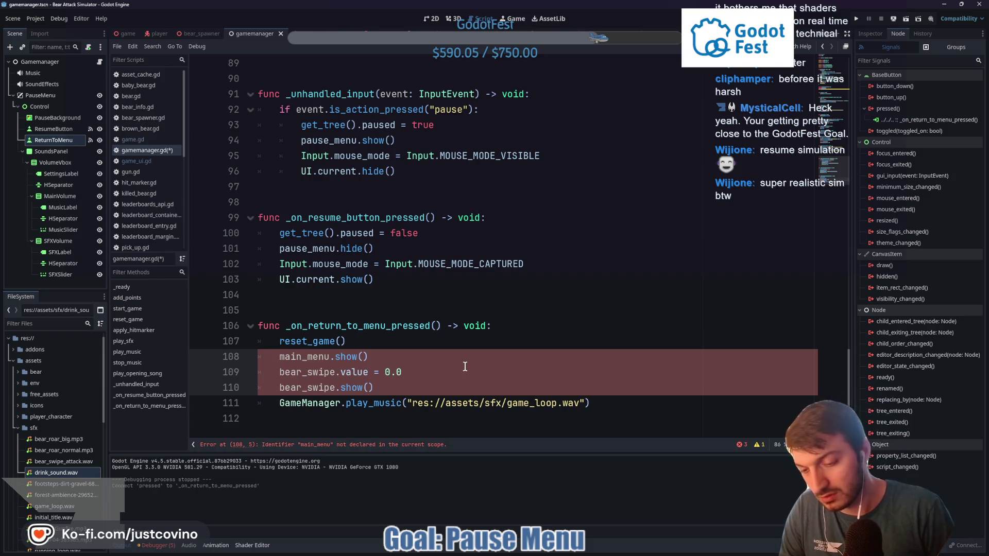
{"action": "type", "text": "Game"}
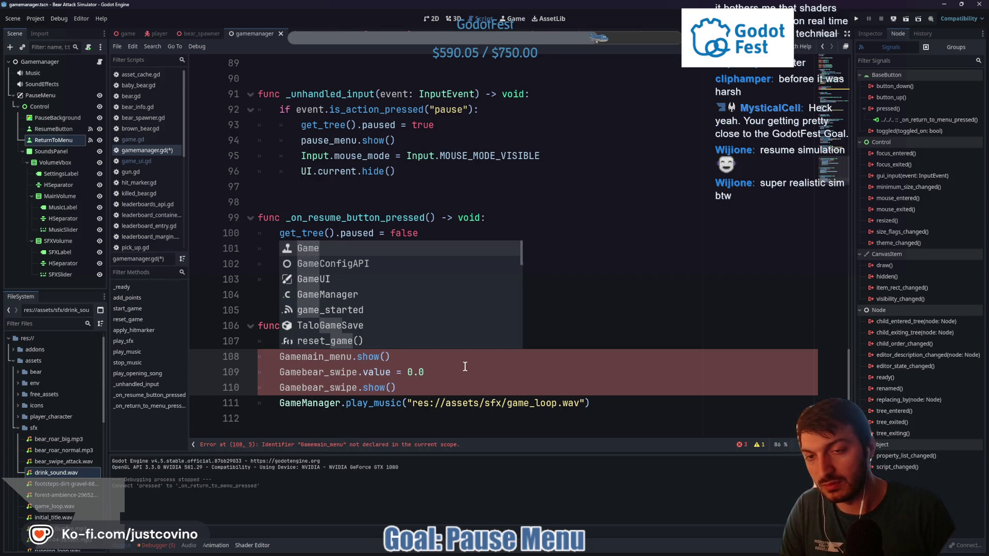
{"action": "type", "text": "UI.current."}
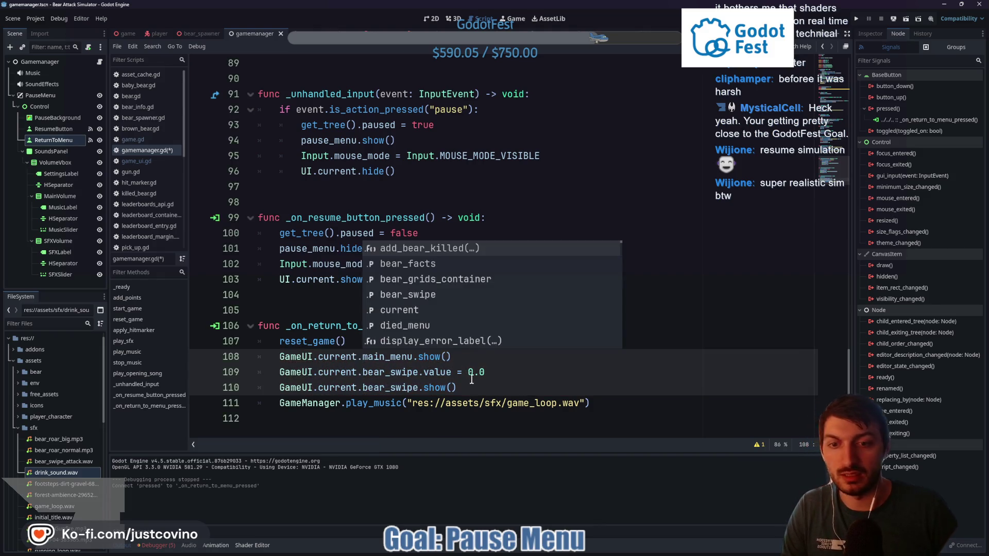
{"action": "left_click", "coordinate": [466, 387]}
{"action": "left_click_drag", "start_coordinate": [345, 407], "coordinate": [279, 407]}
{"action": "key", "text": "BackSpace"}
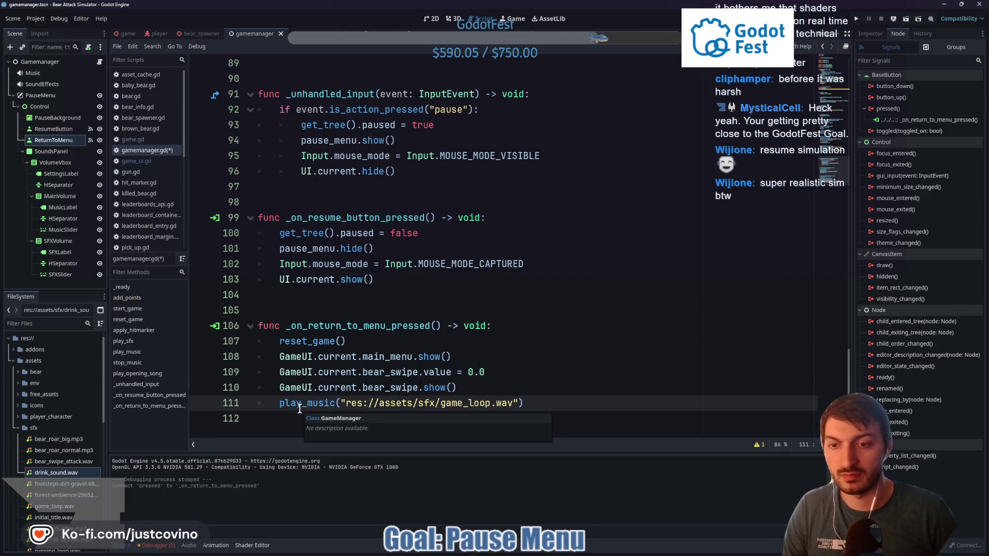
{"action": "left_click", "coordinate": [585, 393]}
{"action": "key", "text": "ctrl+s"}
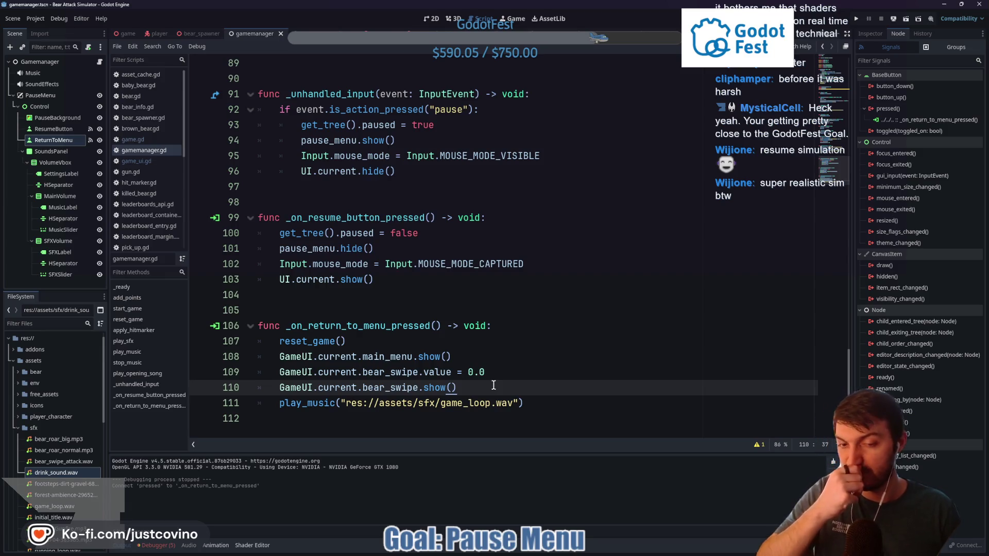
Start a new line after line 110 and draft an 'if music' playback check
{"action": "key", "text": "Return"}
{"action": "type", "text": "if"}
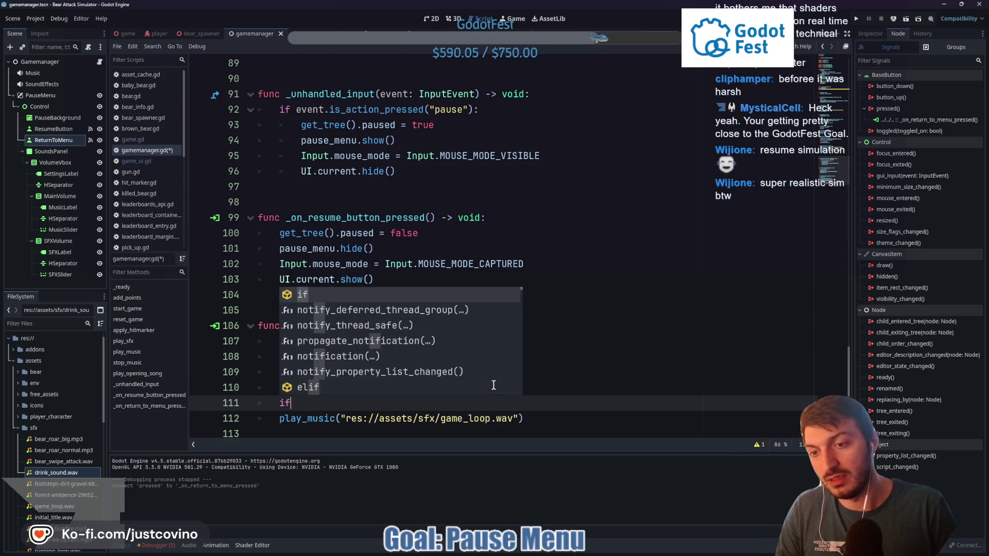
{"action": "type", "text": " music.is"}
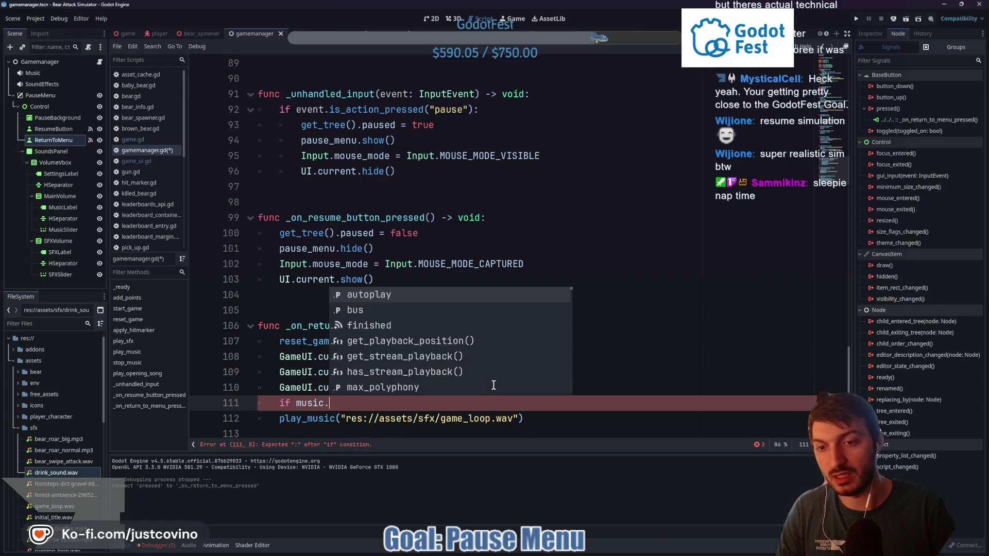
{"action": "type", "text": "_pla"}
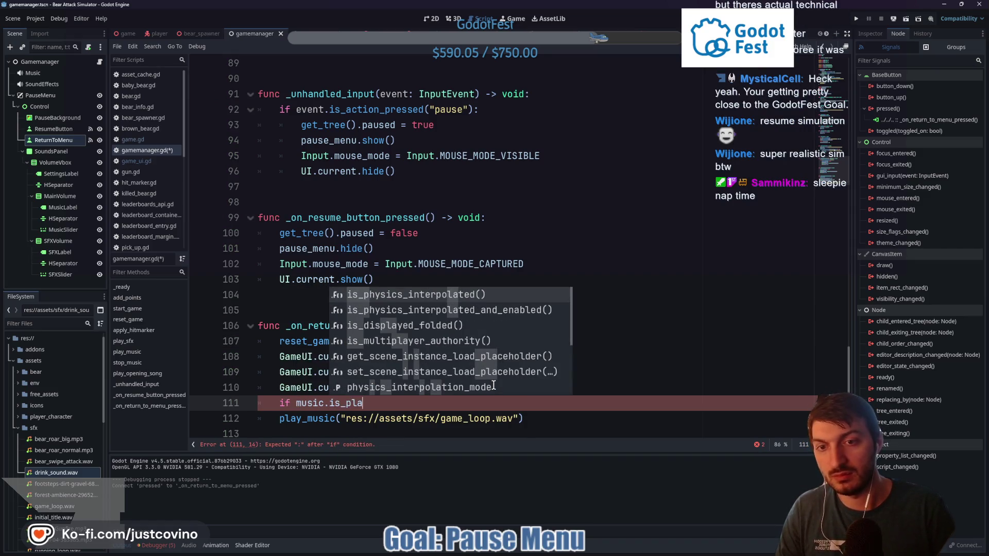
{"action": "key", "text": "BackSpace"}
{"action": "key", "text": "BackSpace"}
{"action": "key", "text": "BackSpace"}
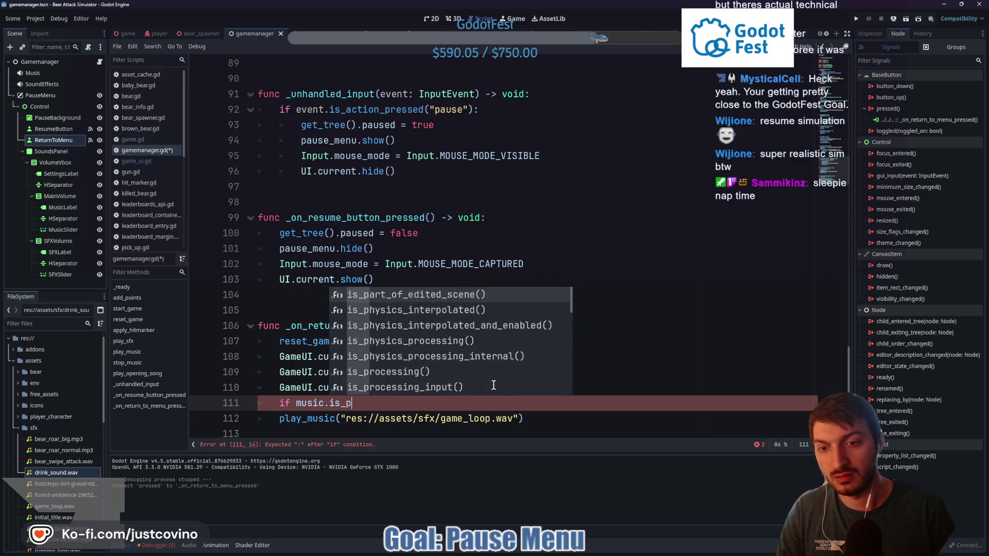
{"action": "key", "text": "BackSpace"}
{"action": "type", "text": "stream."}
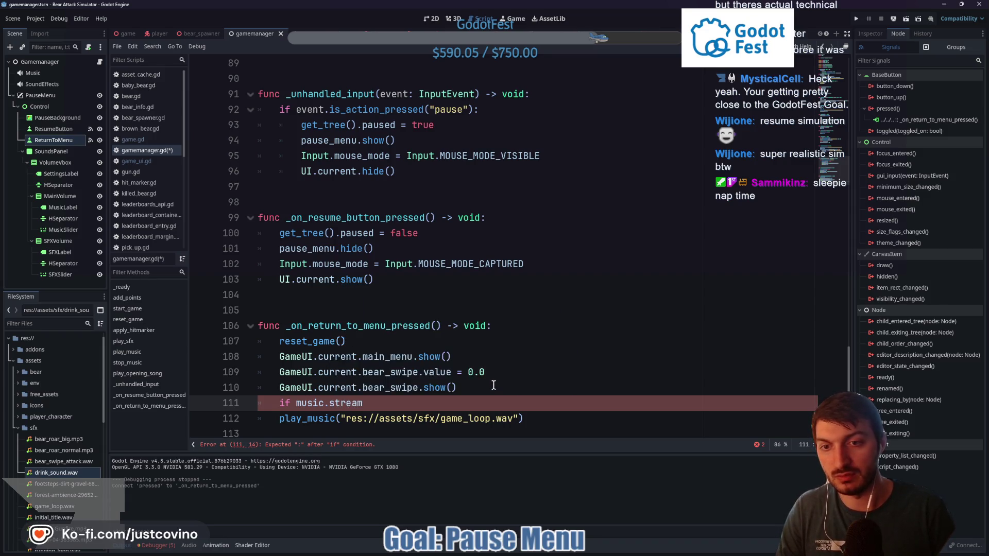
{"action": "type", "text": "is_play"}
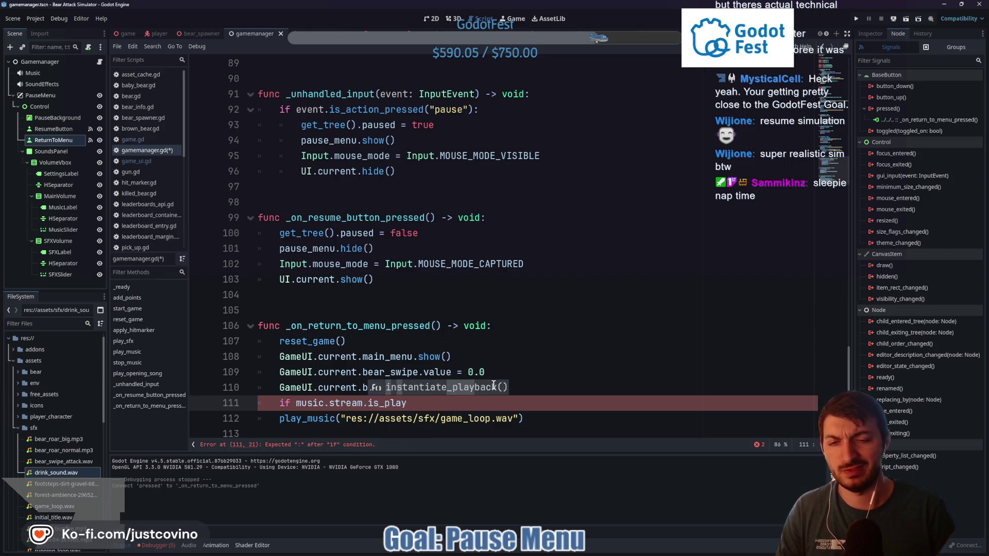
{"action": "key", "text": "BackSpace"}
{"action": "key", "text": "BackSpace"}
{"action": "key", "text": "BackSpace"}
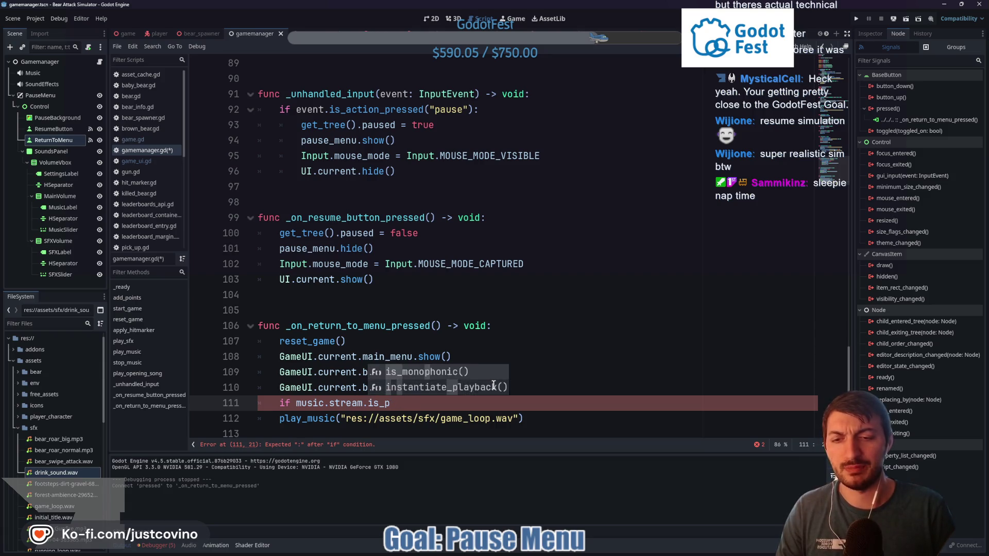
{"action": "key", "text": "BackSpace"}
{"action": "key", "text": "BackSpace"}
{"action": "key", "text": "BackSpace"}
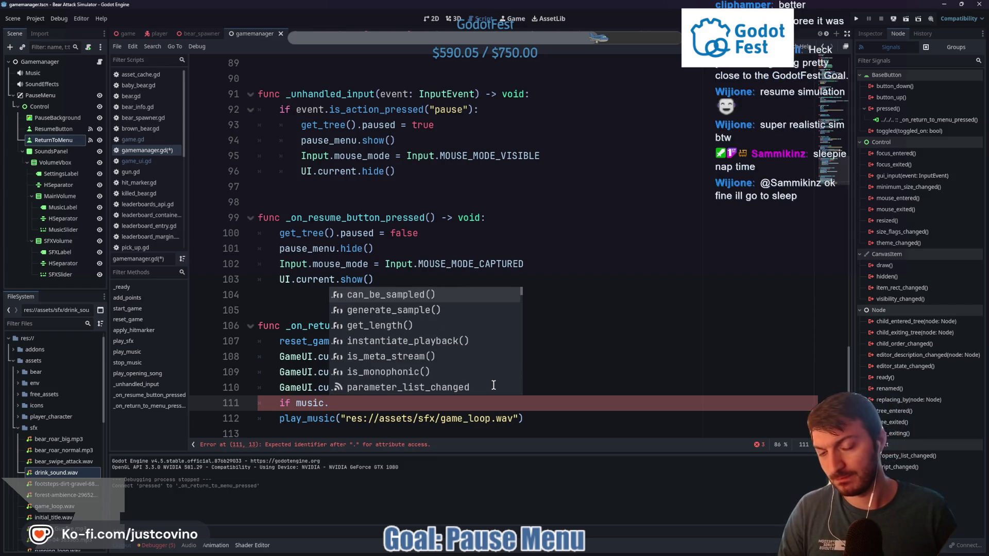
{"action": "type", "text": "st"}
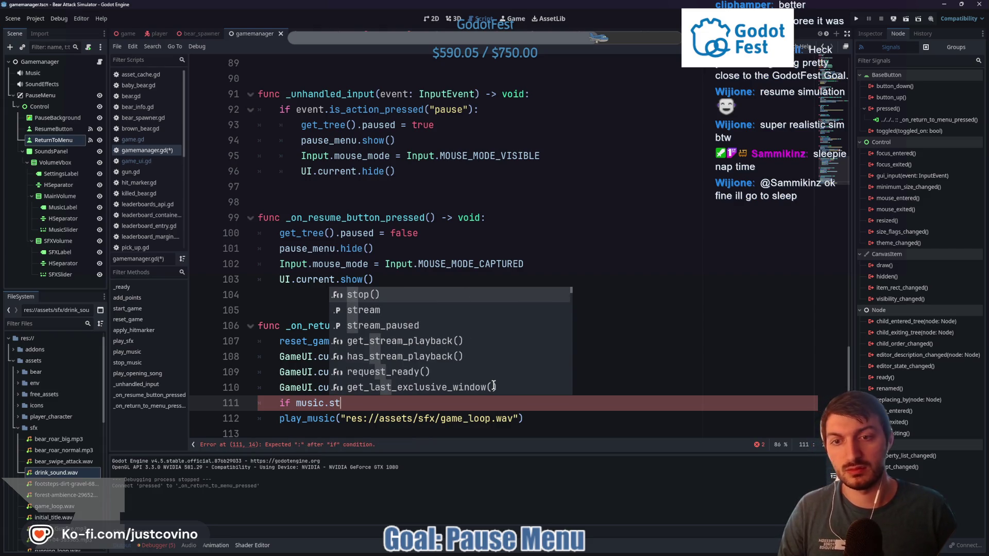
{"action": "key", "text": "Return"}
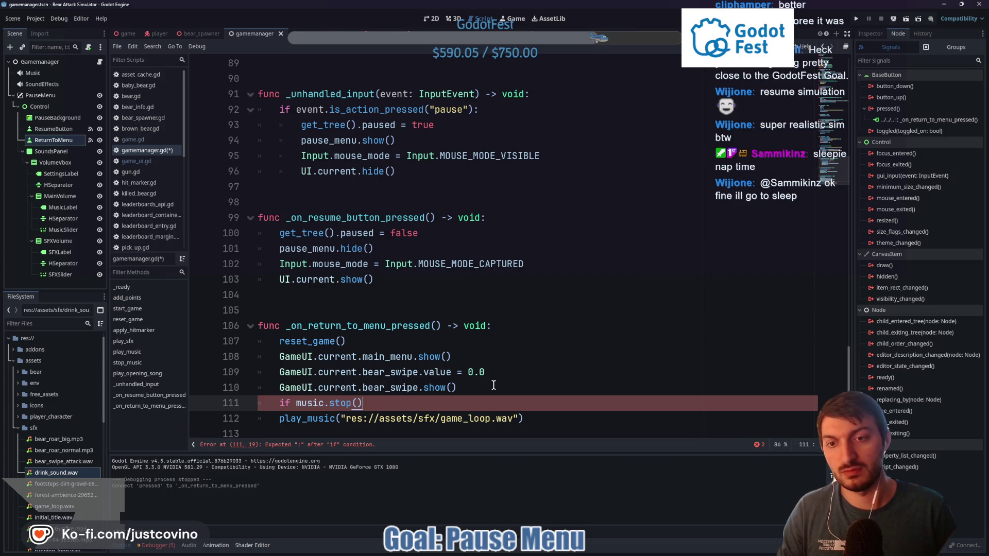
{"action": "key", "text": "BackSpace"}
{"action": "key", "text": "BackSpace"}
{"action": "key", "text": "BackSpace"}
{"action": "key", "text": "BackSpace"}
{"action": "key", "text": "BackSpace"}
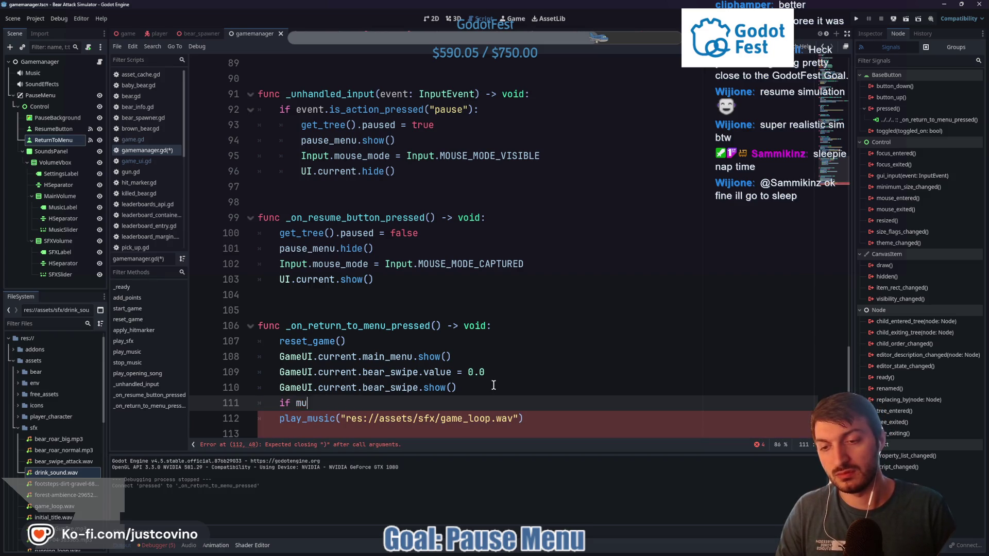
{"action": "type", "text": "music."}
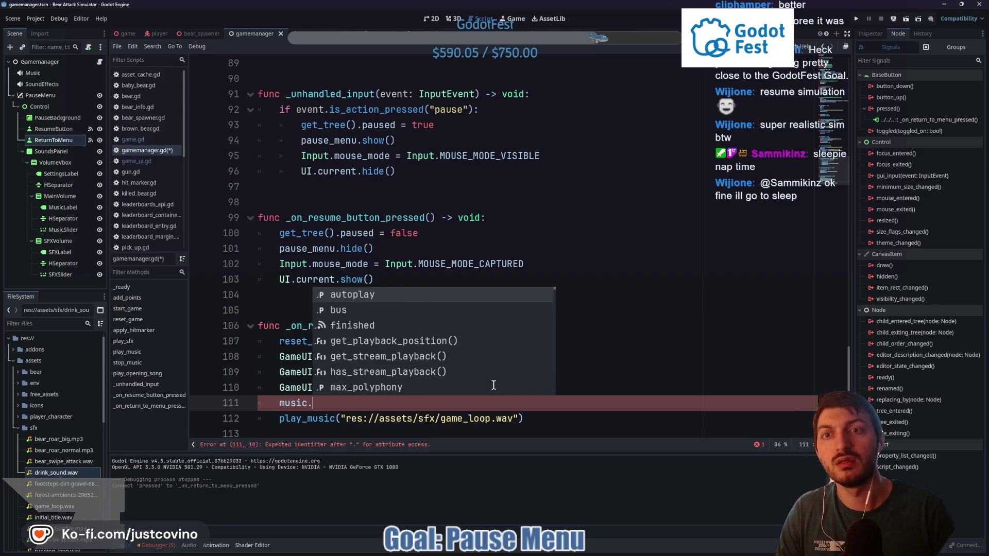
Replace the unfinished condition on line 111 with stop_music() and save gamemanager.gd
{"action": "scroll", "coordinate": [459, 285], "scroll_direction": "up", "scroll_amount": 10}
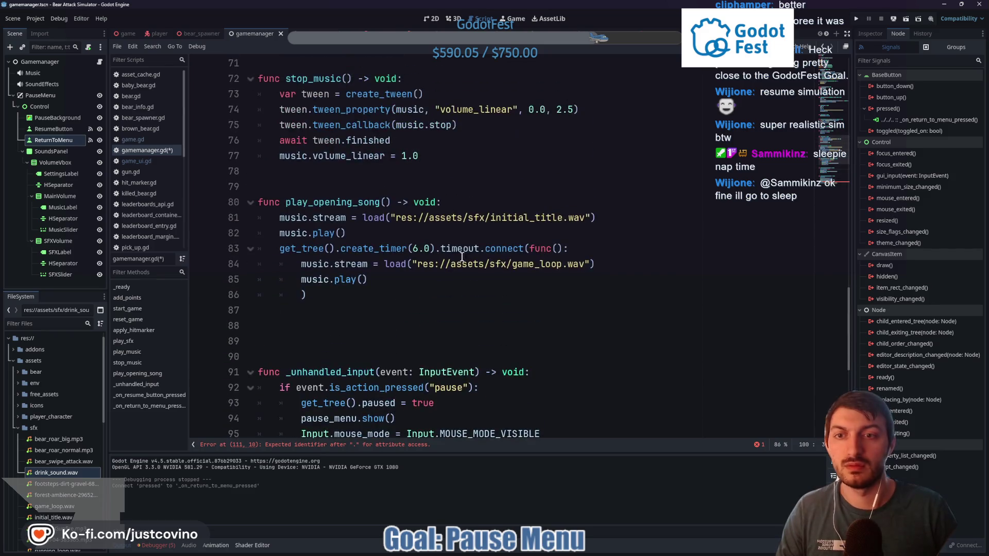
{"action": "scroll", "coordinate": [339, 308], "scroll_direction": "down", "scroll_amount": 1}
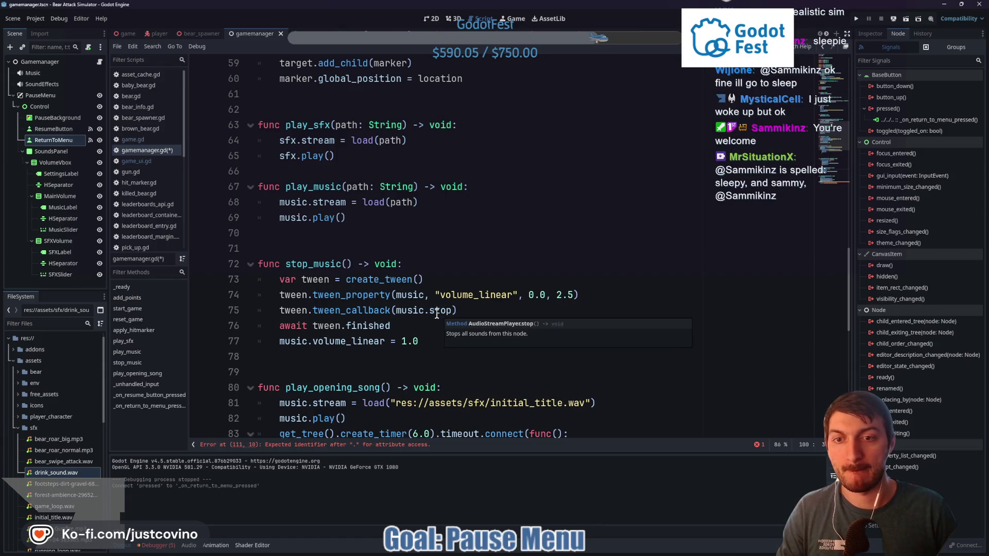
{"action": "scroll", "coordinate": [435, 313], "scroll_direction": "down", "scroll_amount": 8}
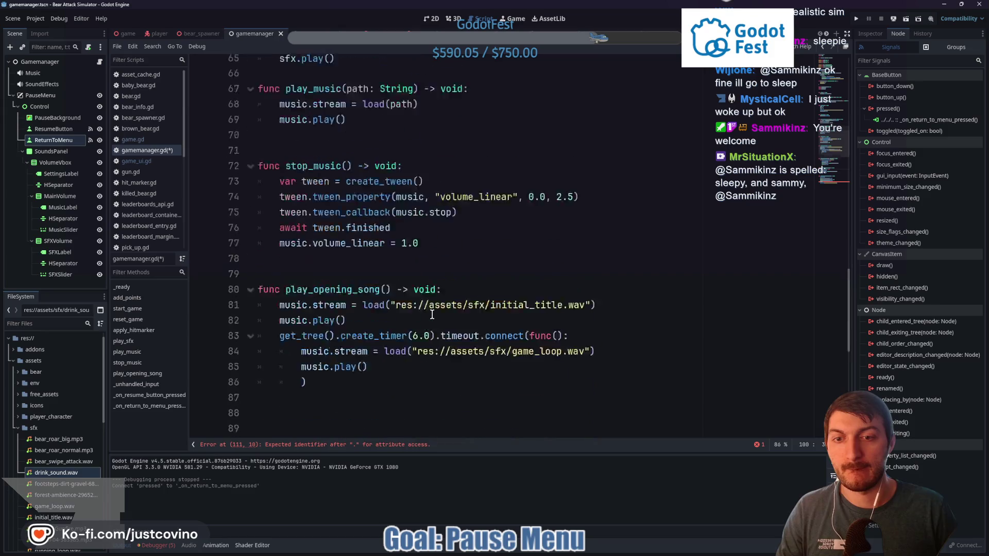
{"action": "scroll", "coordinate": [429, 315], "scroll_direction": "down", "scroll_amount": 2}
{"action": "left_click_drag", "start_coordinate": [315, 387], "coordinate": [273, 388]}
{"action": "type", "text": "stop"}
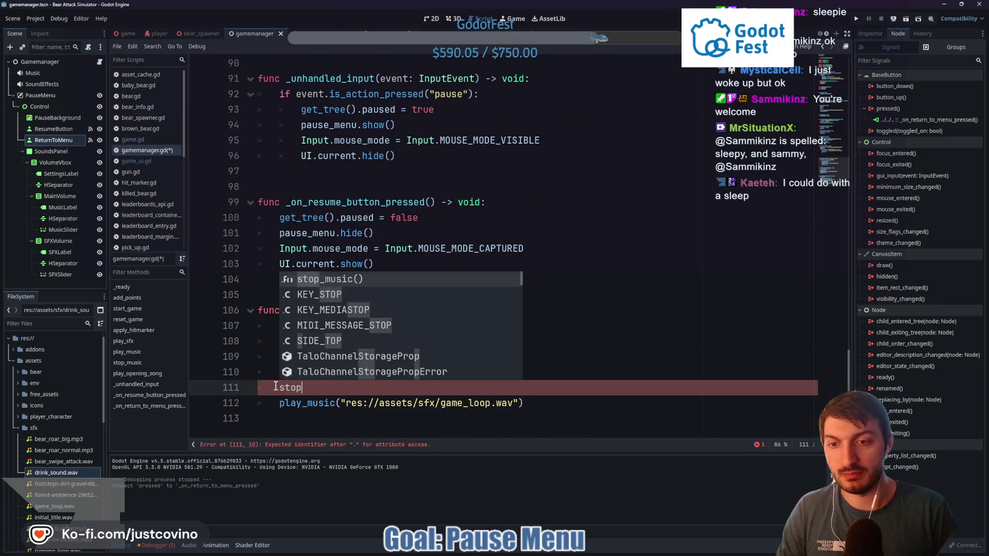
{"action": "key", "text": "Return"}
{"action": "key", "text": "ctrl+s"}
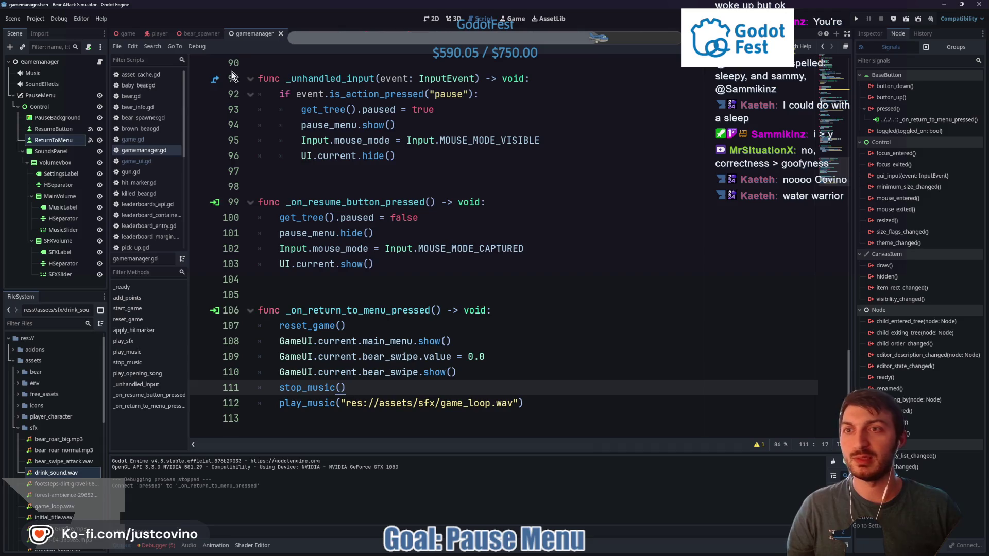
{"action": "left_click", "coordinate": [158, 35]}
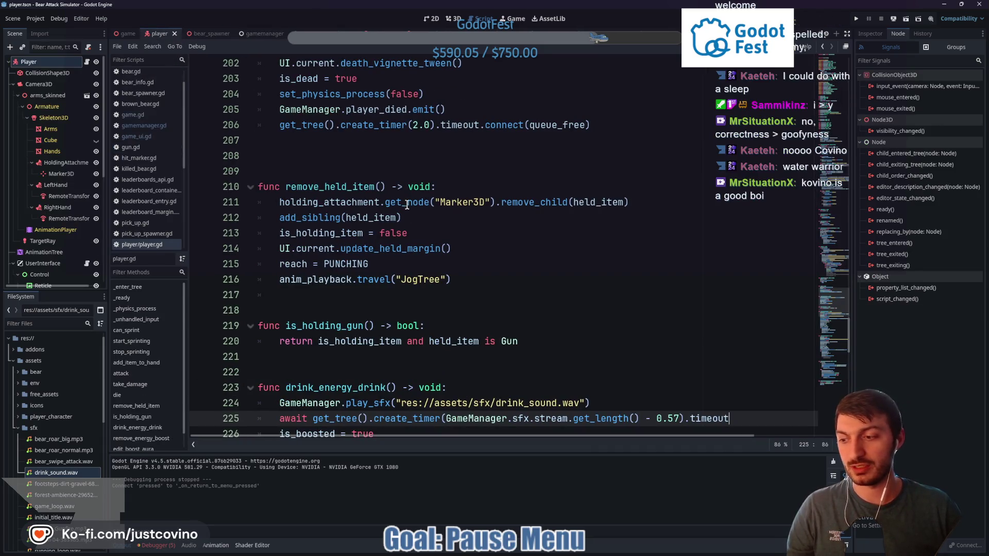
{"action": "scroll", "coordinate": [397, 211], "scroll_direction": "up", "scroll_amount": 15}
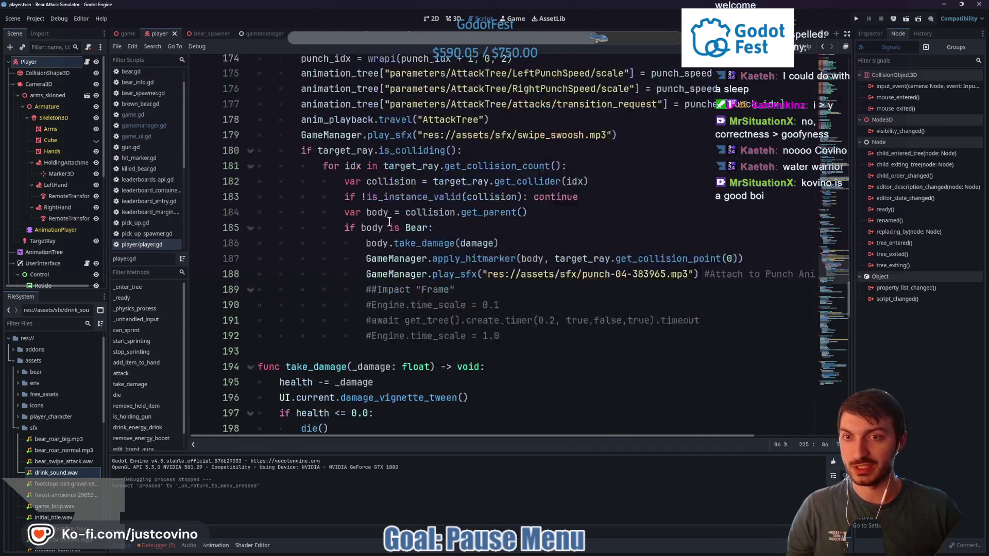
{"action": "scroll", "coordinate": [388, 222], "scroll_direction": "up", "scroll_amount": 8}
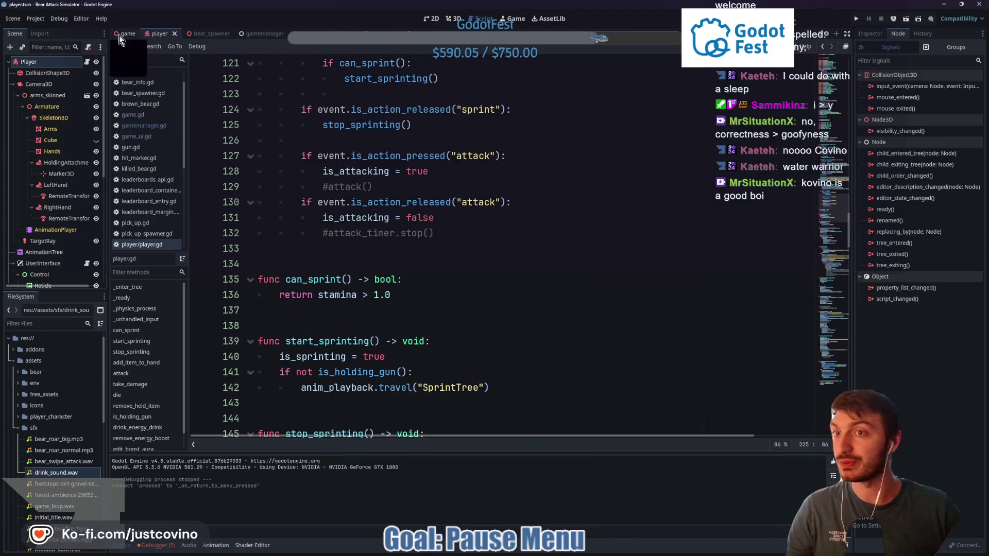
{"action": "left_click", "coordinate": [127, 34]}
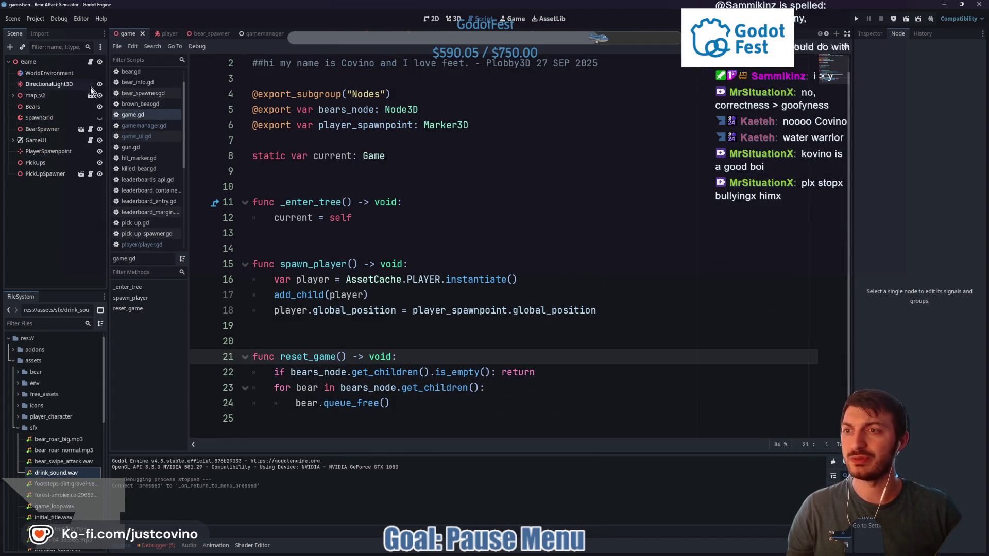
{"action": "left_click", "coordinate": [90, 141]}
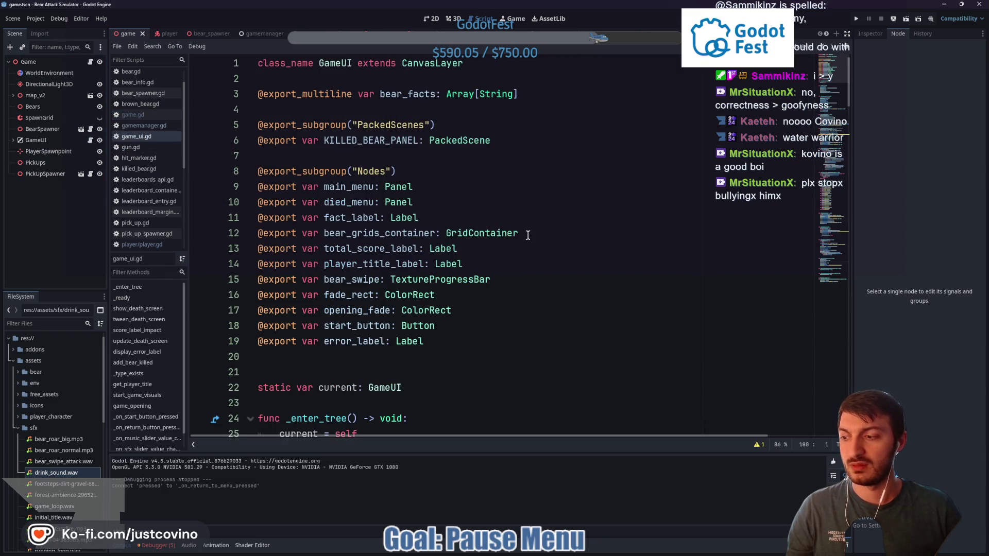
{"action": "scroll", "coordinate": [528, 235], "scroll_direction": "down", "scroll_amount": 2}
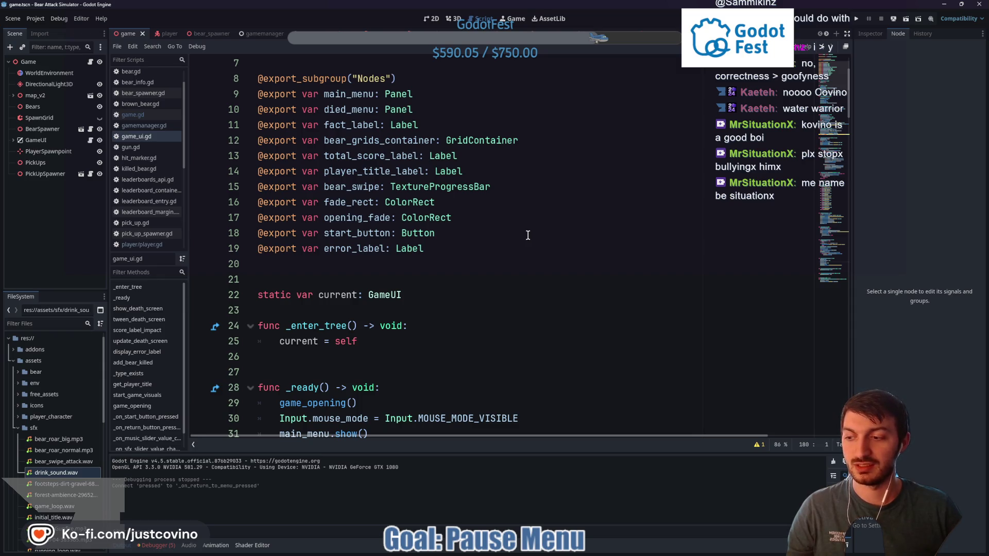
{"action": "scroll", "coordinate": [525, 234], "scroll_direction": "down", "scroll_amount": 2}
{"action": "scroll", "coordinate": [517, 231], "scroll_direction": "down", "scroll_amount": 11}
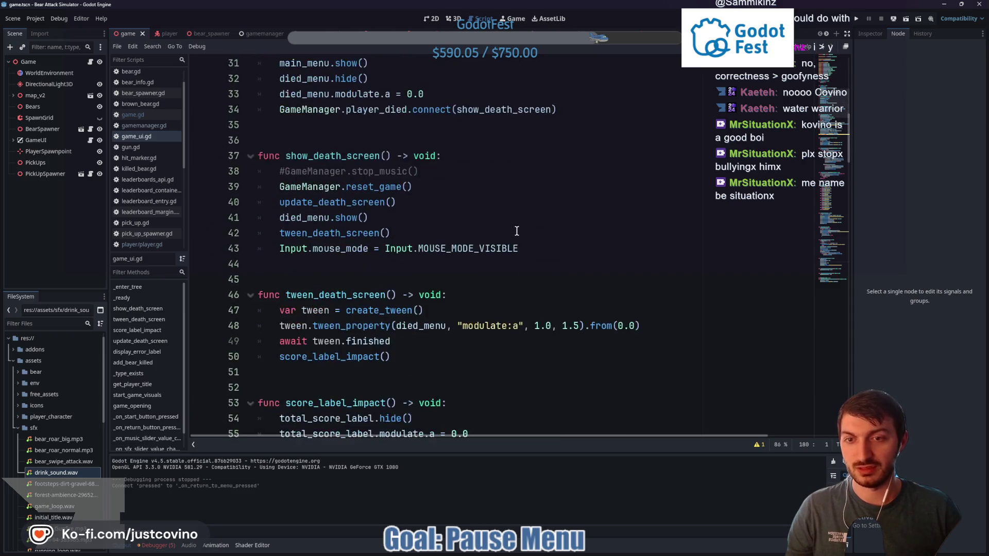
{"action": "scroll", "coordinate": [517, 231], "scroll_direction": "down", "scroll_amount": 4}
{"action": "scroll", "coordinate": [517, 231], "scroll_direction": "down", "scroll_amount": 6}
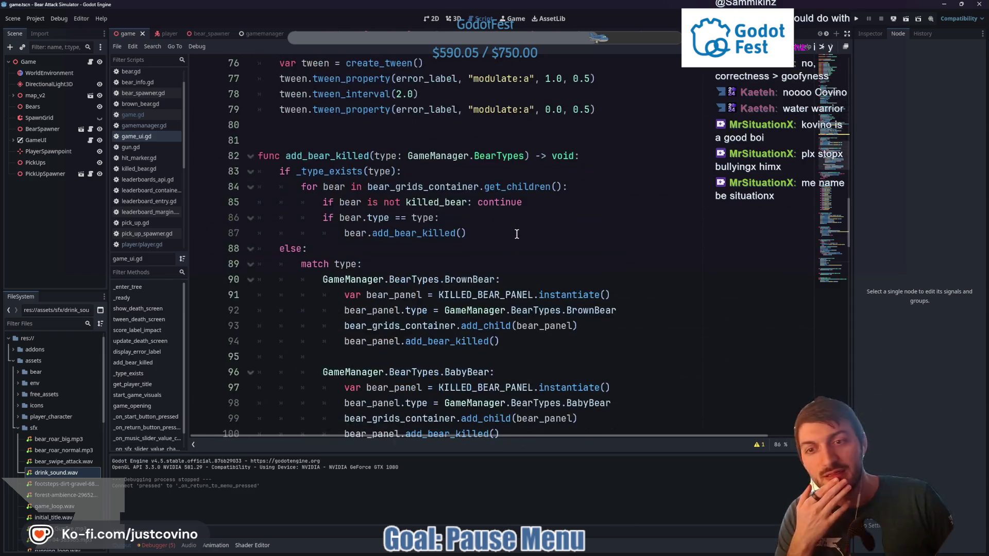
{"action": "scroll", "coordinate": [517, 233], "scroll_direction": "down", "scroll_amount": 9}
{"action": "scroll", "coordinate": [517, 234], "scroll_direction": "down", "scroll_amount": 19}
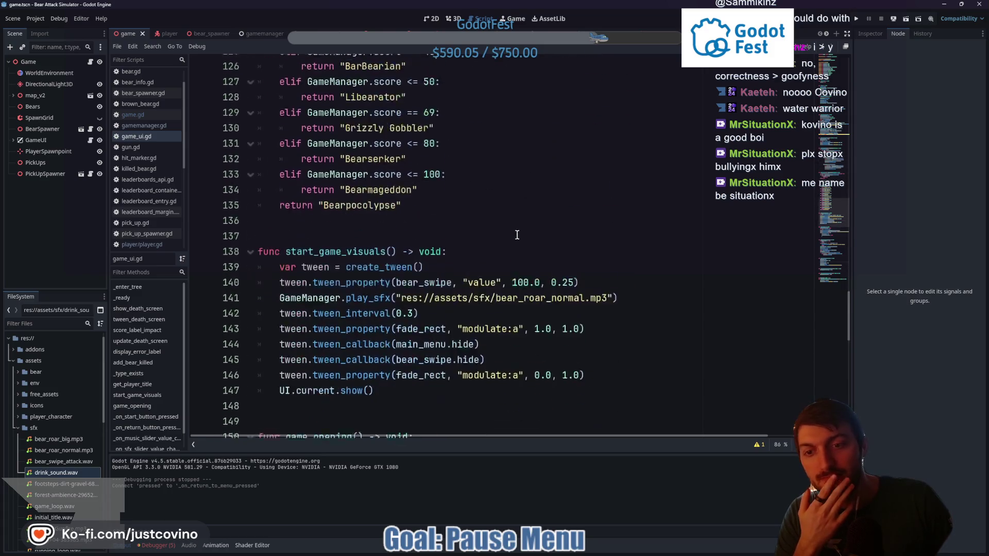
{"action": "scroll", "coordinate": [513, 238], "scroll_direction": "down", "scroll_amount": 5}
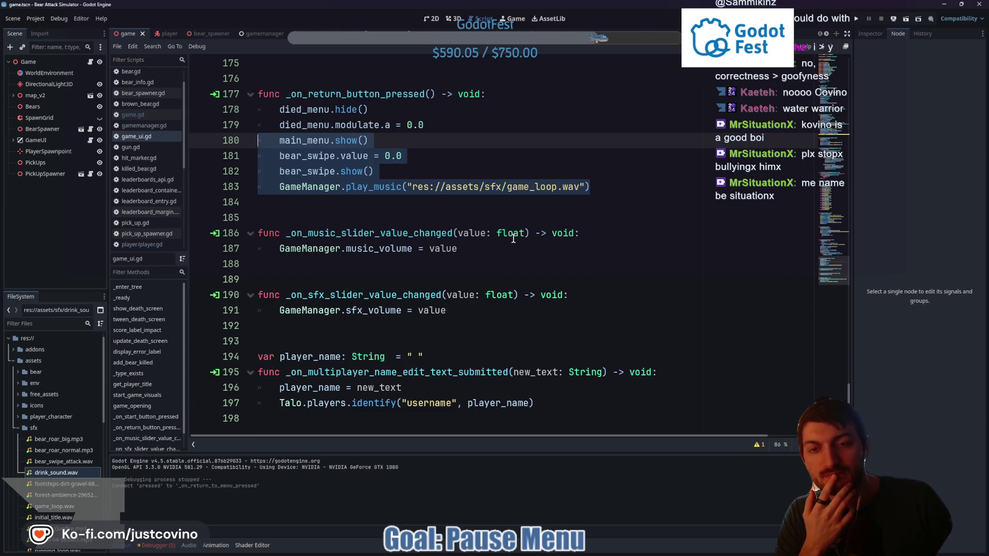
{"action": "left_click", "coordinate": [390, 248]}
{"action": "double_click", "coordinate": [378, 248]}
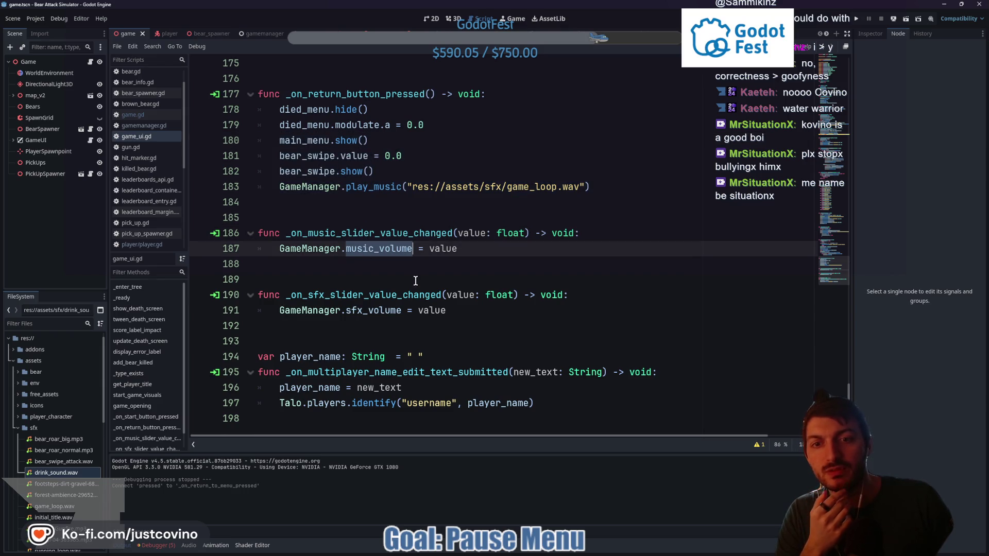
{"action": "double_click", "coordinate": [366, 314]}
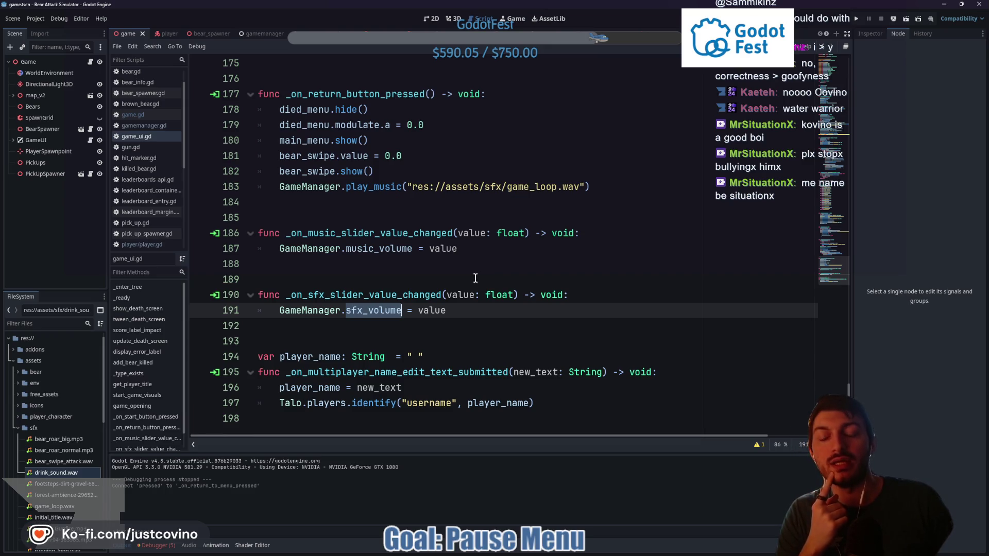
{"action": "scroll", "coordinate": [475, 278], "scroll_direction": "up", "scroll_amount": 20}
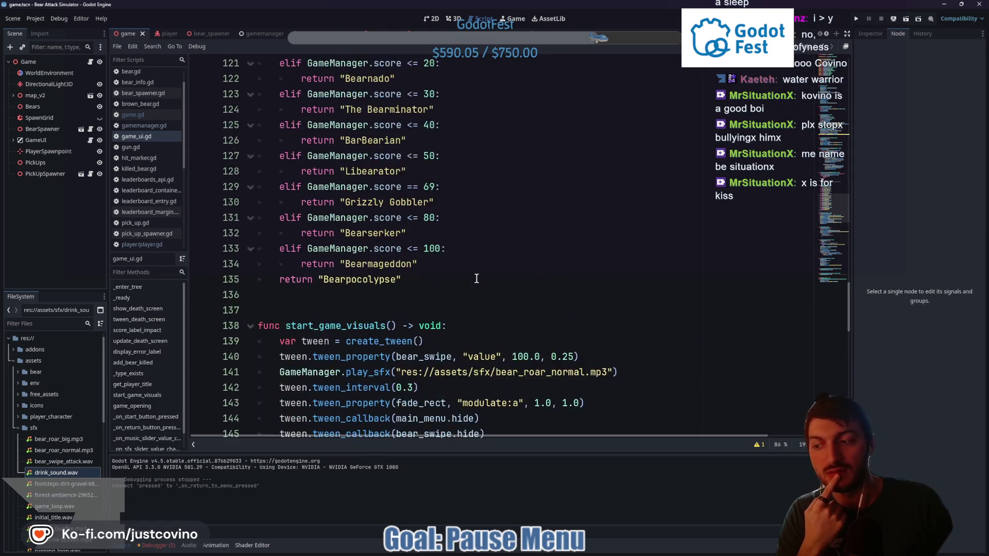
{"action": "scroll", "coordinate": [476, 279], "scroll_direction": "up", "scroll_amount": 5}
{"action": "scroll", "coordinate": [476, 278], "scroll_direction": "down", "scroll_amount": 2}
{"action": "scroll", "coordinate": [476, 279], "scroll_direction": "up", "scroll_amount": 2}
{"action": "scroll", "coordinate": [476, 279], "scroll_direction": "up", "scroll_amount": 12}
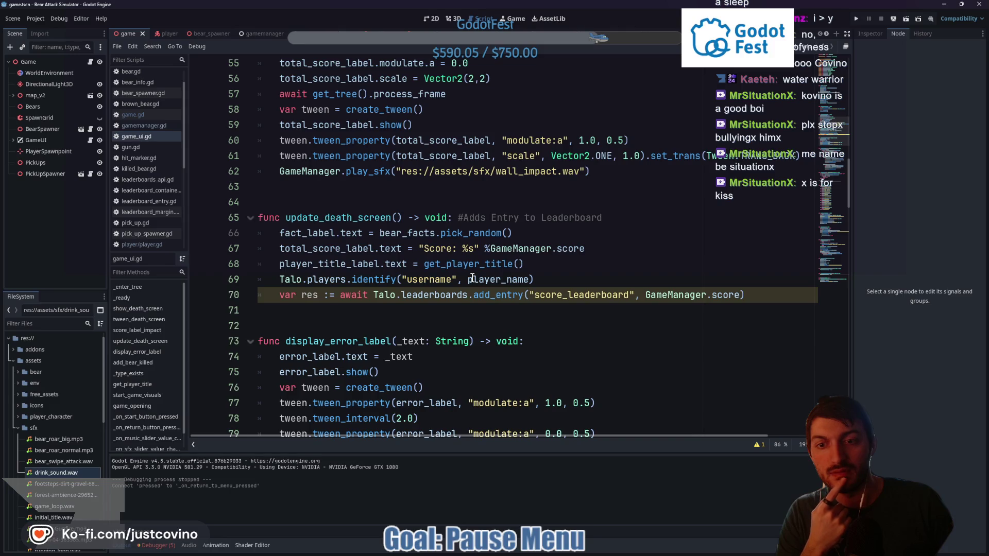
{"action": "scroll", "coordinate": [473, 278], "scroll_direction": "up", "scroll_amount": 9}
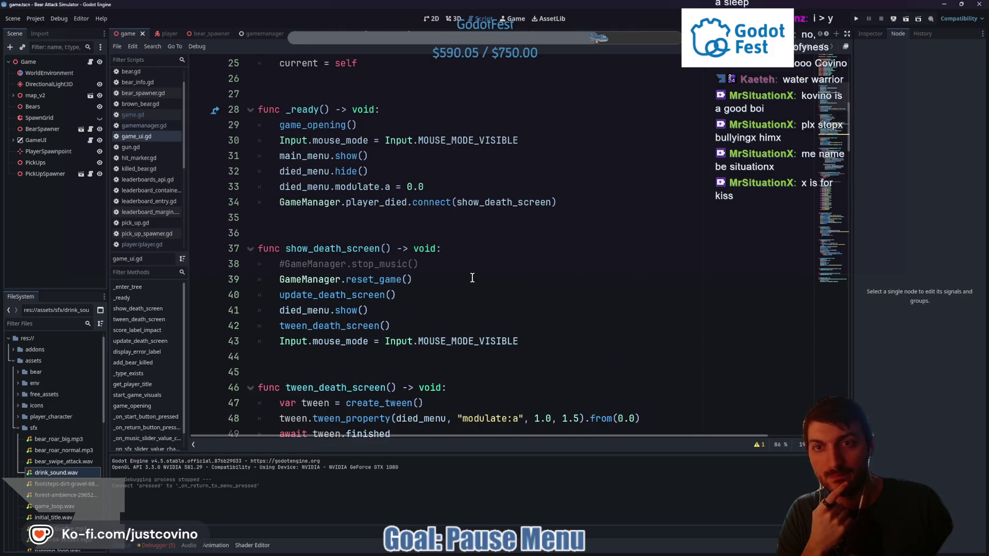
{"action": "scroll", "coordinate": [473, 278], "scroll_direction": "up", "scroll_amount": 1}
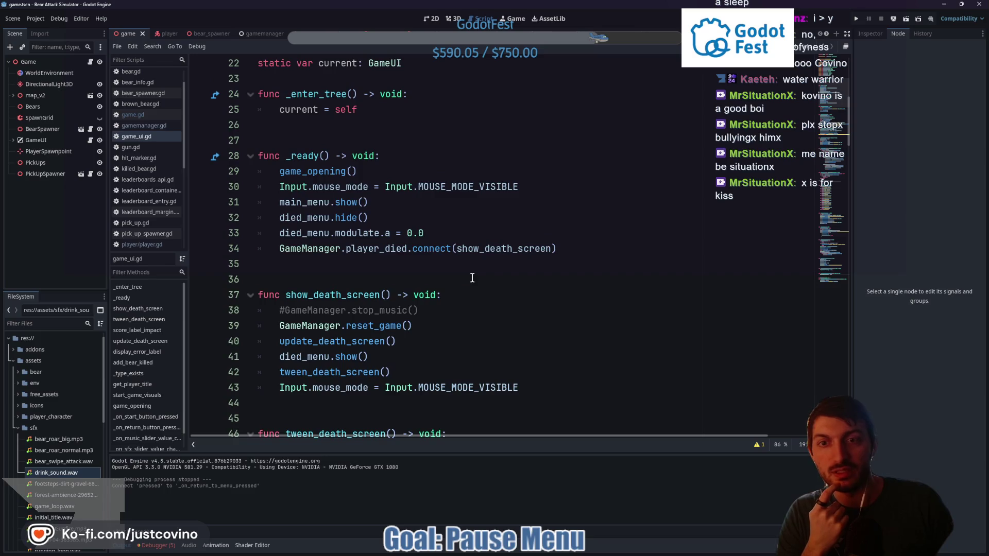
{"action": "left_click", "coordinate": [591, 258]}
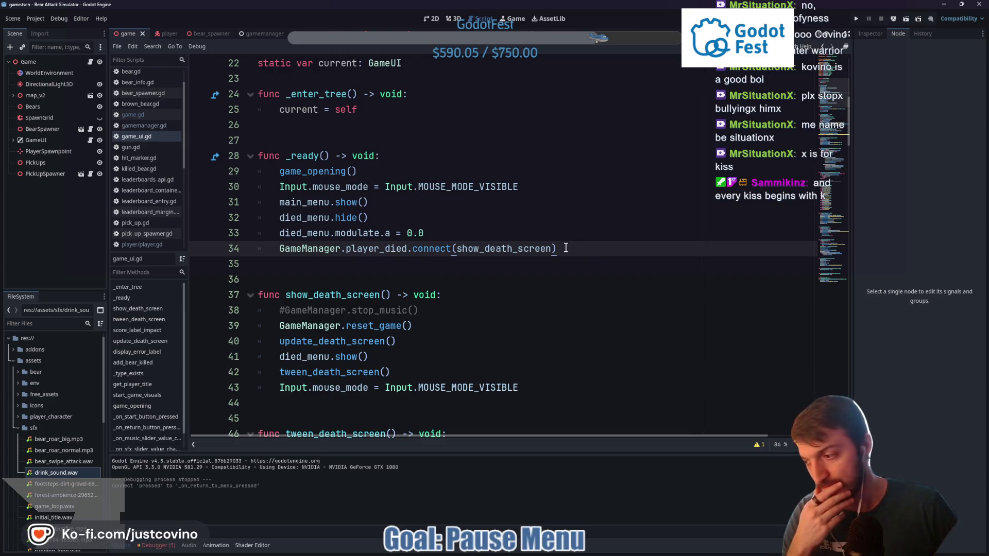
{"action": "scroll", "coordinate": [524, 248], "scroll_direction": "down", "scroll_amount": 1}
Add 'func update_volume_sliders() -> void:' below _ready in game_ui.gd
{"action": "left_click", "coordinate": [327, 233]}
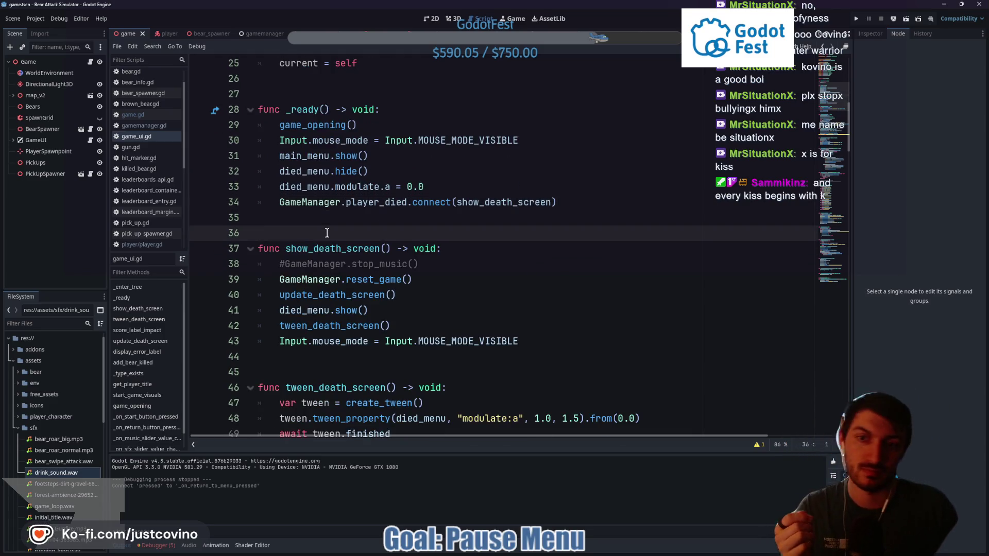
{"action": "key", "text": "Return"}
{"action": "key", "text": "Return"}
{"action": "key", "text": "Return"}
{"action": "key", "text": "Up"}
{"action": "key", "text": "Up"}
{"action": "type", "text": "func update_"}
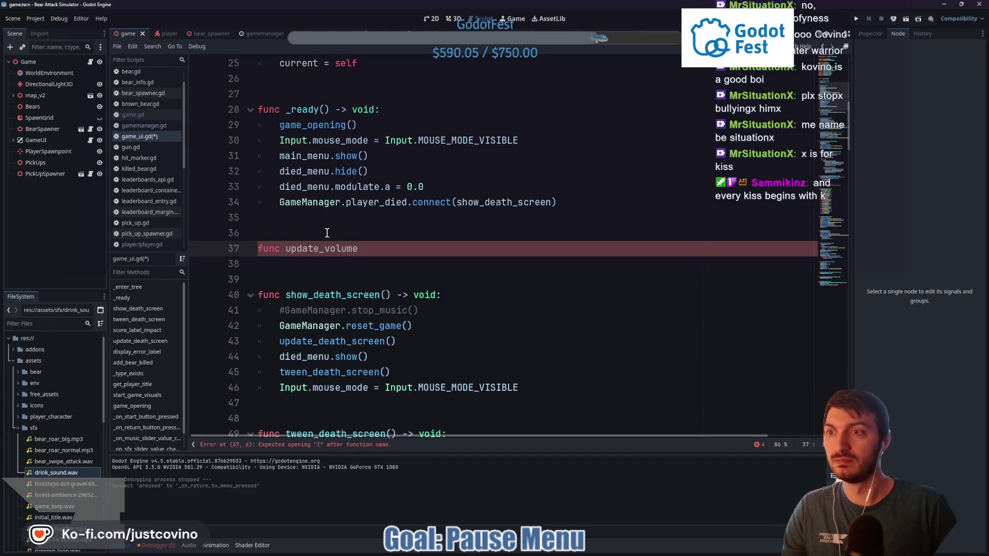
{"action": "type", "text": "() "}
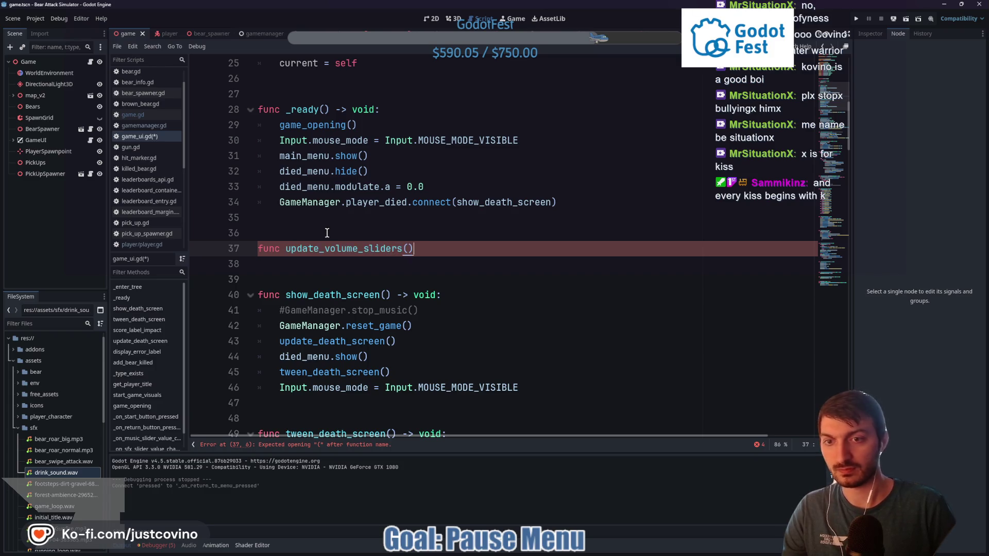
{"action": "type", "text": "-> void"}
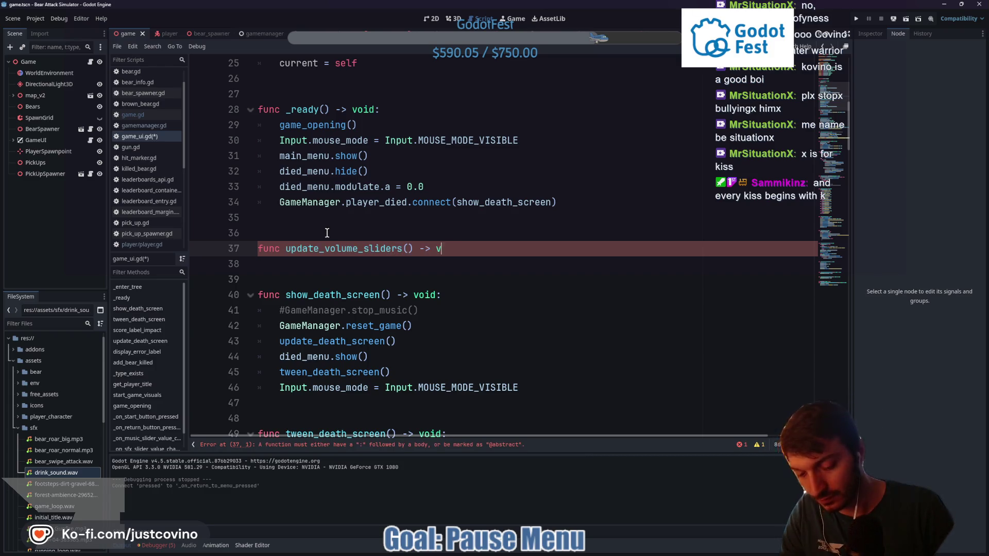
{"action": "type", "text": ":"}
{"action": "key", "text": "Return"}
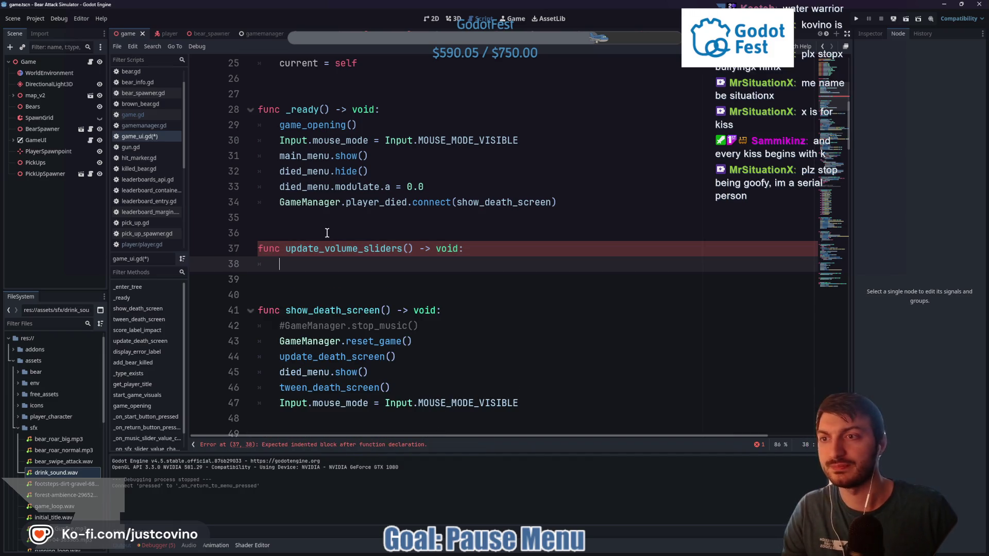
{"action": "scroll", "coordinate": [383, 221], "scroll_direction": "up", "scroll_amount": 8}
{"action": "scroll", "coordinate": [382, 222], "scroll_direction": "down", "scroll_amount": 7}
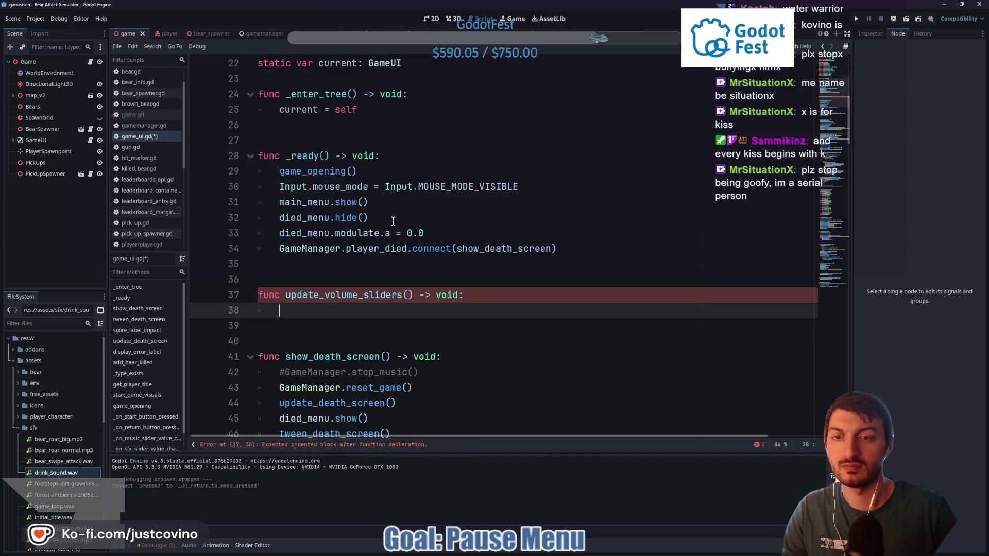
{"action": "scroll", "coordinate": [376, 223], "scroll_direction": "up", "scroll_amount": 5}
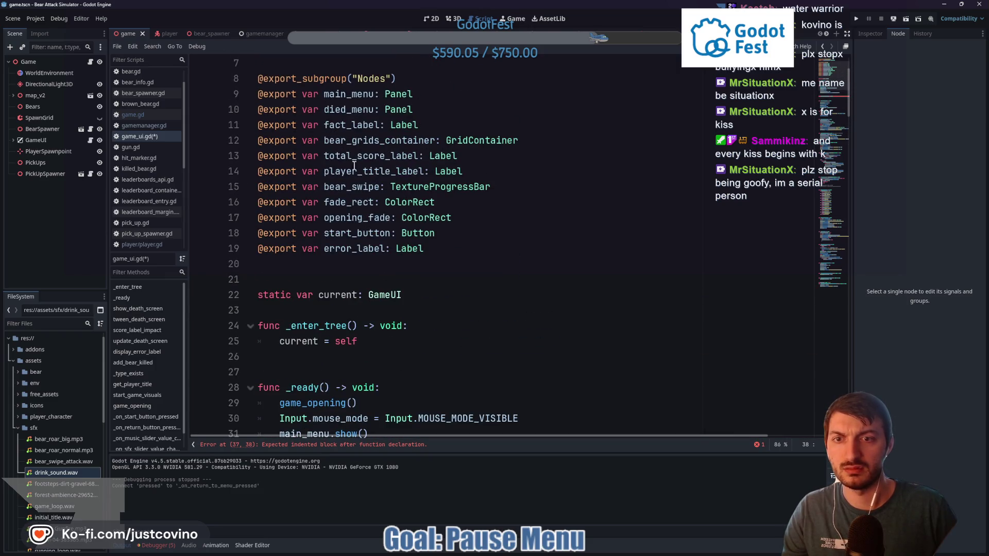
{"action": "left_click", "coordinate": [13, 140]}
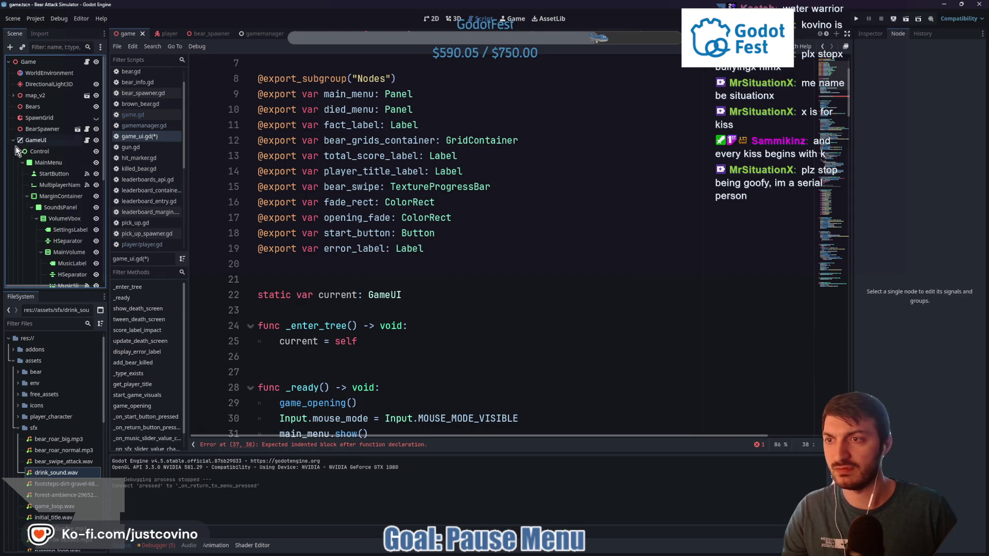
{"action": "scroll", "coordinate": [72, 227], "scroll_direction": "down", "scroll_amount": 3}
{"action": "scroll", "coordinate": [61, 224], "scroll_direction": "up", "scroll_amount": 2}
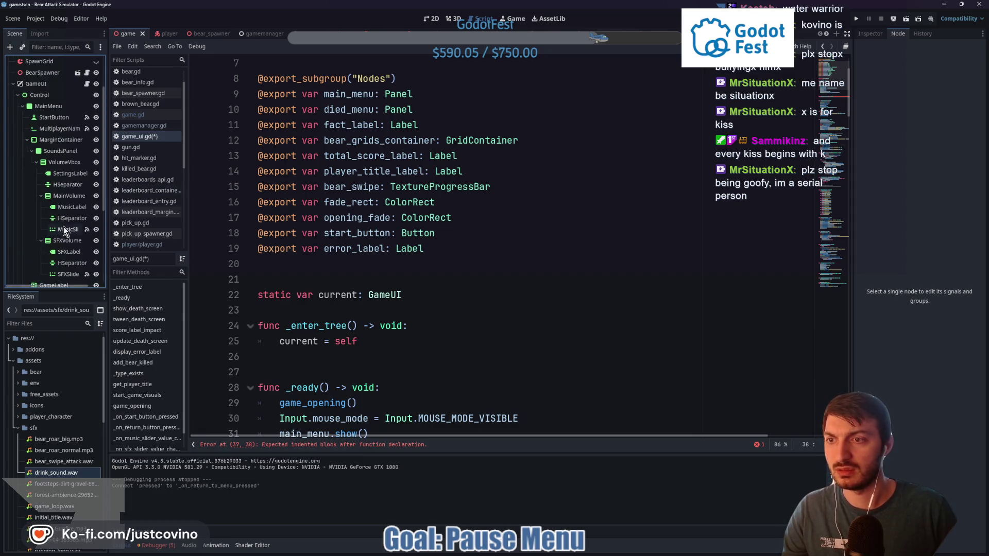
{"action": "left_click", "coordinate": [466, 251]}
{"action": "key", "text": "Return"}
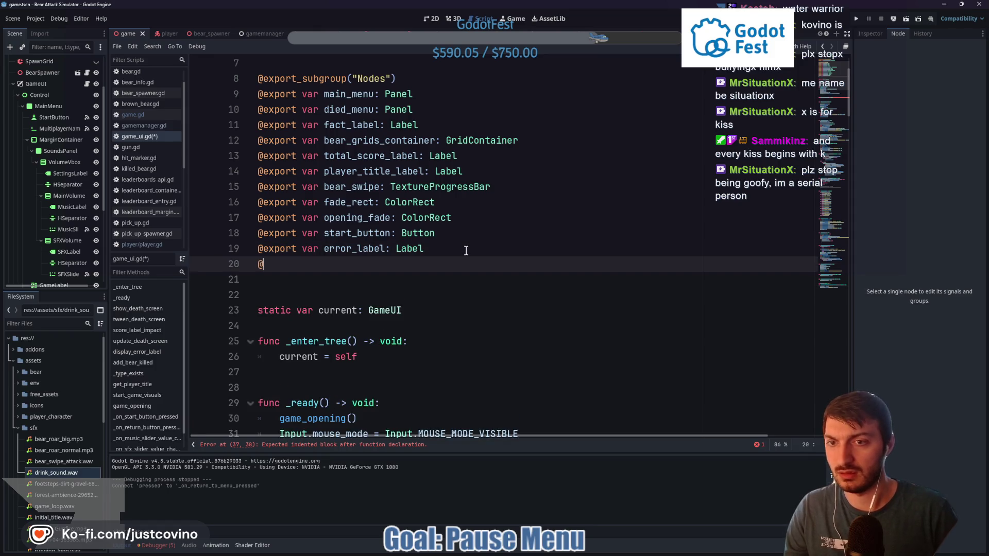
{"action": "type", "text": "@export var music_slid"}
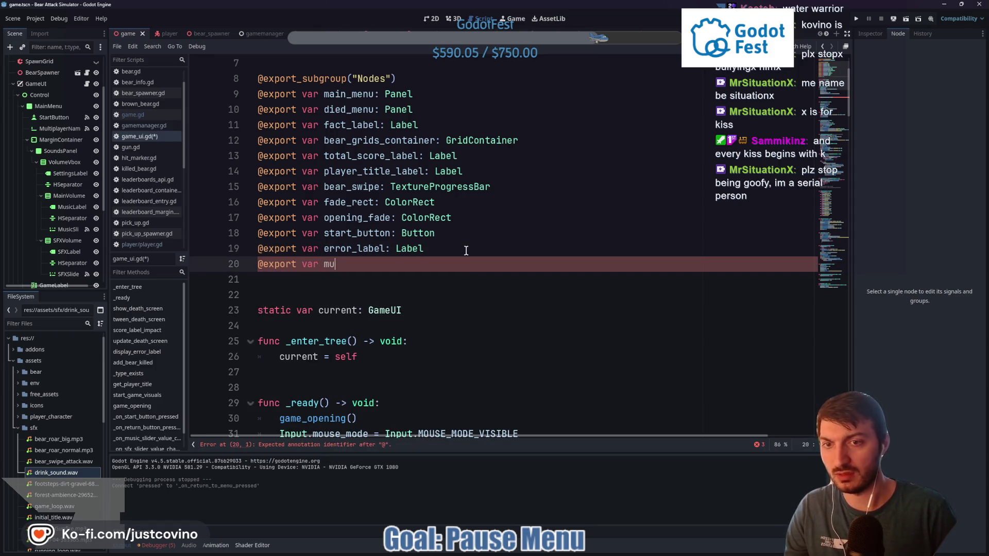
{"action": "type", "text": "er:"}
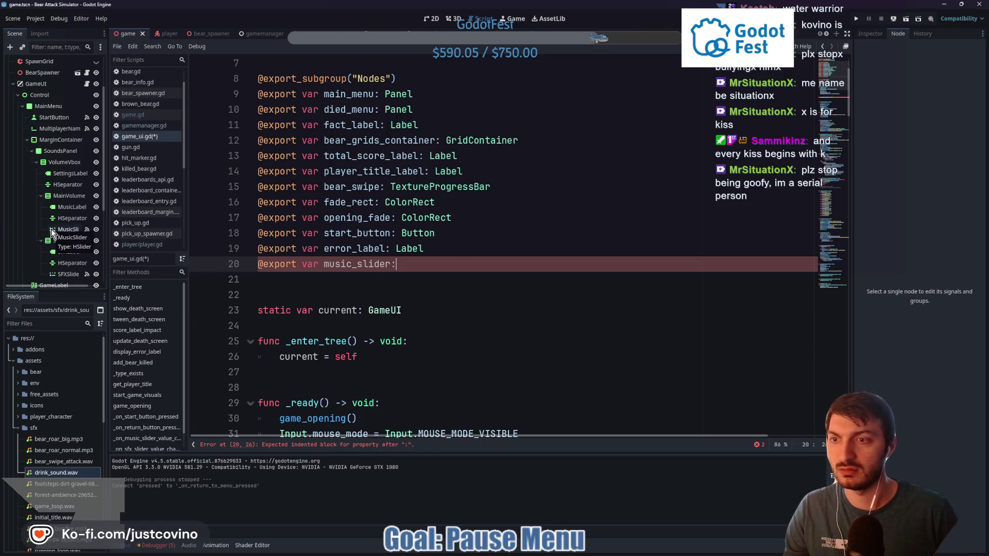
{"action": "type", "text": " HSlide"}
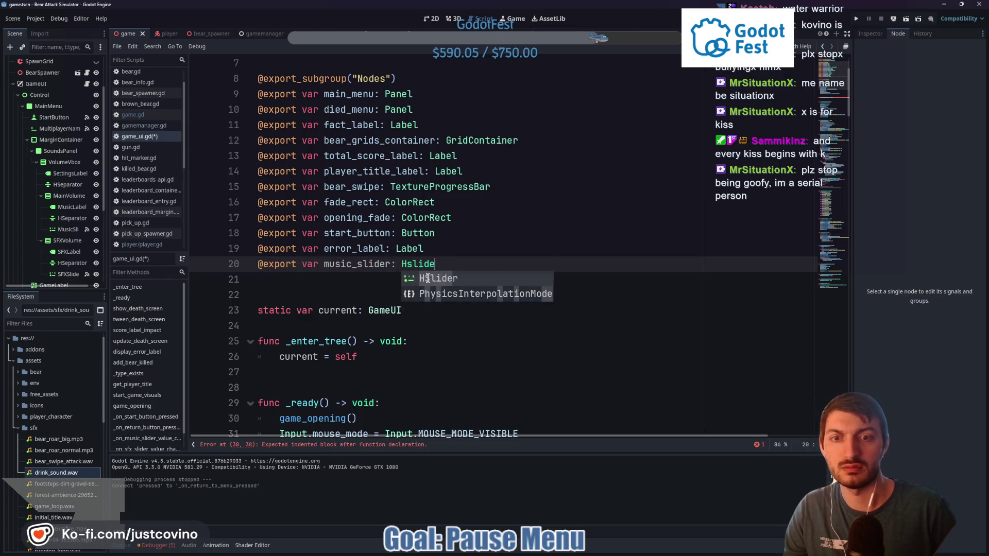
{"action": "key", "text": "Return"}
{"action": "key", "text": "Return"}
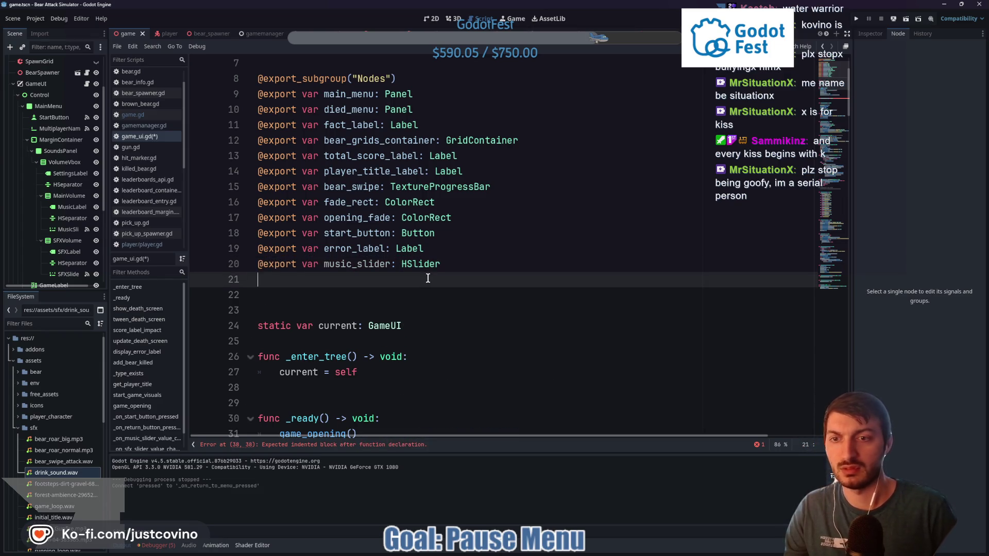
{"action": "type", "text": "export var sfx_sli"}
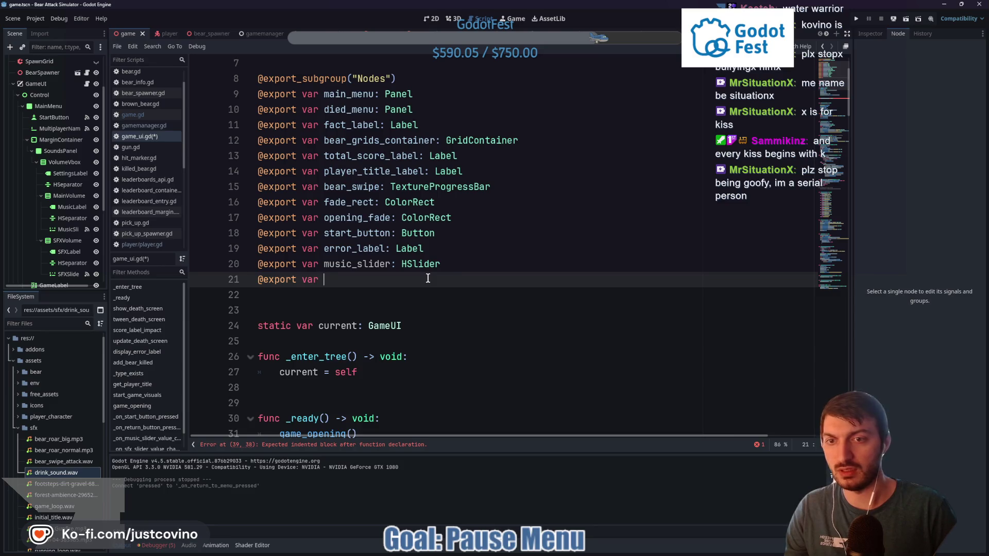
{"action": "type", "text": "der: hsli"}
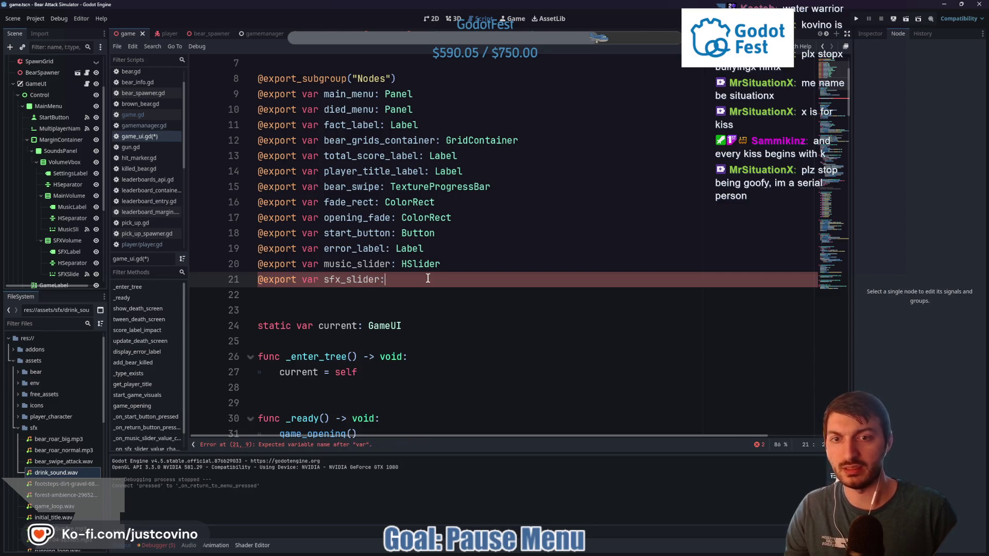
{"action": "key", "text": "Return"}
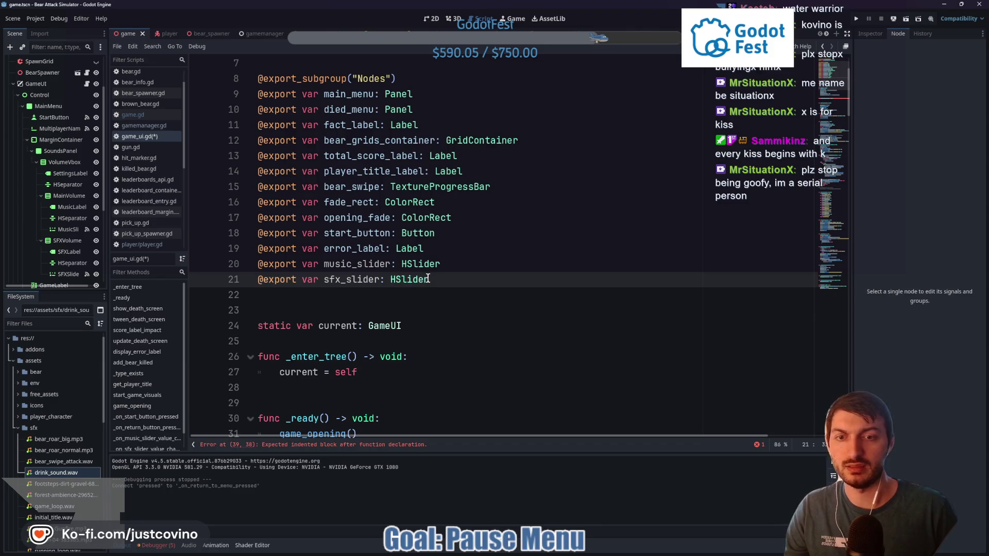
{"action": "scroll", "coordinate": [412, 293], "scroll_direction": "down", "scroll_amount": 4}
{"action": "left_click", "coordinate": [351, 387]}
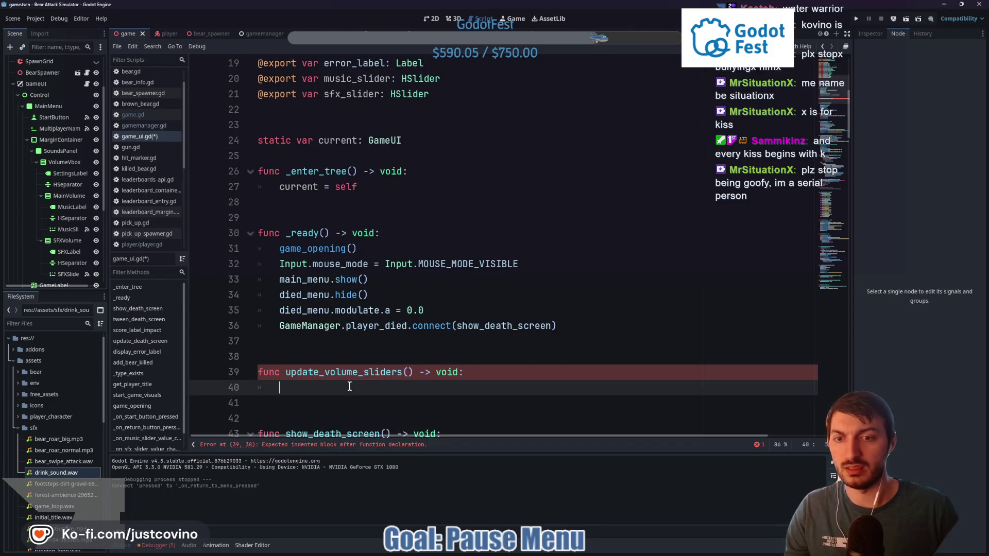
In update_volume_sliders, write music_slider.value = GameManager.music_volume
{"action": "type", "text": "mus"}
{"action": "key", "text": "Return"}
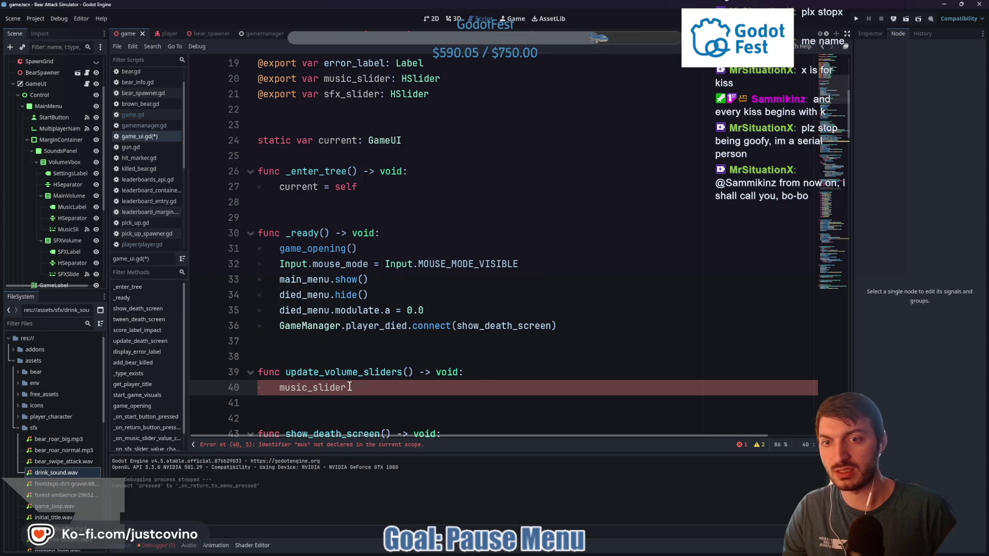
{"action": "type", "text": "."}
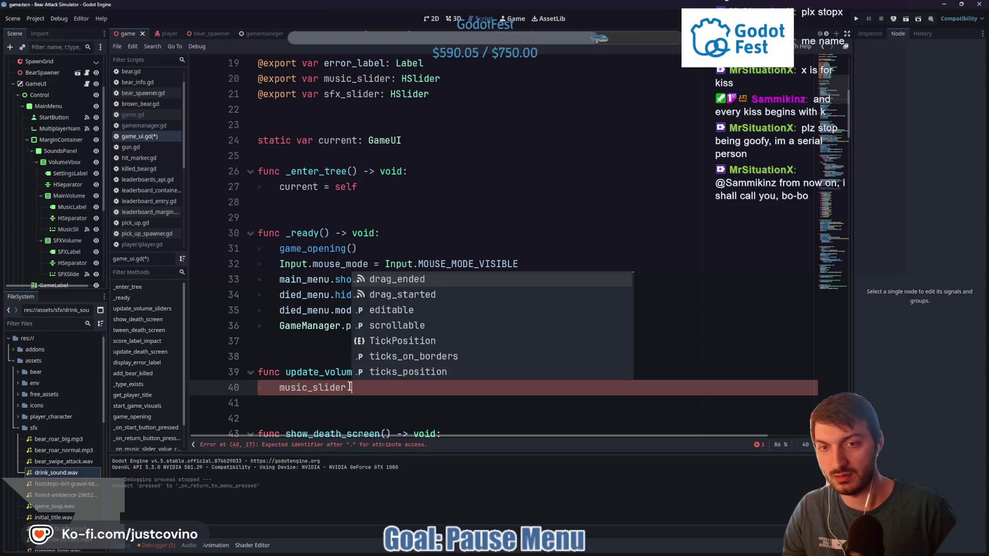
{"action": "type", "text": "va"}
{"action": "key", "text": "Return"}
{"action": "type", "text": "= GameMa"}
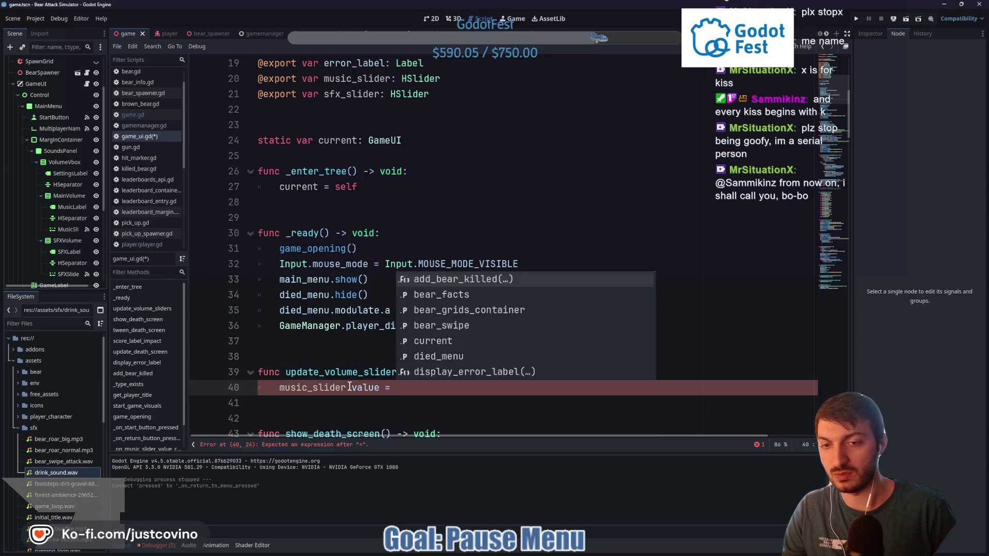
{"action": "key", "text": "Return"}
{"action": "type", "text": ".musi"}
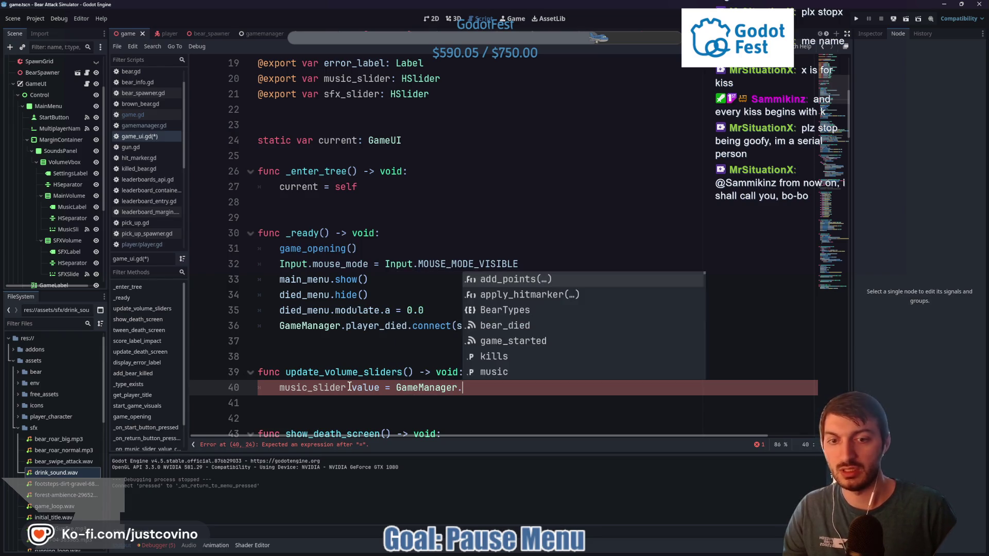
{"action": "type", "text": "c"}
{"action": "key", "text": "Down"}
{"action": "key", "text": "Return"}
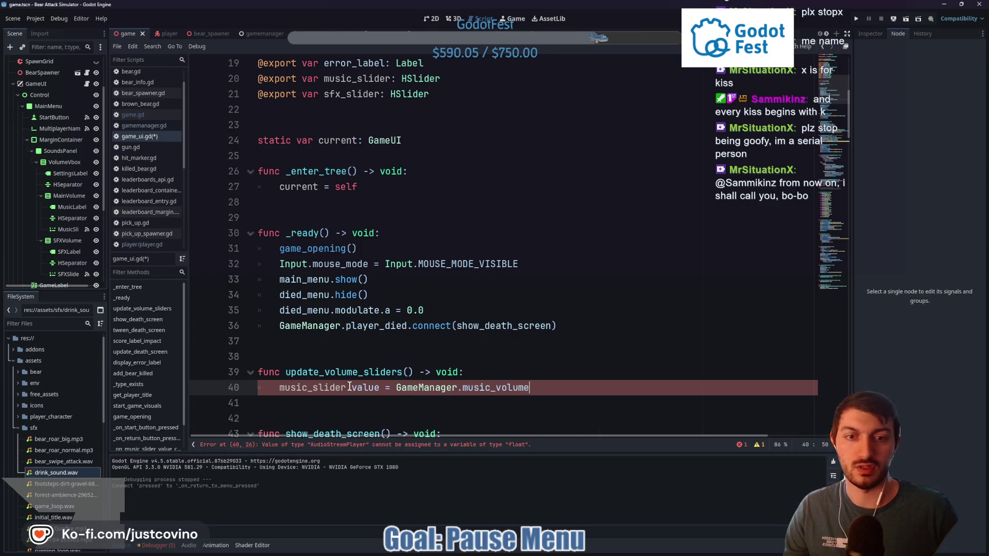
{"action": "key", "text": "Return"}
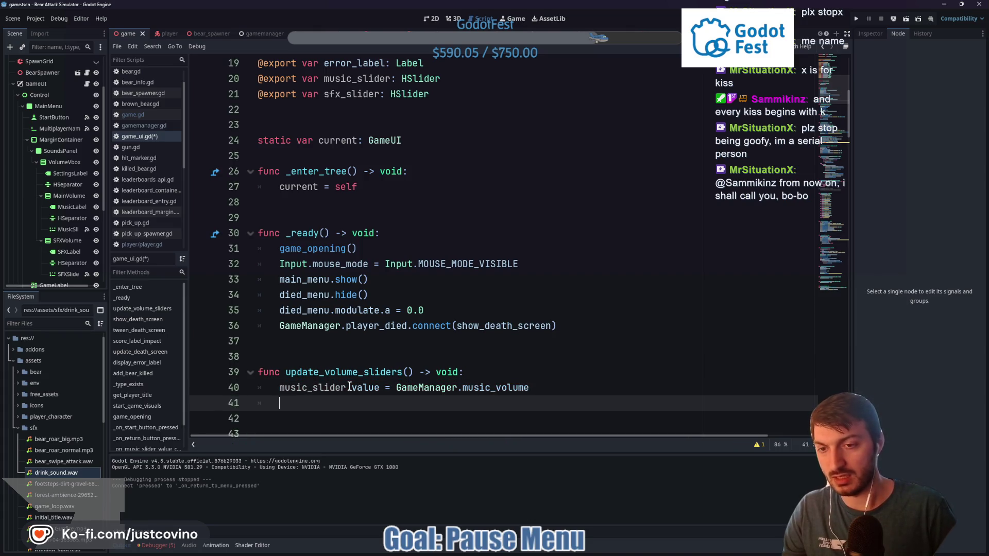
Add sfx_slider.value = GameManager.sfx_volume and save game_ui.gd
{"action": "type", "text": "sfx_sli"}
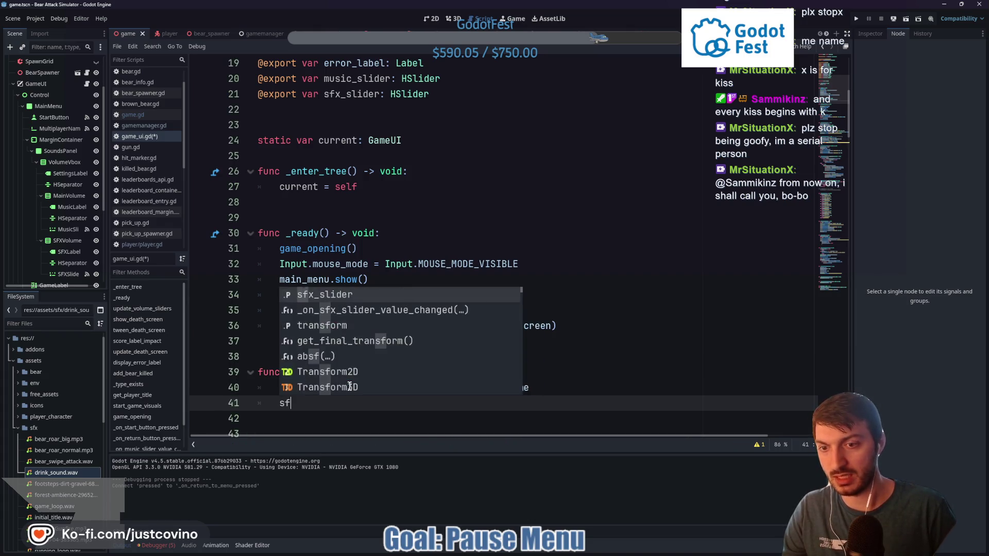
{"action": "key", "text": "Return"}
{"action": "type", "text": ".value = "}
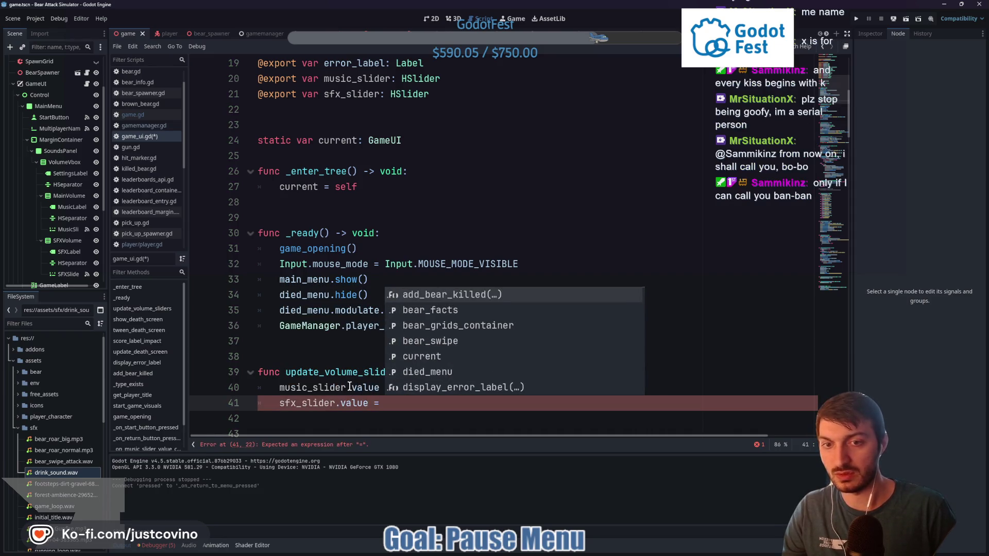
{"action": "type", "text": "GameMa"}
{"action": "key", "text": "Return"}
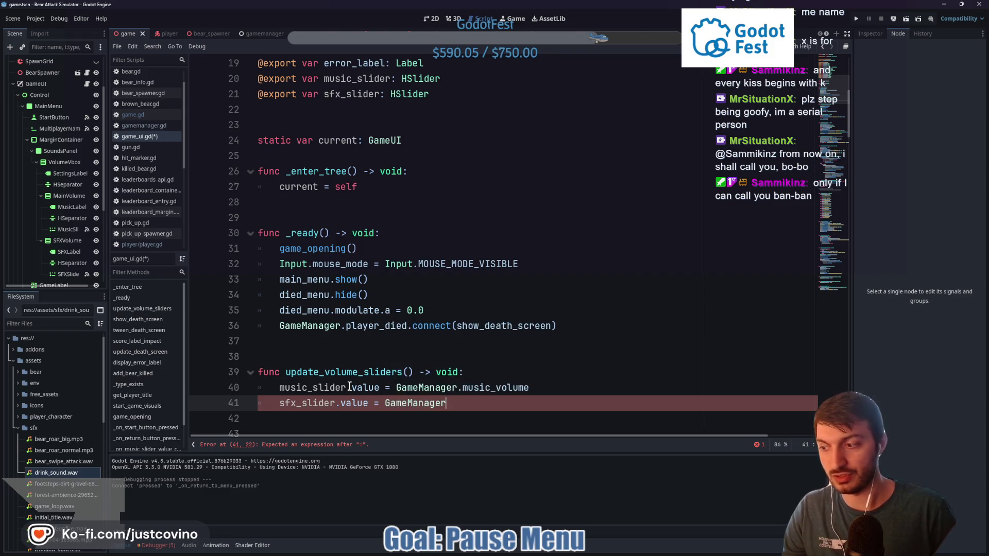
{"action": "type", "text": ".s"}
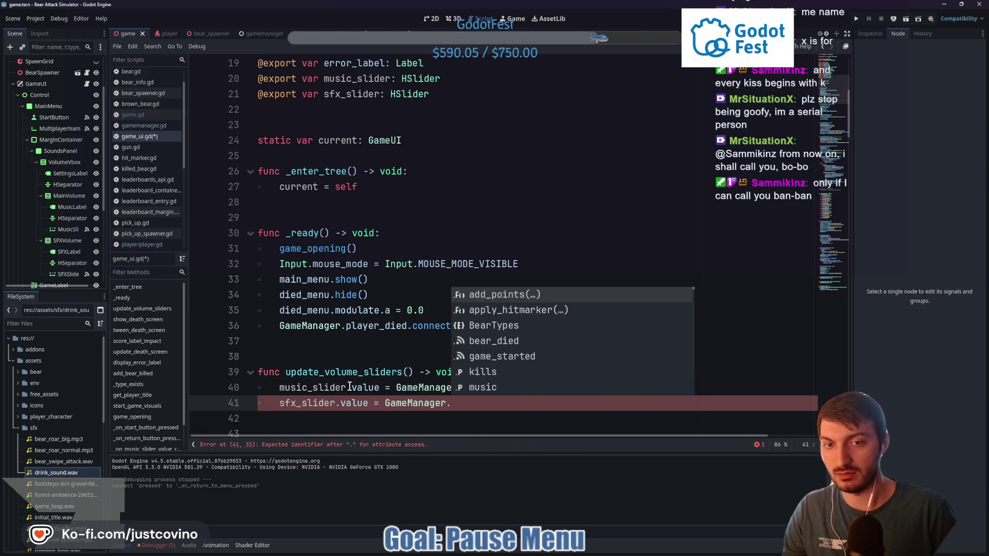
{"action": "type", "text": "f"}
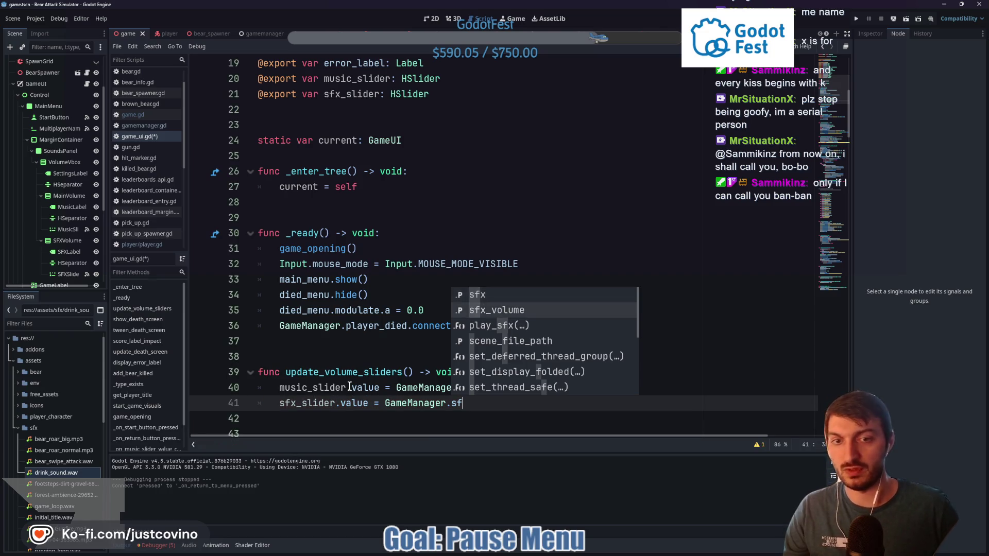
{"action": "key", "text": "Down"}
{"action": "key", "text": "Return"}
{"action": "key", "text": "ctrl+s"}
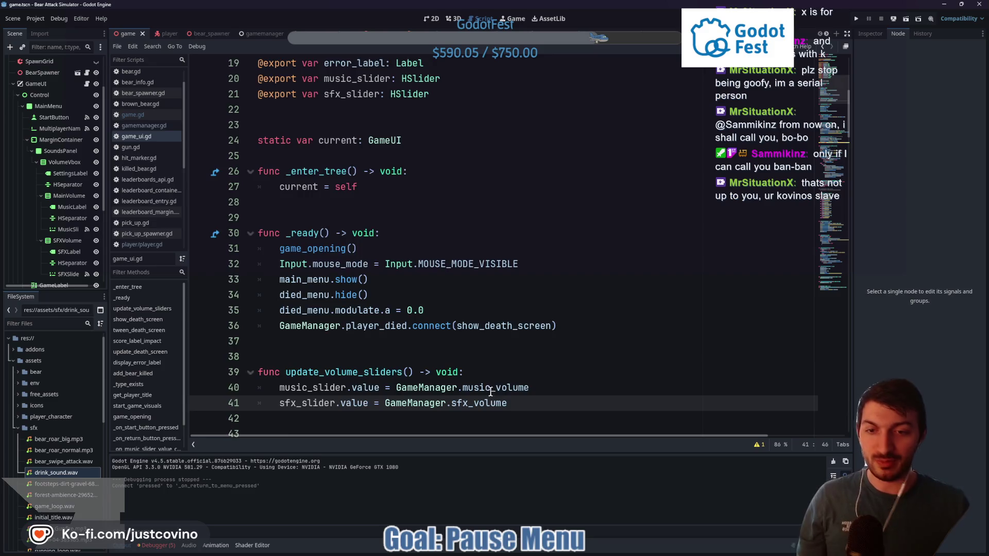
{"action": "scroll", "coordinate": [494, 412], "scroll_direction": "down", "scroll_amount": 3}
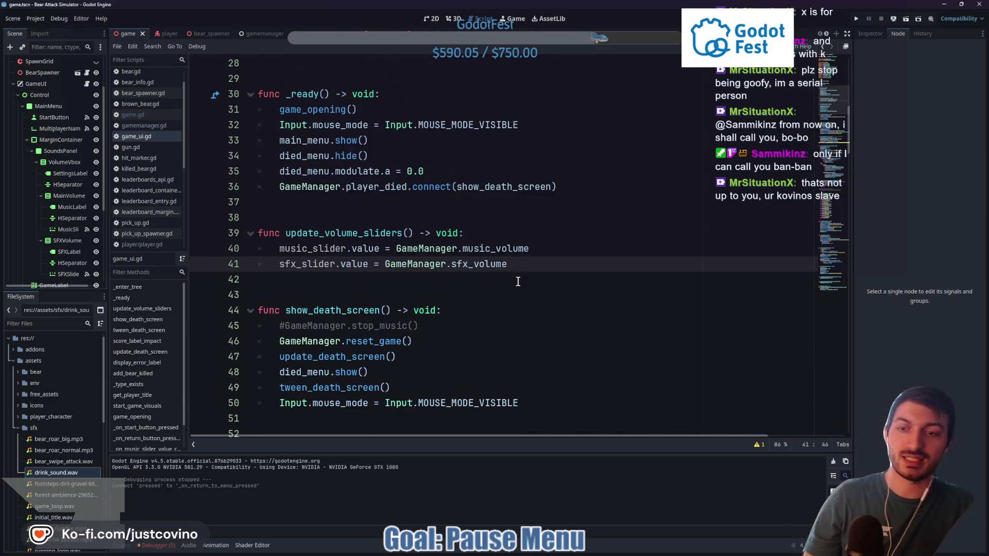
{"action": "left_click", "coordinate": [461, 284]}
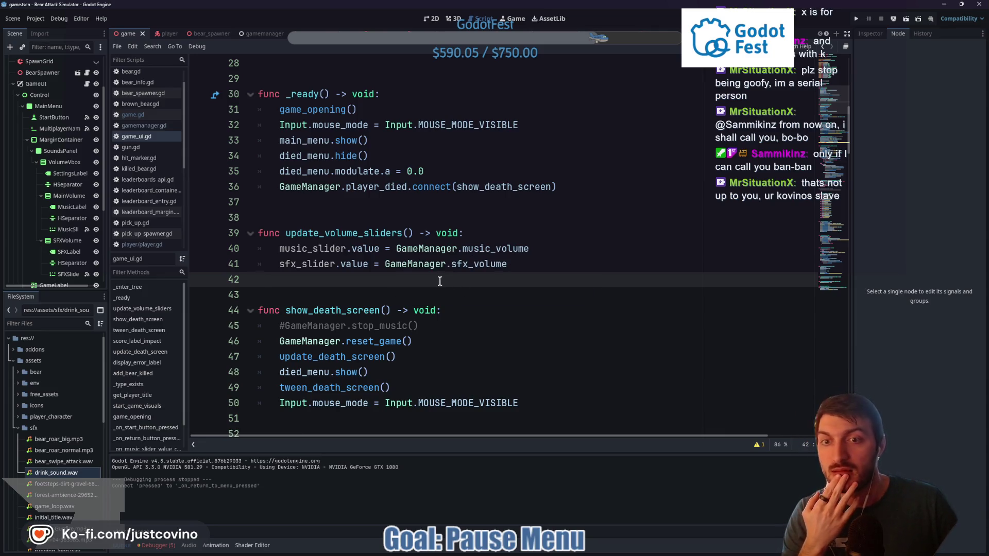
{"action": "scroll", "coordinate": [363, 236], "scroll_direction": "up", "scroll_amount": 1}
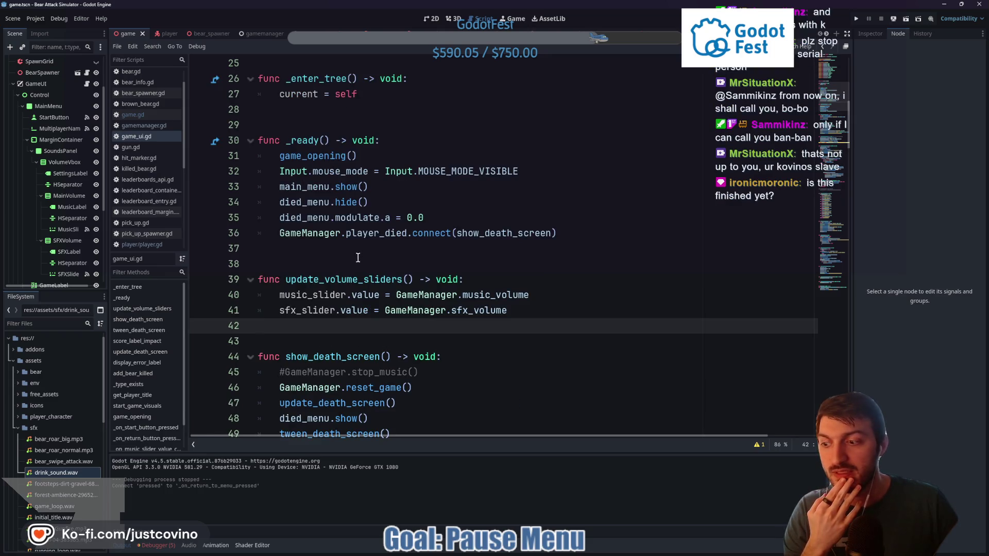
{"action": "left_click", "coordinate": [356, 257]}
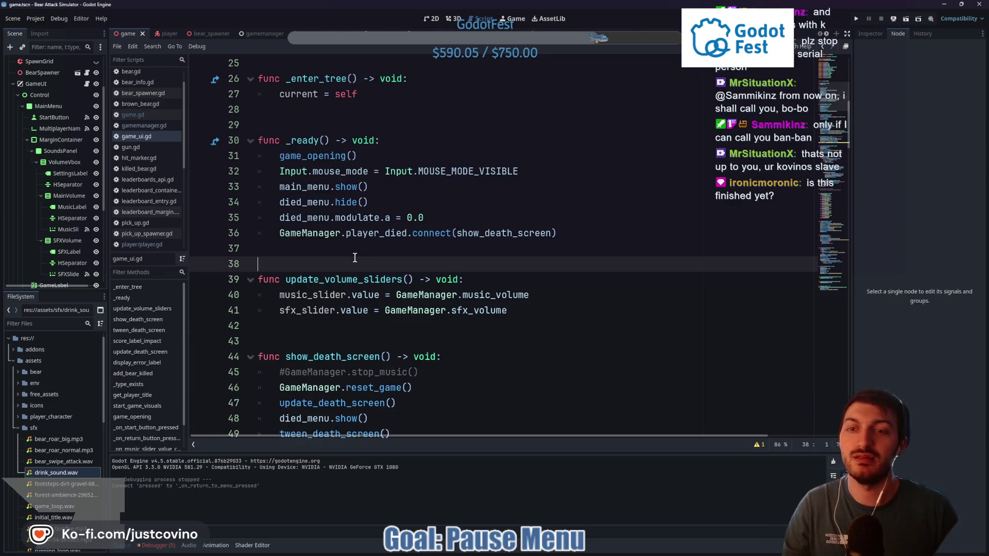
{"action": "key", "text": "Up"}
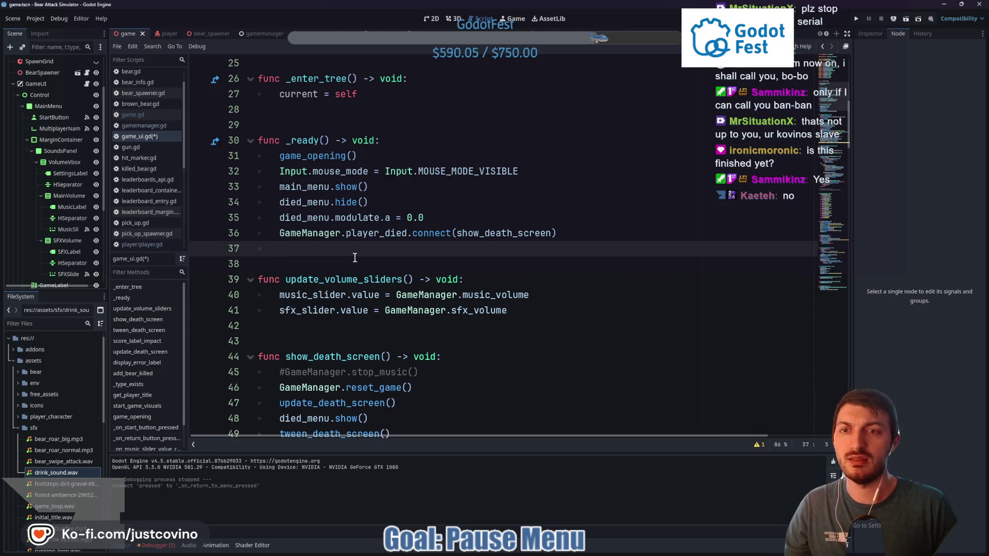
In _ready, connect visibility_changed to update_volume_sliders and save game_ui.gd
{"action": "type", "text": "visib"}
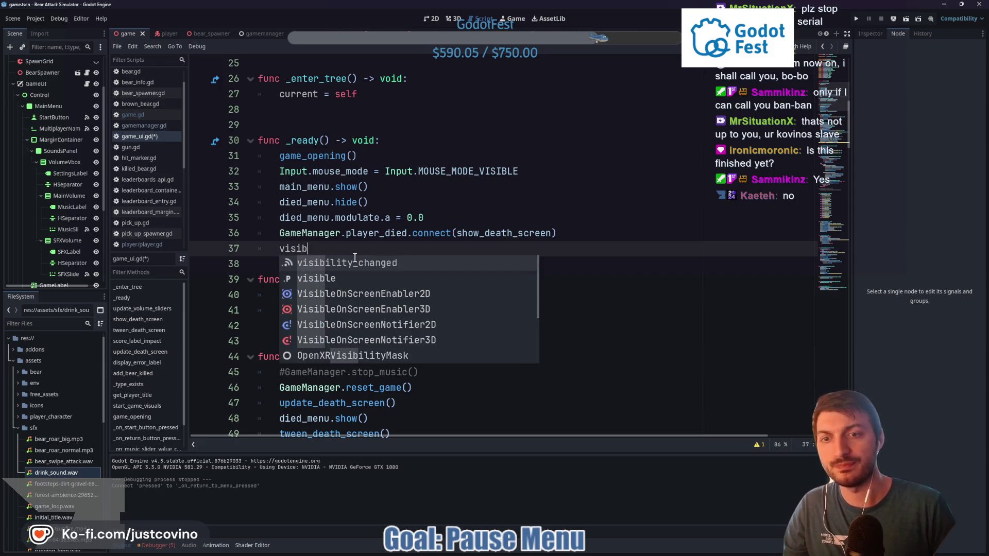
{"action": "key", "text": "Return"}
{"action": "type", "text": ".connect"}
{"action": "key", "text": "Return"}
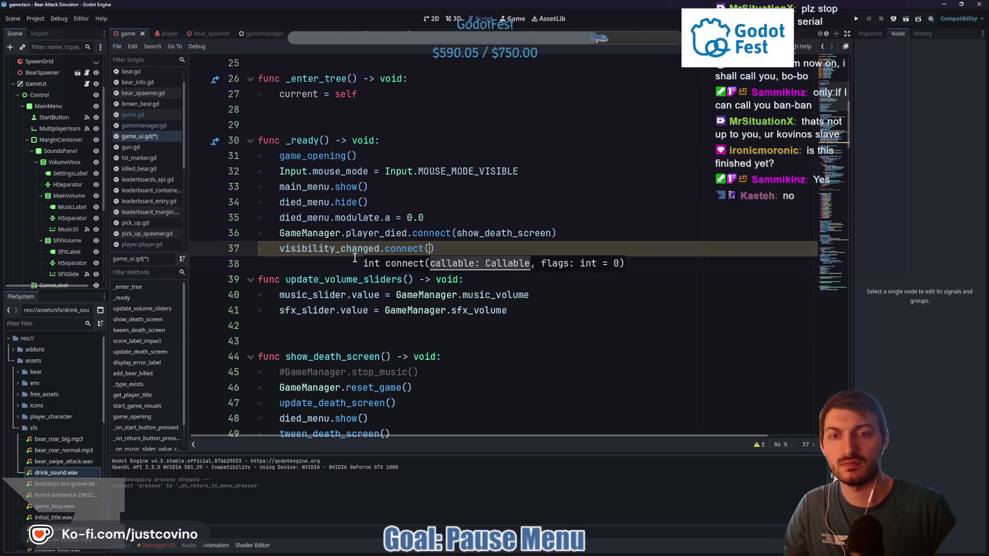
{"action": "type", "text": "update"}
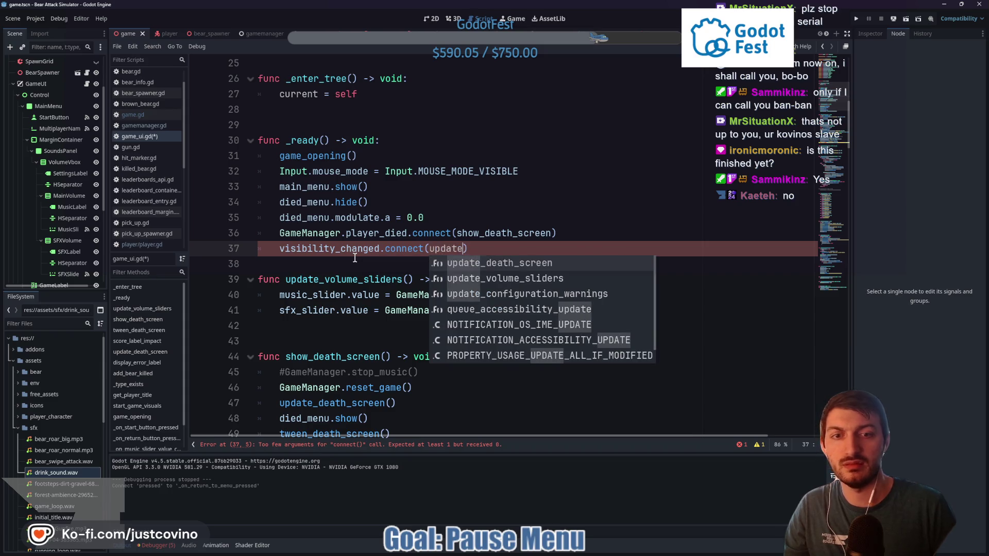
{"action": "key", "text": "Return"}
{"action": "key", "text": "End"}
{"action": "key", "text": "ctrl+s"}
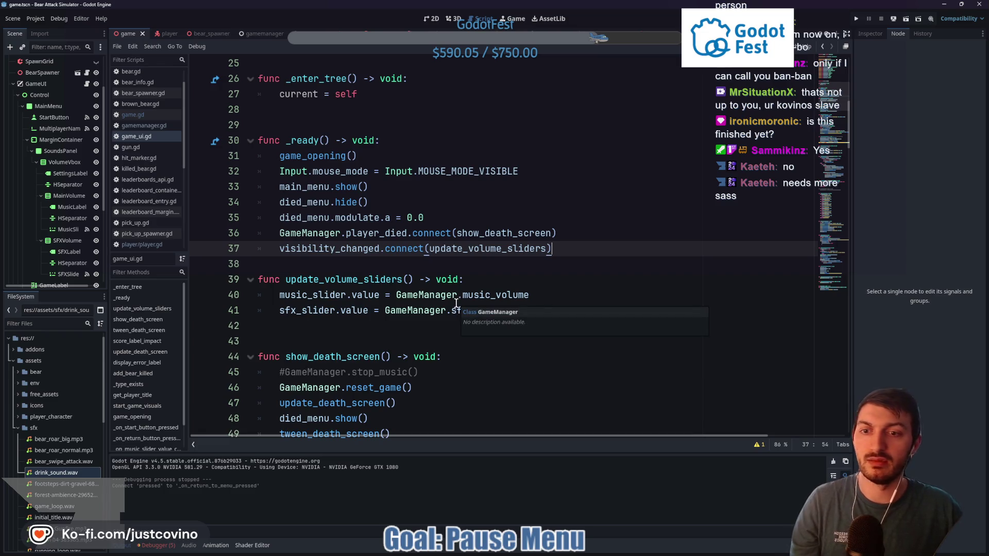
Switch to the gamemanager scene and its script
{"action": "scroll", "coordinate": [442, 308], "scroll_direction": "down", "scroll_amount": 8}
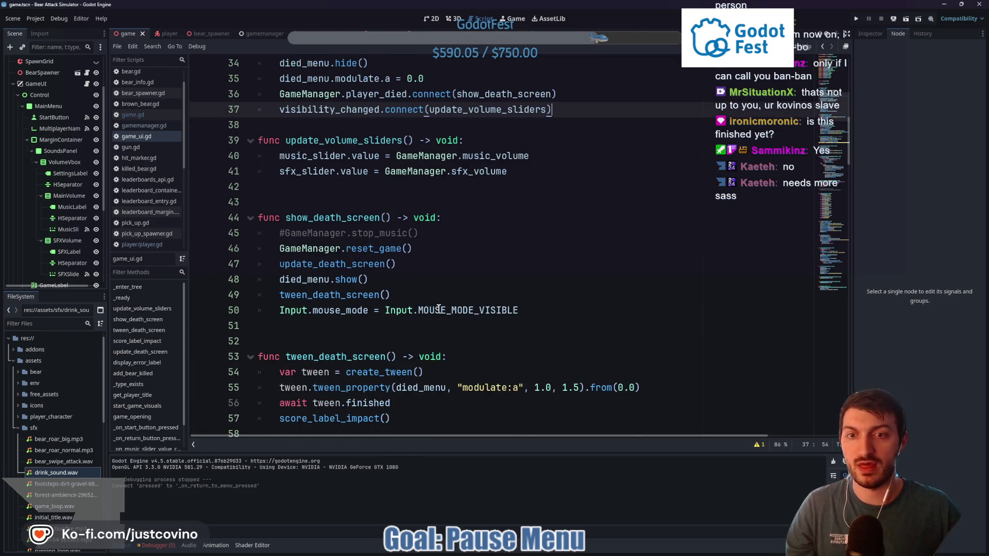
{"action": "scroll", "coordinate": [435, 309], "scroll_direction": "down", "scroll_amount": 20}
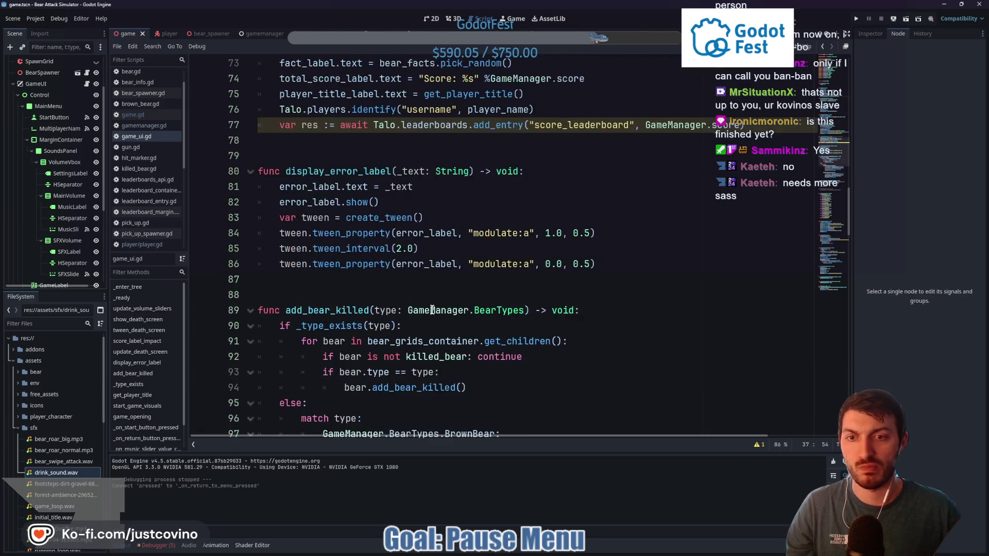
{"action": "scroll", "coordinate": [391, 304], "scroll_direction": "down", "scroll_amount": 1}
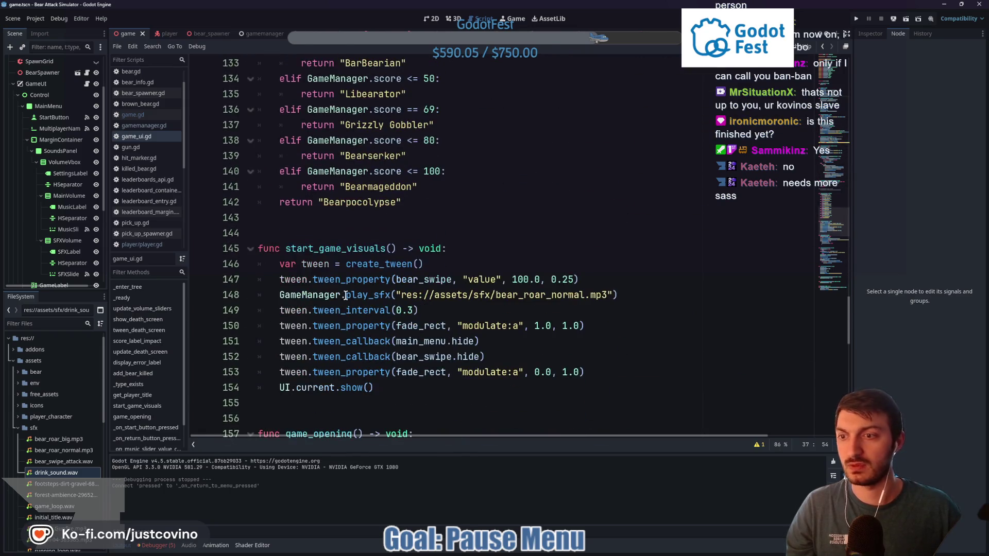
{"action": "left_click", "coordinate": [260, 34]}
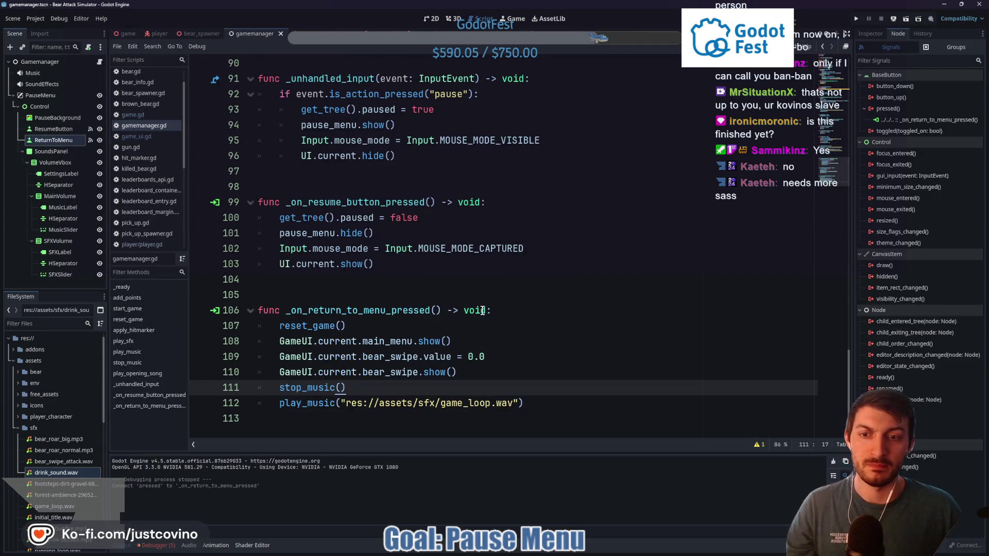
Start a new update_sound_sliders() -> void function above the input handler
{"action": "scroll", "coordinate": [461, 308], "scroll_direction": "up", "scroll_amount": 4}
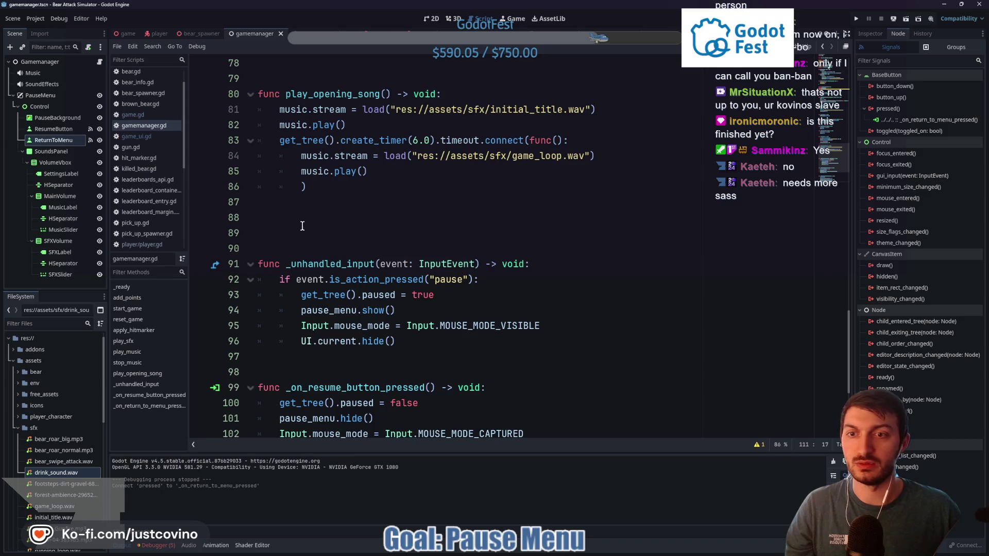
{"action": "left_click", "coordinate": [299, 219]}
{"action": "type", "text": "func up"}
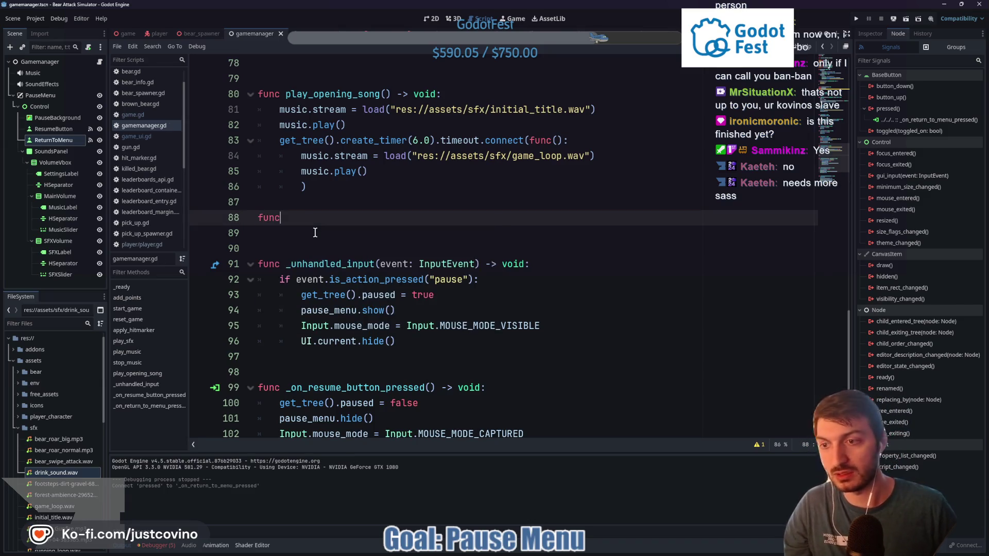
{"action": "type", "text": "date"}
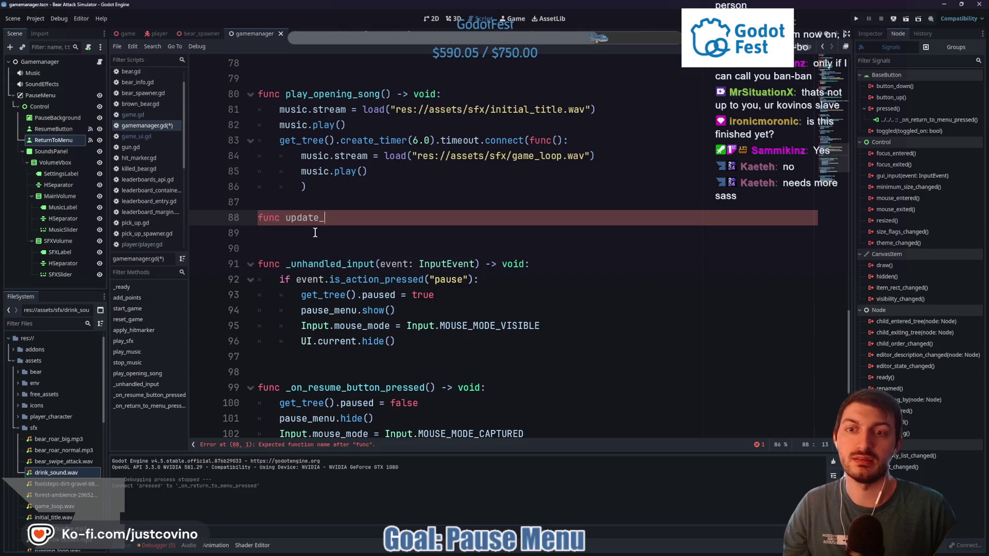
{"action": "type", "text": "_sound_sliders() -"}
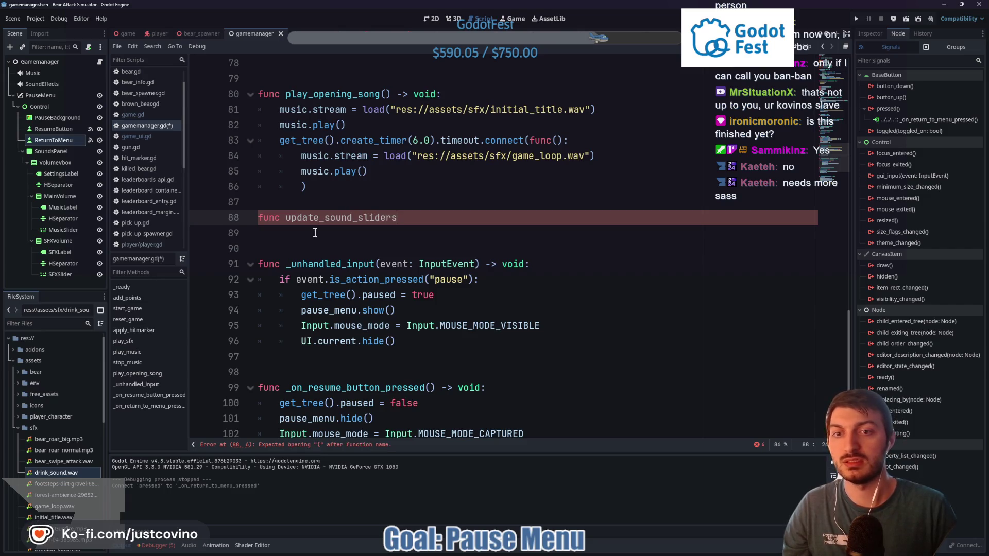
{"action": "type", "text": "> void:"}
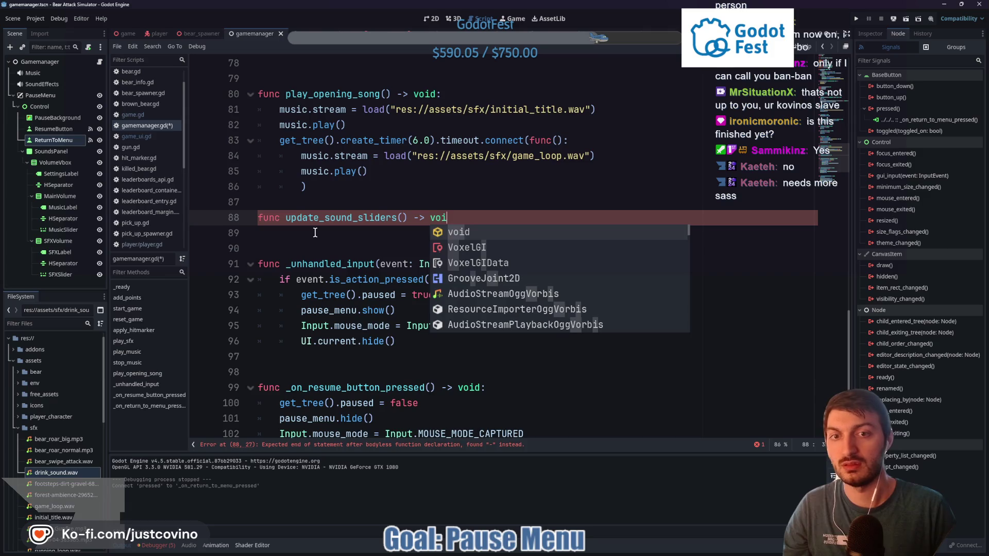
{"action": "key", "text": "Return"}
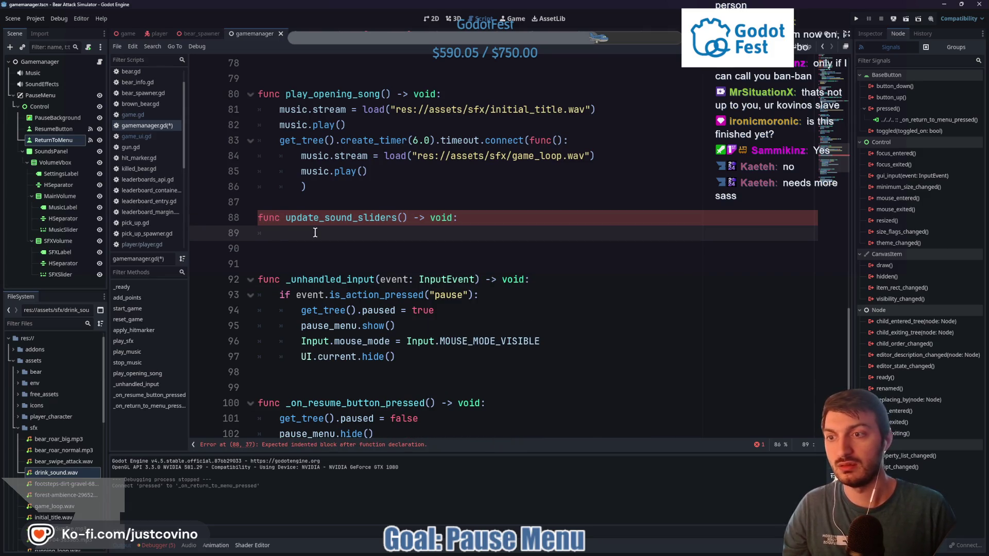
In its body, set music_slider.value to music_volume and sfx_slider.value to sfx_volume
{"action": "type", "text": "music"}
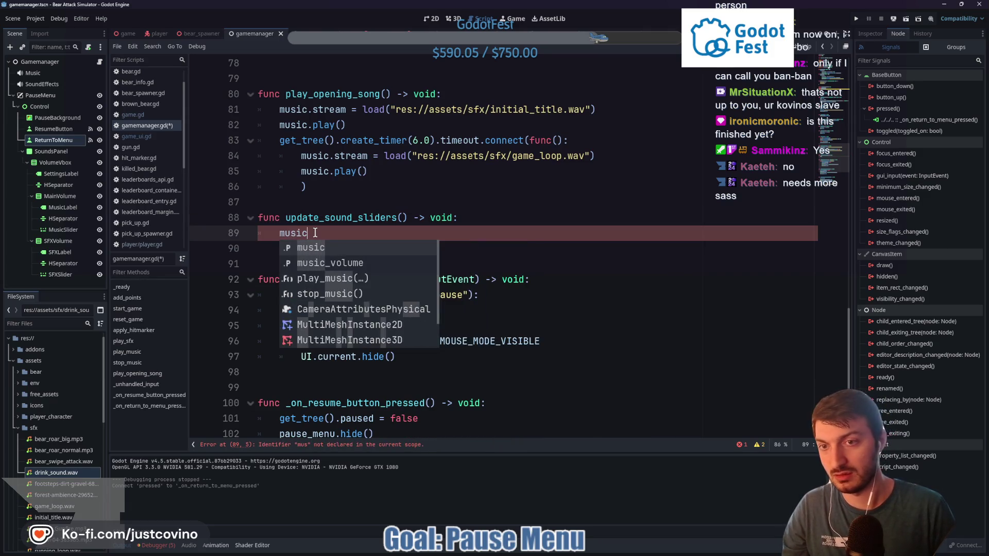
{"action": "type", "text": "_slider."}
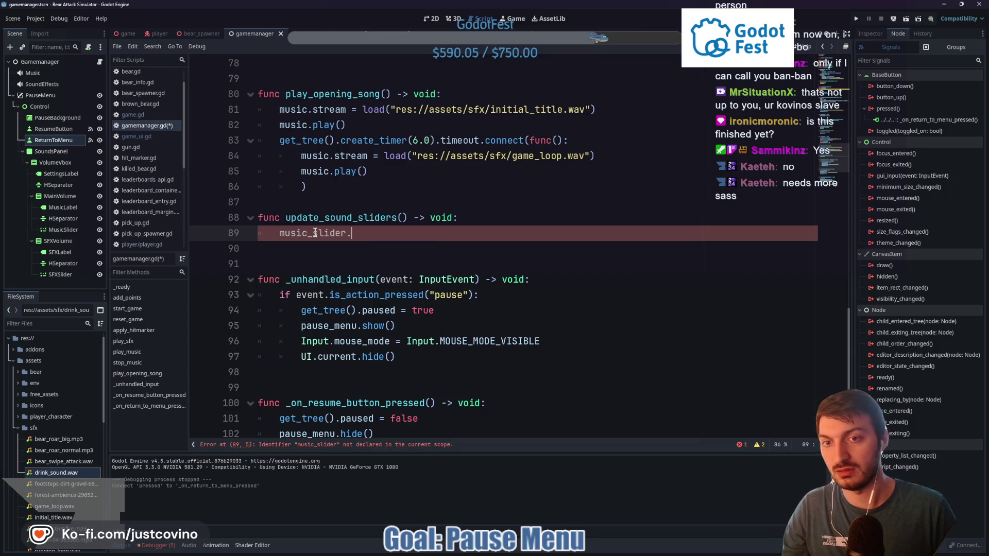
{"action": "type", "text": "value = "}
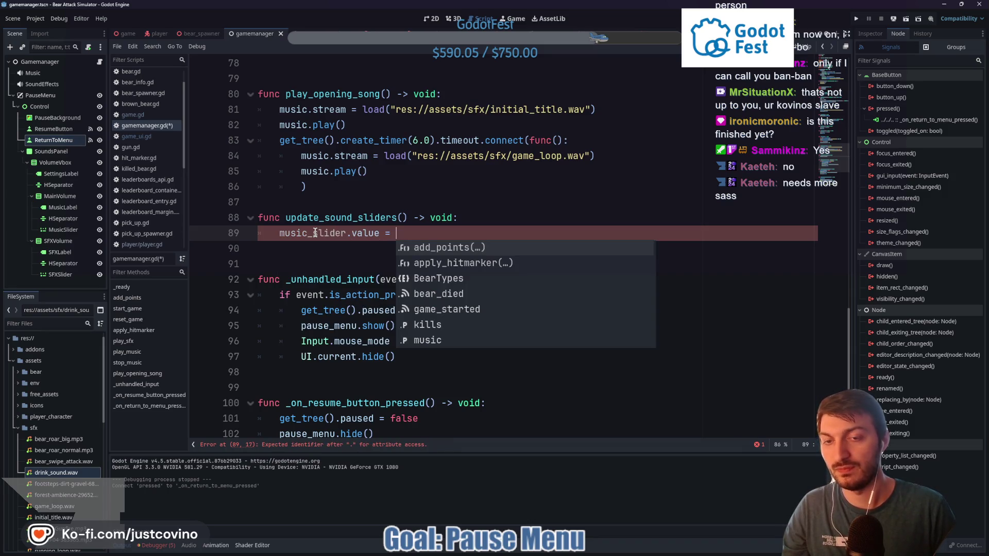
{"action": "type", "text": "sou"}
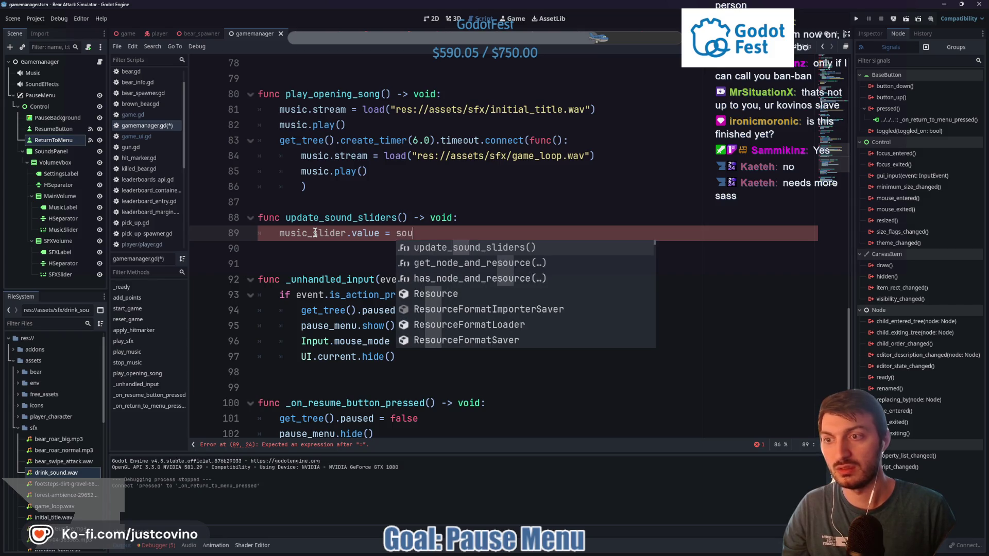
{"action": "type", "text": "n"}
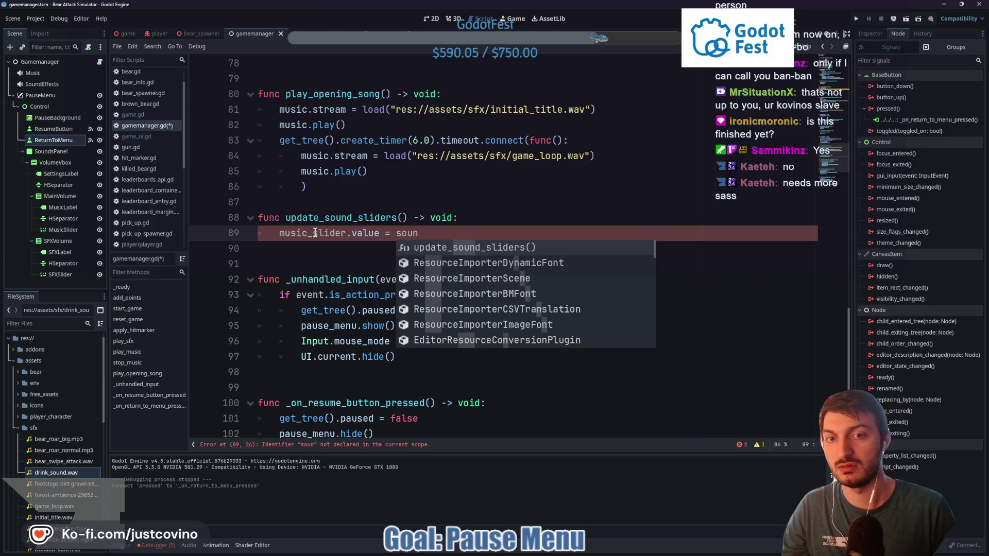
{"action": "key", "text": "BackSpace"}
{"action": "key", "text": "BackSpace"}
{"action": "key", "text": "BackSpace"}
{"action": "type", "text": "mus"}
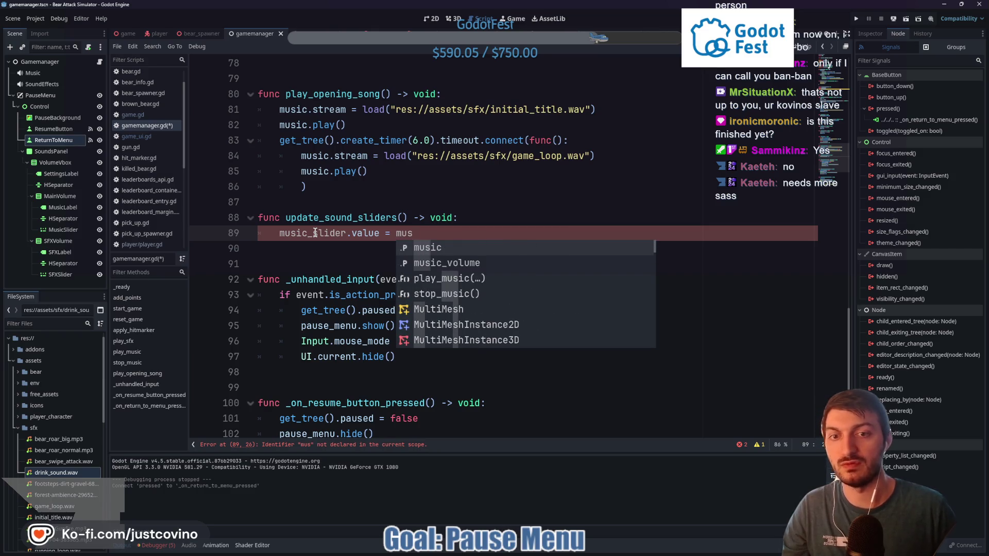
{"action": "key", "text": "Down"}
{"action": "key", "text": "Return"}
{"action": "key", "text": "Return"}
{"action": "type", "text": "s"}
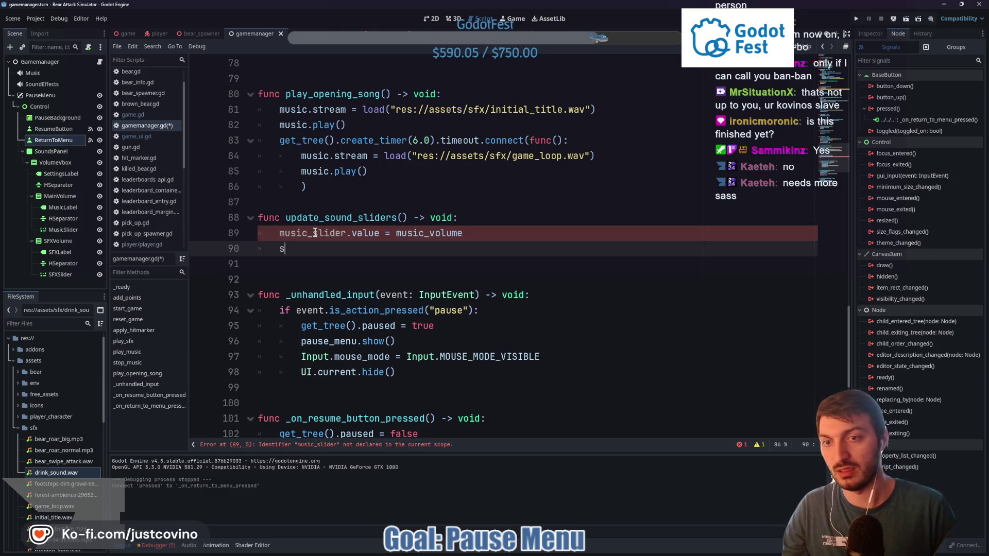
{"action": "type", "text": "fx_slid"}
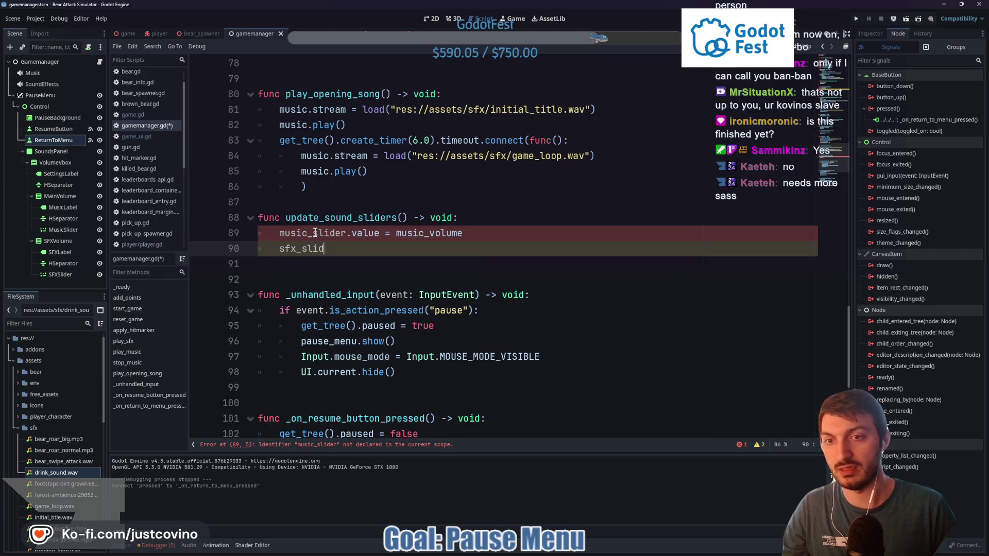
{"action": "type", "text": "= sf"}
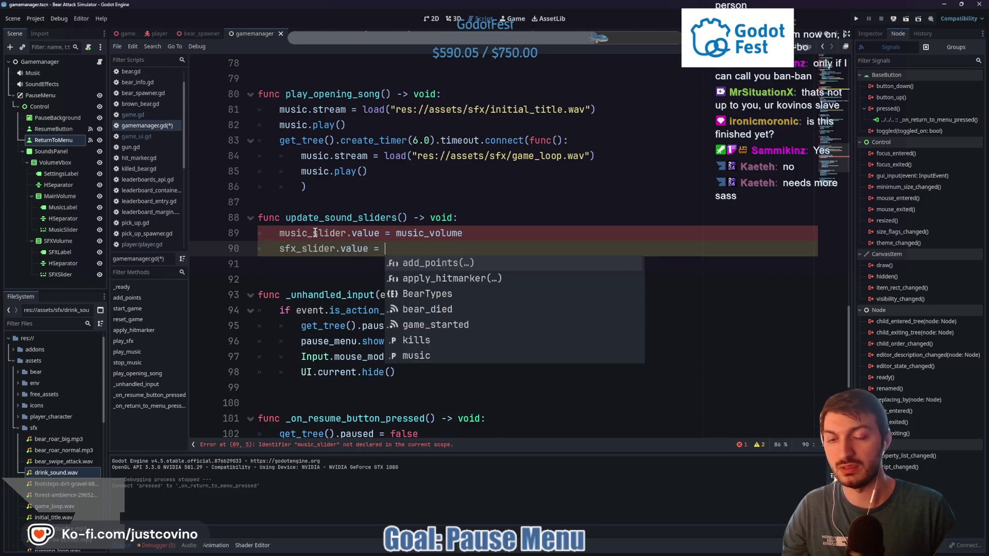
{"action": "key", "text": "Down"}
{"action": "key", "text": "Return"}
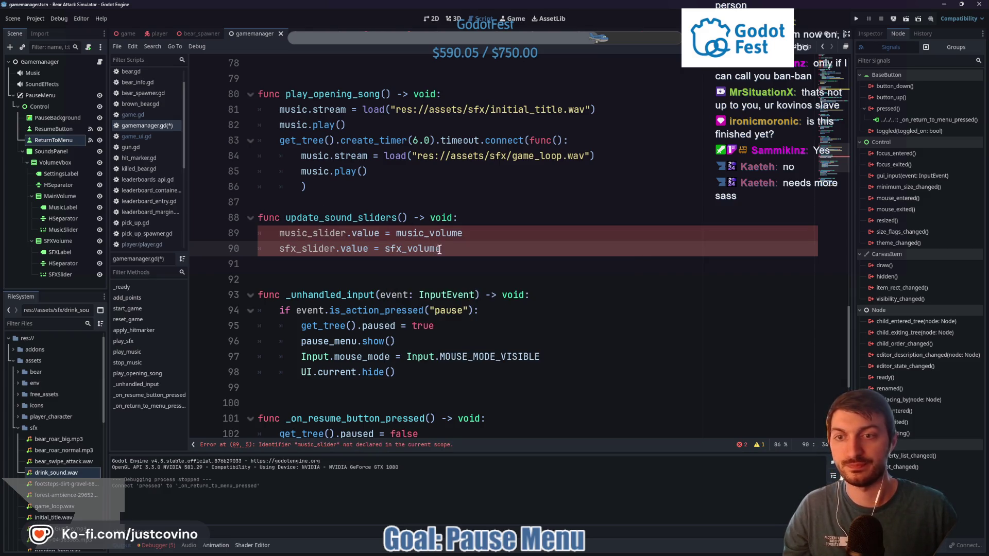
{"action": "scroll", "coordinate": [443, 268], "scroll_direction": "up", "scroll_amount": 20}
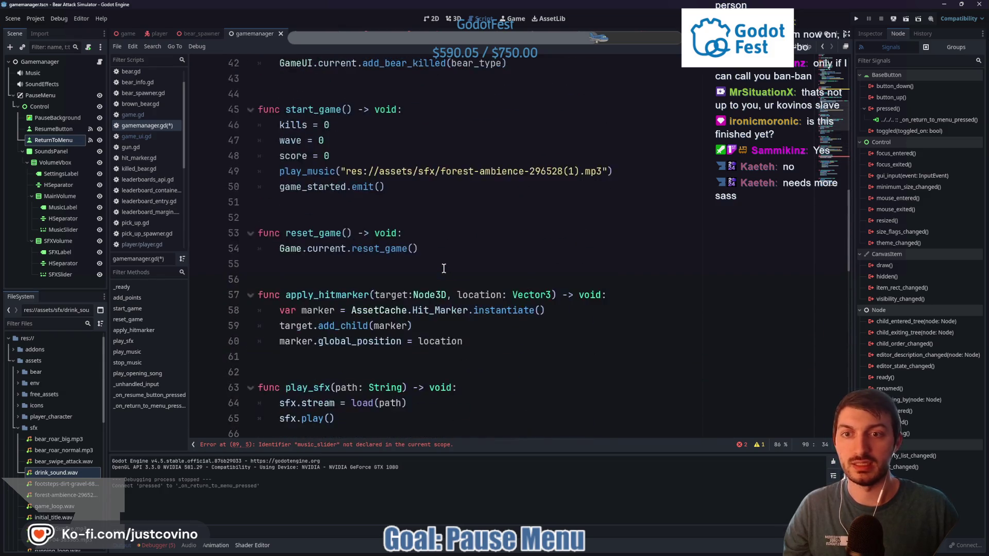
Export music_slider and sfx_slider as HSlider below pause_menu, then save gamemanager.gd
{"action": "scroll", "coordinate": [446, 280], "scroll_direction": "up", "scroll_amount": 1}
{"action": "left_click", "coordinate": [468, 235]}
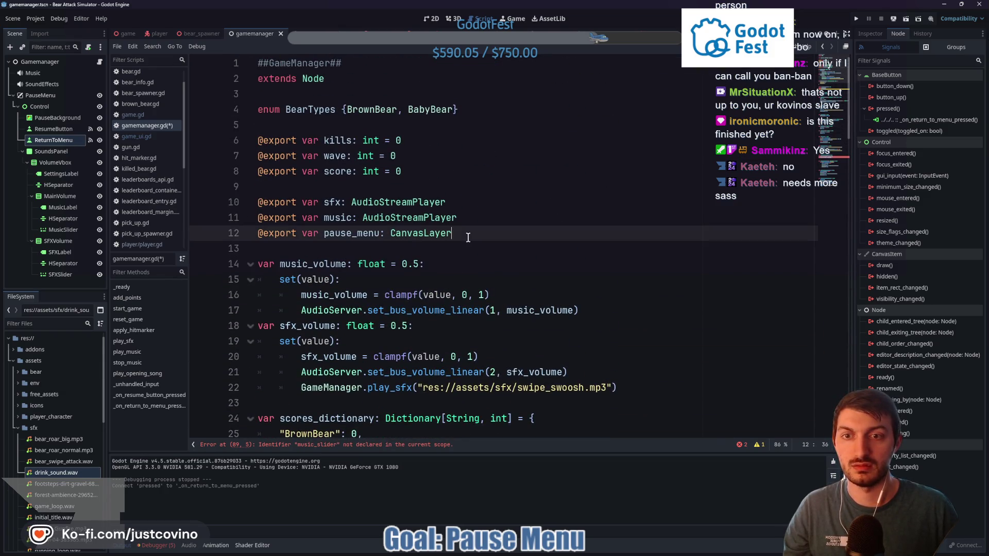
{"action": "key", "text": "Return"}
{"action": "type", "text": "@export var"}
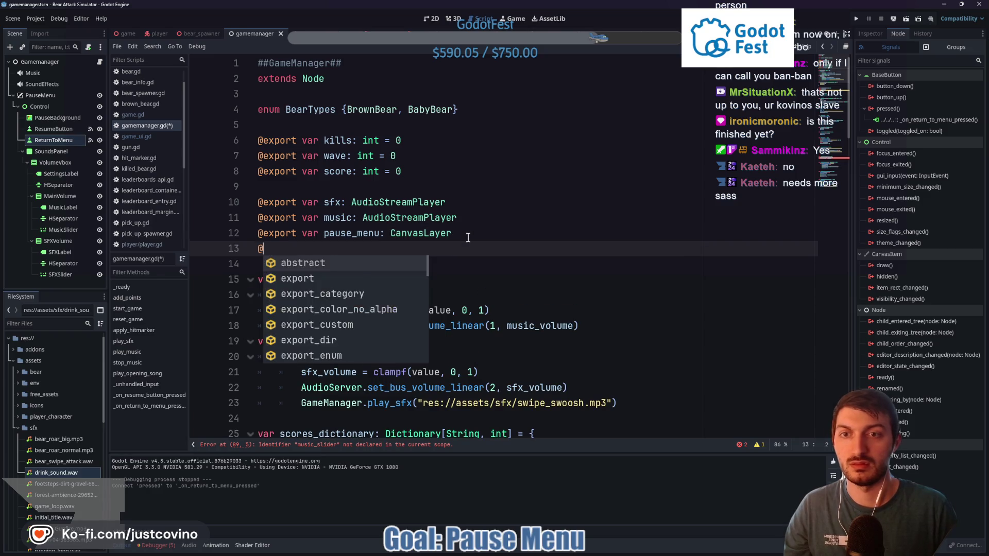
{"action": "type", "text": " mu"}
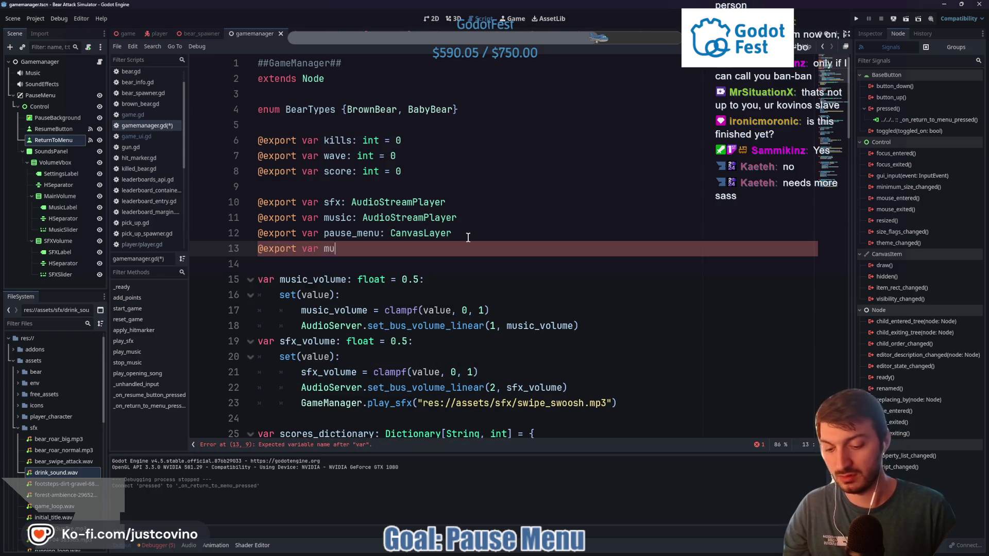
{"action": "type", "text": "sic_slider: hsli"}
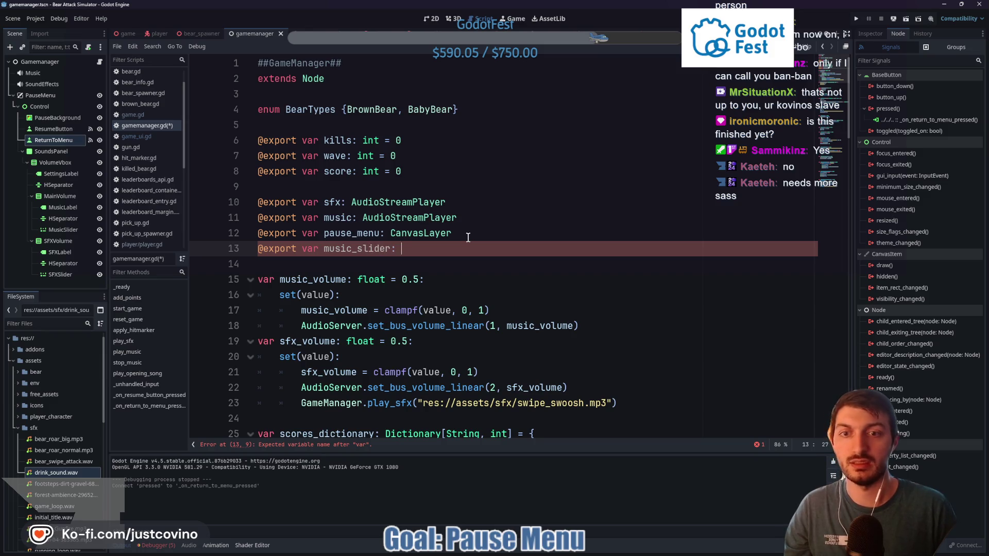
{"action": "key", "text": "Return"}
{"action": "key", "text": "Return"}
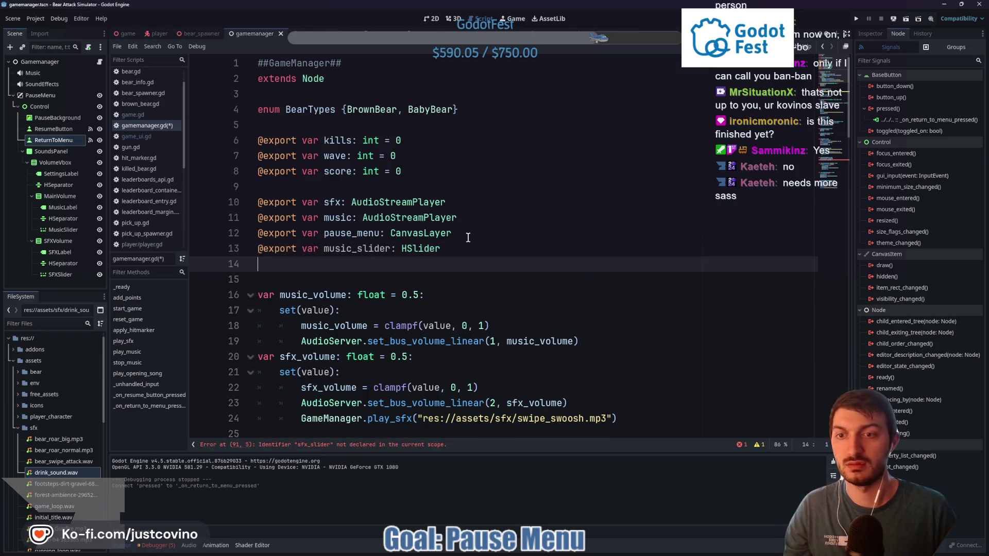
{"action": "type", "text": "@export var s"}
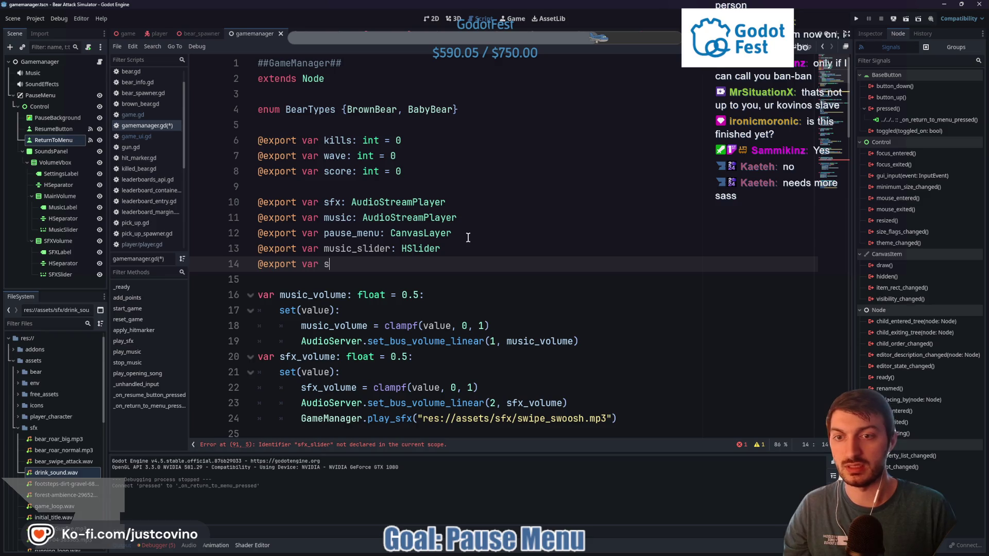
{"action": "type", "text": "_slider: Hs"}
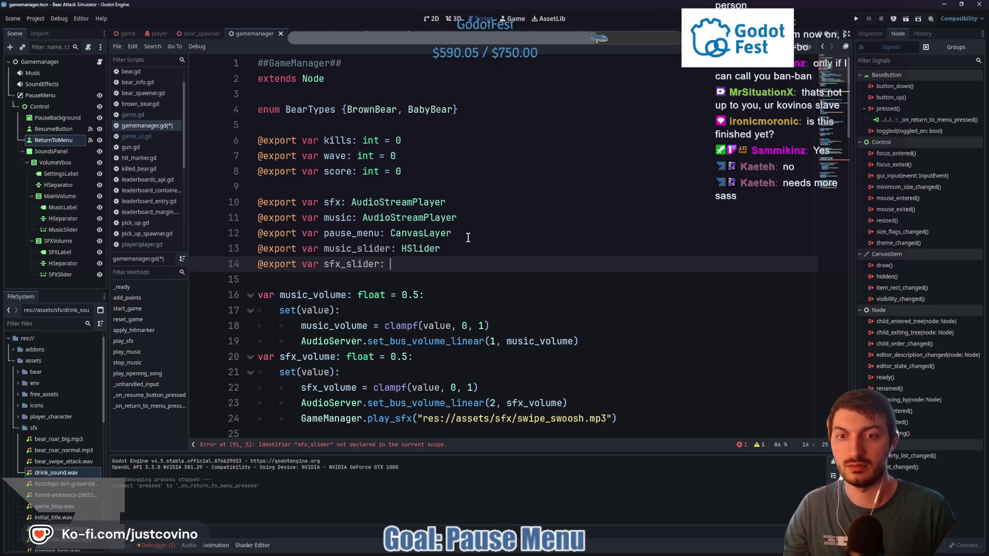
{"action": "type", "text": "l"}
{"action": "key", "text": "Return"}
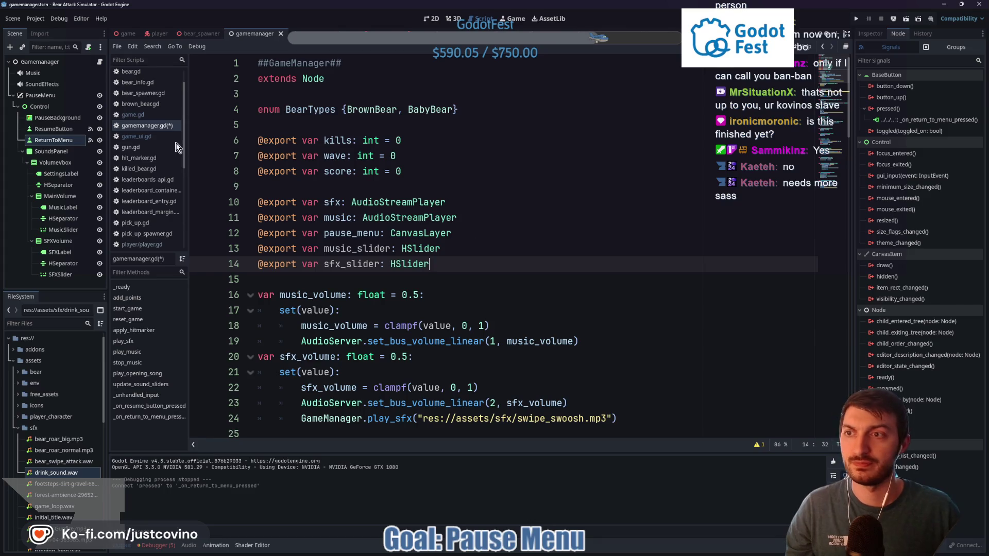
{"action": "key", "text": "ctrl+s"}
Assign SFXSlider to Sfx Slider and MusicSlider to Music Slider on GameManager, then save the scene
{"action": "left_click", "coordinate": [51, 63]}
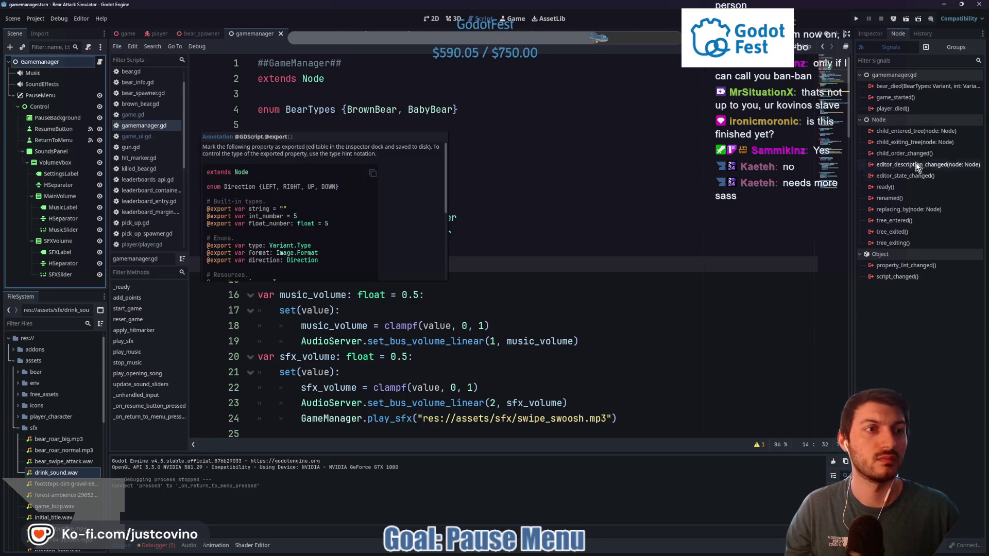
{"action": "left_click", "coordinate": [870, 34]}
{"action": "left_click", "coordinate": [946, 181]}
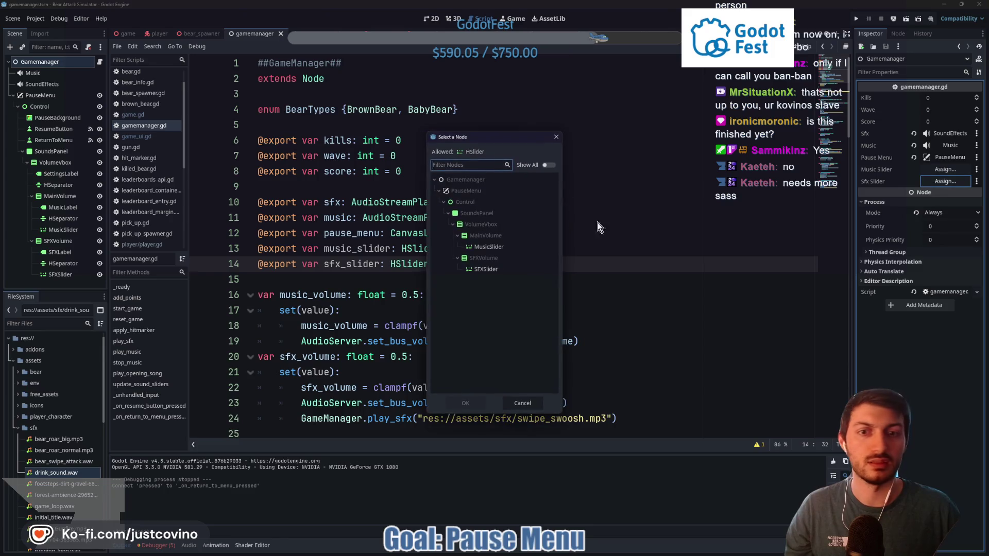
{"action": "left_click", "coordinate": [485, 270]}
{"action": "left_click", "coordinate": [465, 403]}
{"action": "left_click", "coordinate": [945, 170]}
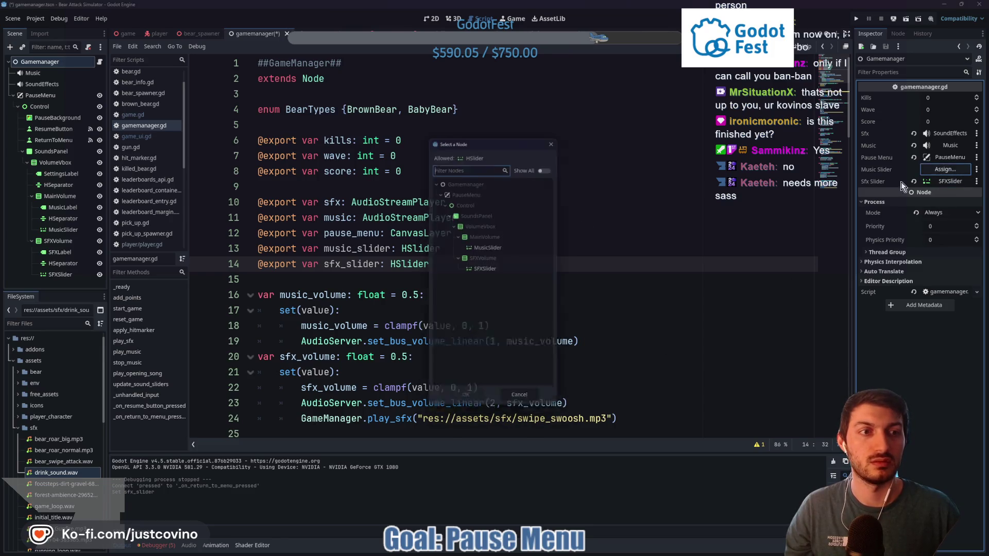
{"action": "left_click", "coordinate": [488, 246]}
{"action": "left_click", "coordinate": [465, 403]}
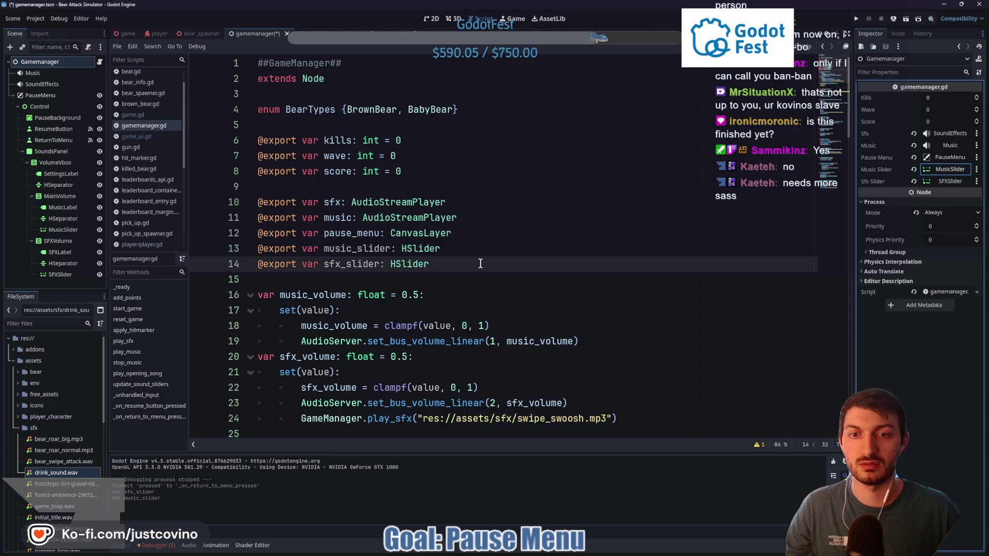
{"action": "key", "text": "ctrl+s"}
{"action": "left_click", "coordinate": [57, 274]}
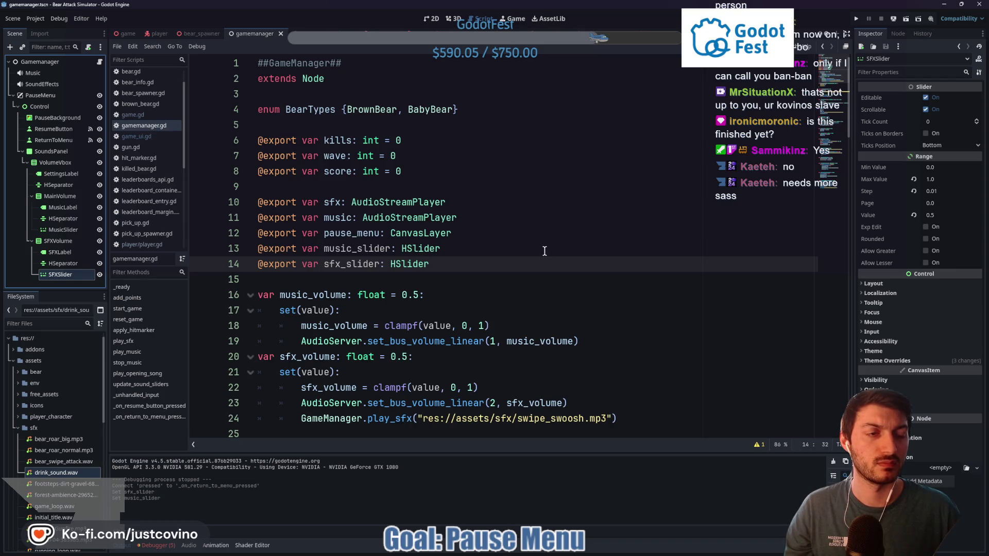
{"action": "left_click", "coordinate": [453, 265]}
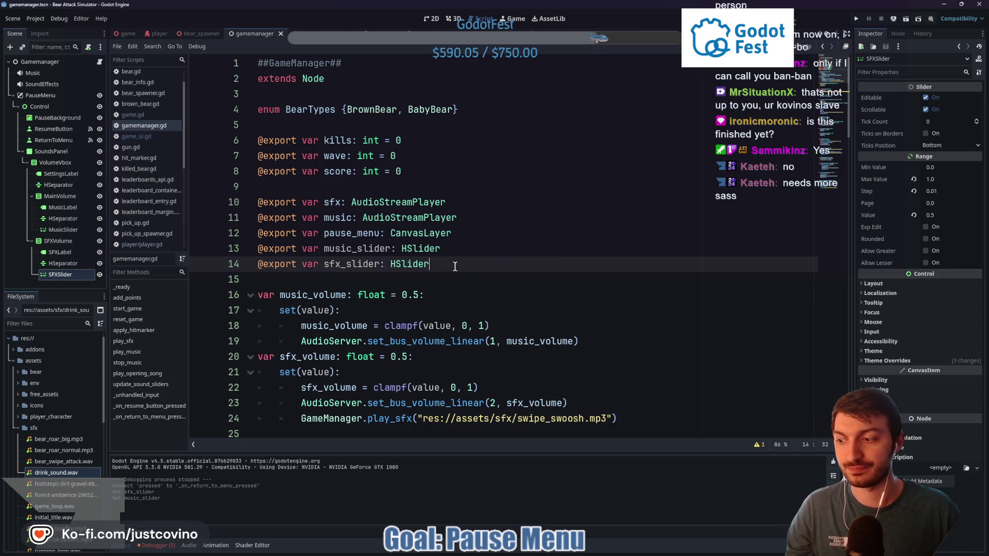
Go to the get_tree().paused = true line in the pause input handler
{"action": "scroll", "coordinate": [459, 269], "scroll_direction": "down", "scroll_amount": 4}
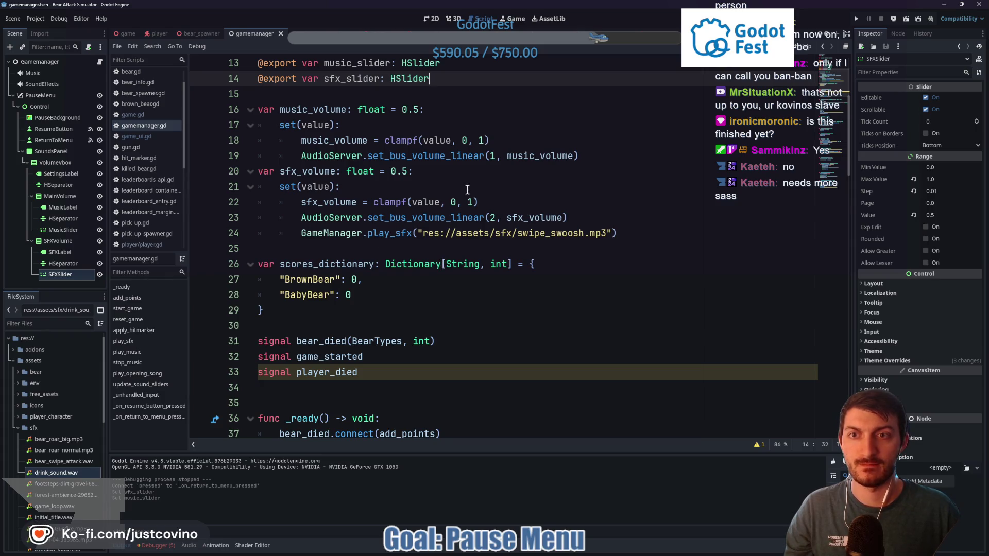
{"action": "scroll", "coordinate": [460, 201], "scroll_direction": "down", "scroll_amount": 5}
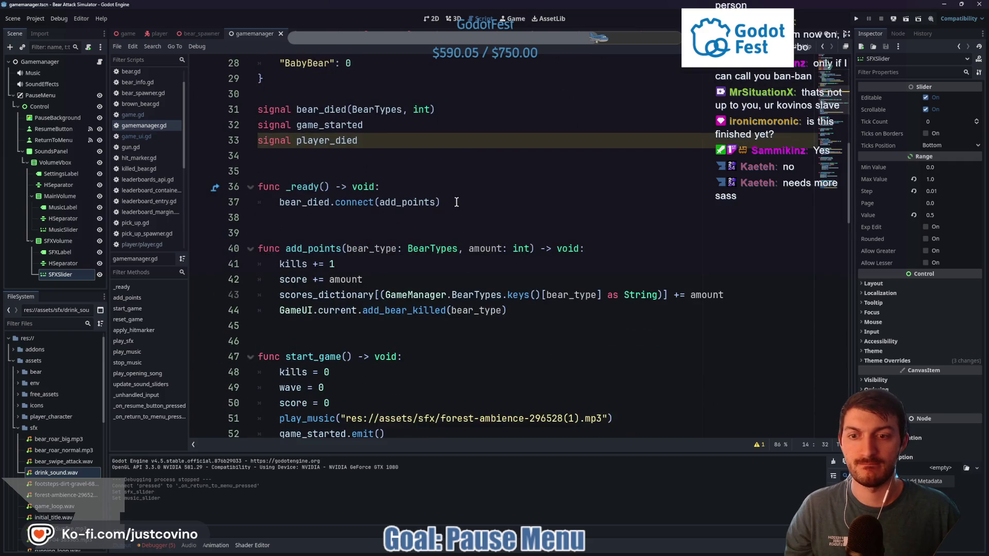
{"action": "scroll", "coordinate": [452, 203], "scroll_direction": "down", "scroll_amount": 4}
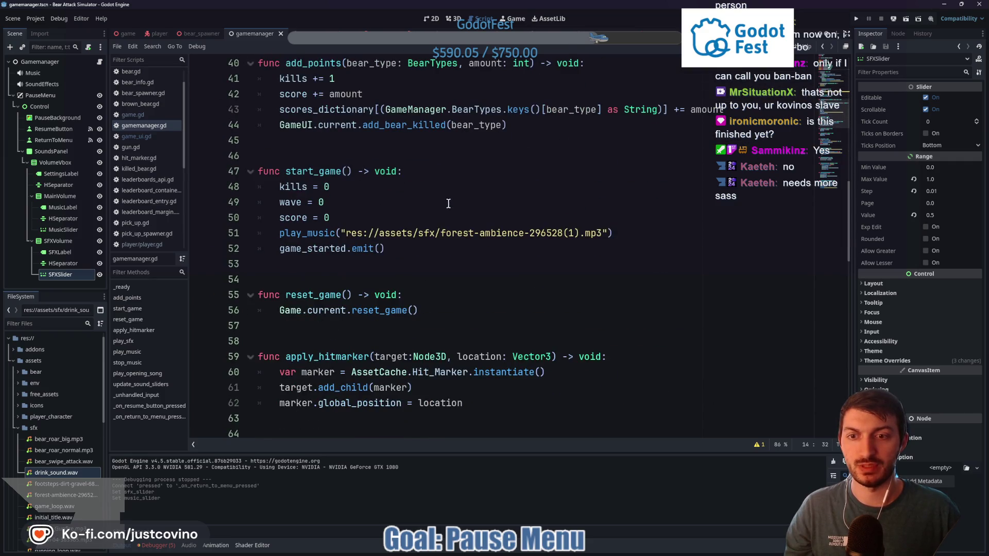
{"action": "scroll", "coordinate": [447, 205], "scroll_direction": "down", "scroll_amount": 9}
{"action": "scroll", "coordinate": [443, 206], "scroll_direction": "down", "scroll_amount": 5}
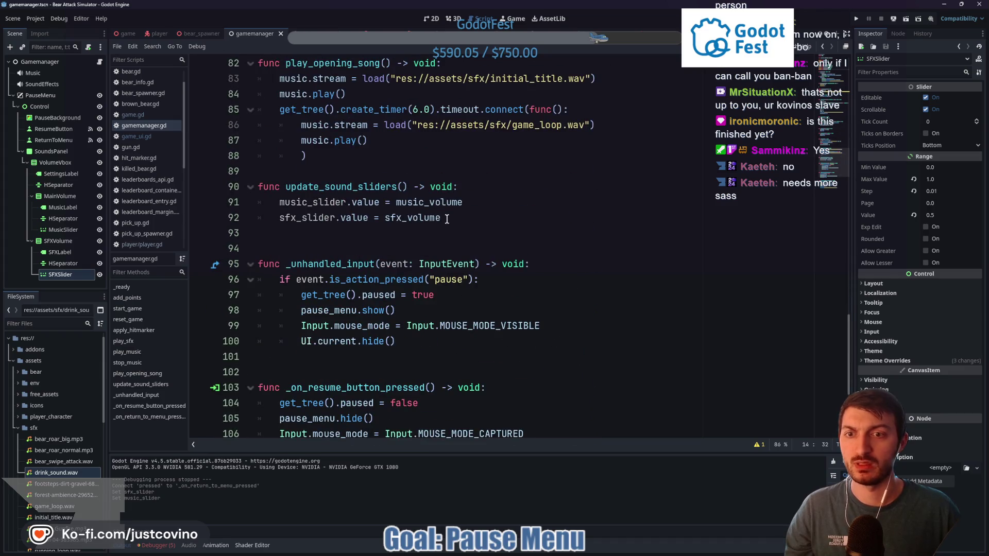
{"action": "scroll", "coordinate": [441, 256], "scroll_direction": "down", "scroll_amount": 2}
{"action": "left_click", "coordinate": [423, 260]}
{"action": "left_click", "coordinate": [414, 247]}
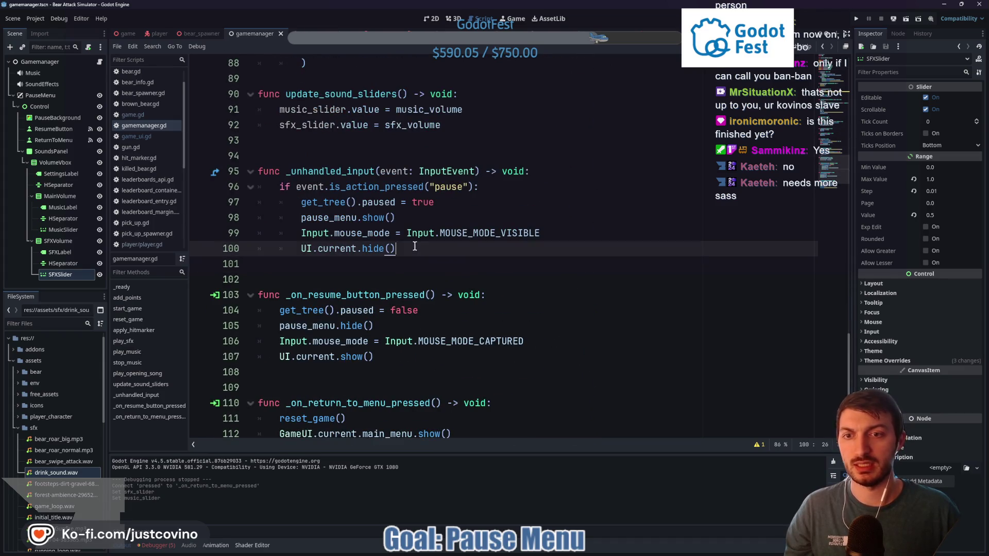
{"action": "left_click", "coordinate": [484, 205]}
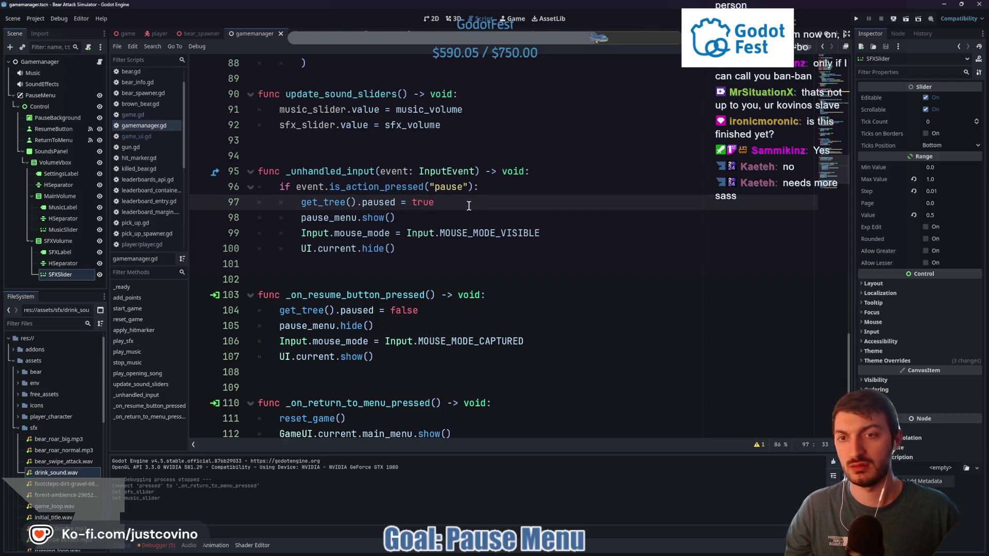
Call update_sound_sliders() right after pausing the tree and save the script
{"action": "key", "text": "Return"}
{"action": "type", "text": "up"}
{"action": "key", "text": "Return"}
{"action": "key", "text": "ctrl+s"}
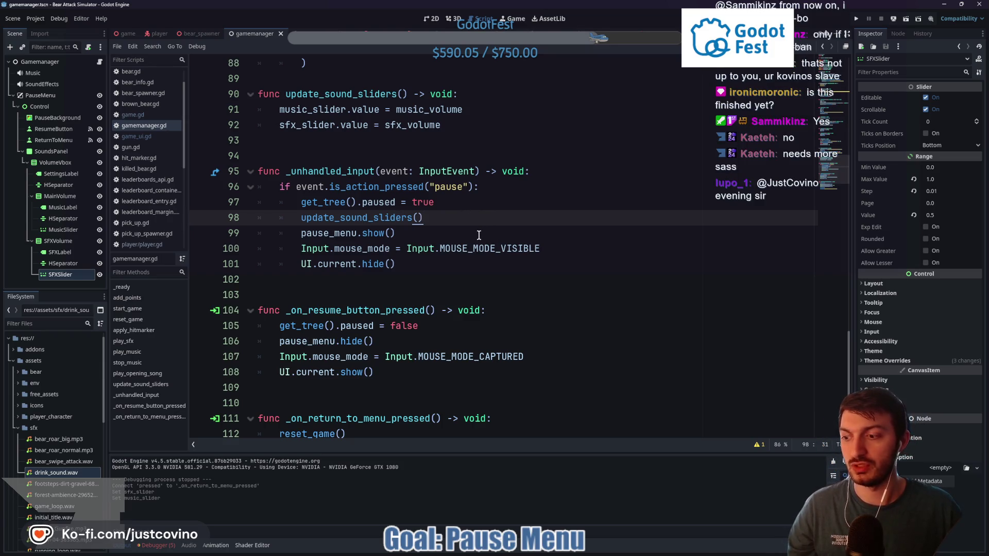
{"action": "scroll", "coordinate": [475, 237], "scroll_direction": "down", "scroll_amount": 3}
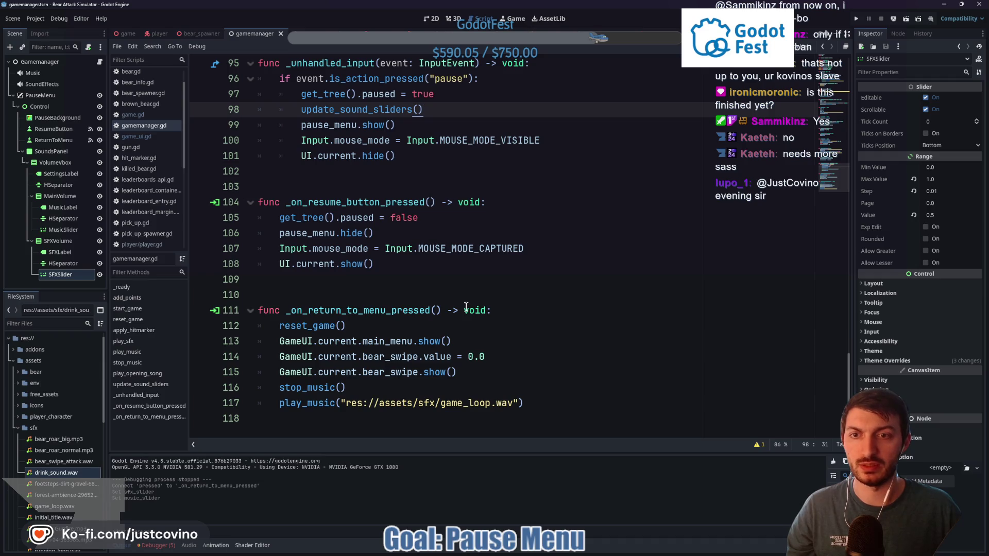
{"action": "left_click", "coordinate": [63, 227]}
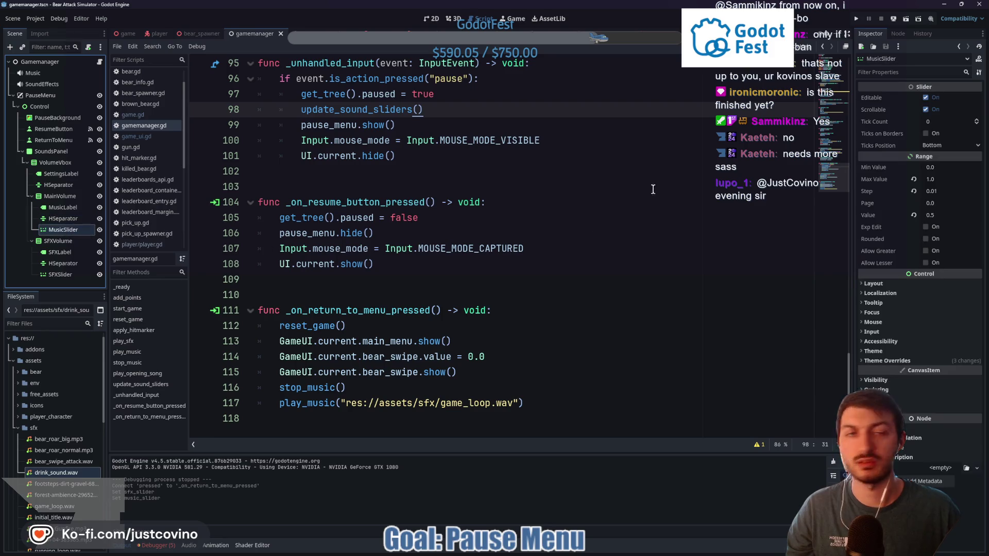
Connect MusicSlider's and SFXSlider's value_changed signals to new handler functions
{"action": "left_click", "coordinate": [898, 34]}
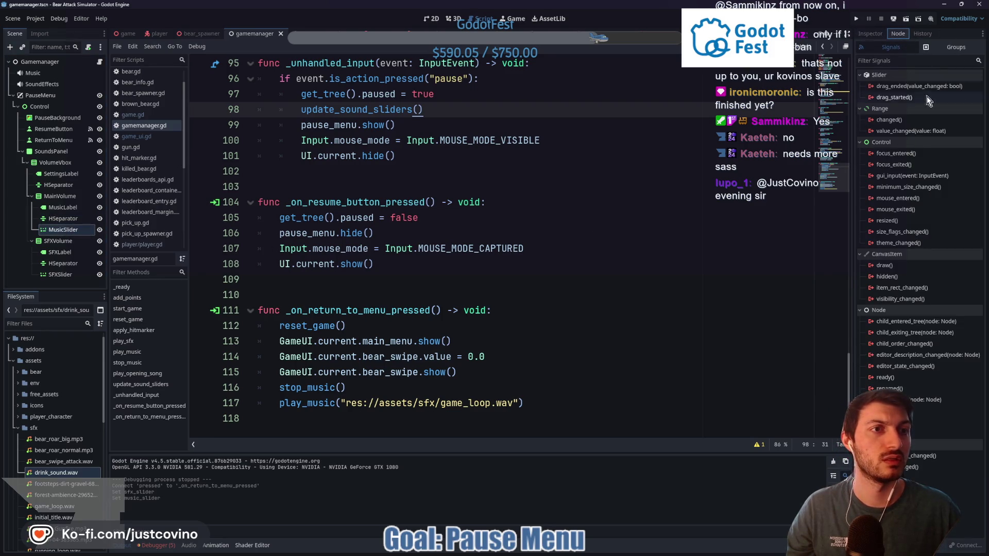
{"action": "double_click", "coordinate": [891, 132]}
{"action": "left_click", "coordinate": [478, 365]}
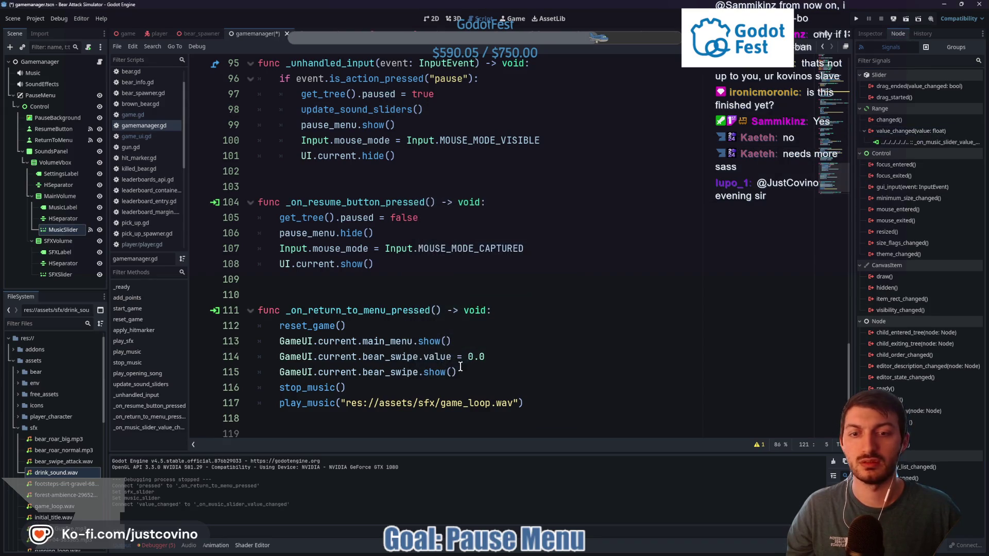
{"action": "left_click", "coordinate": [67, 275]}
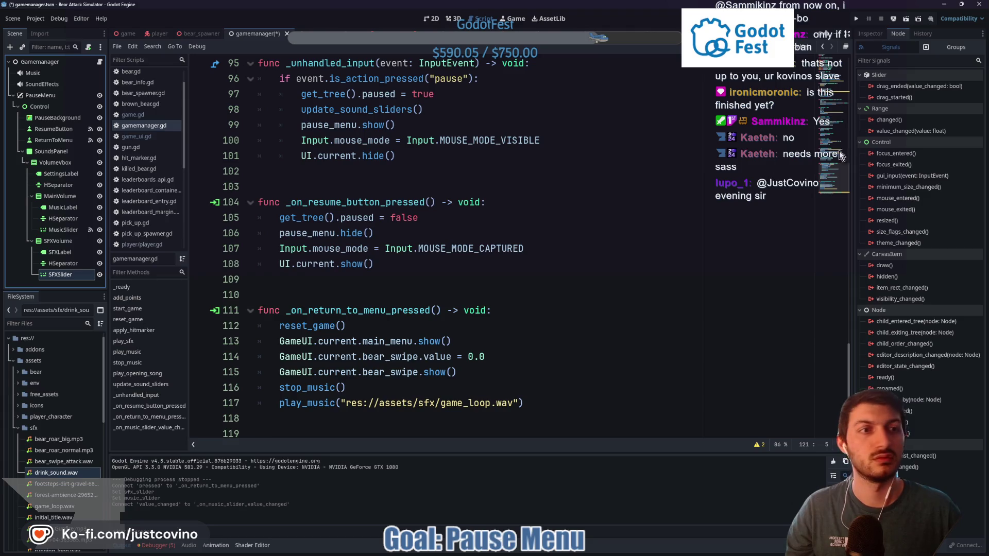
{"action": "double_click", "coordinate": [898, 131]}
{"action": "left_click", "coordinate": [461, 364]}
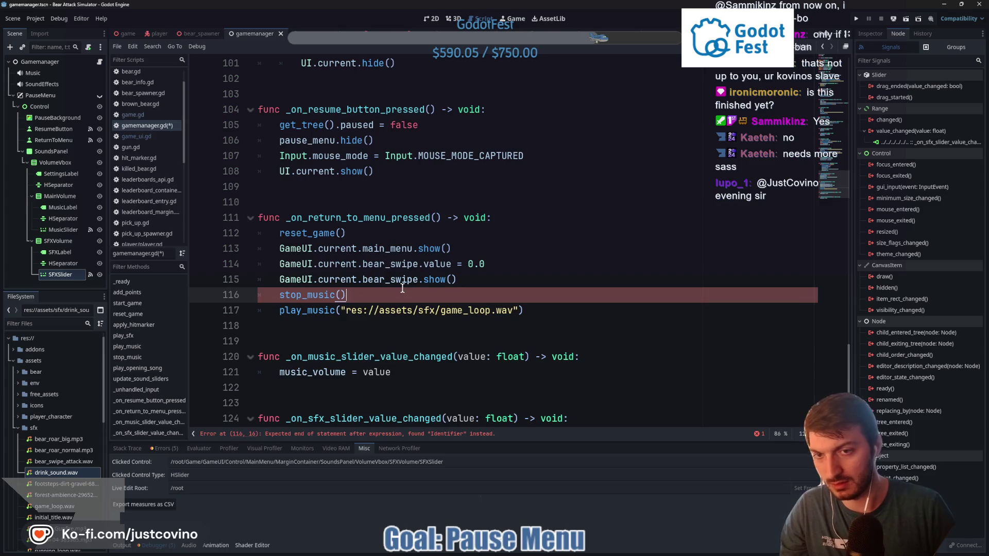
Add 'await get_tree().process_frame' after stop_music() in return-to-menu, then run the game
{"action": "key", "text": "Return"}
{"action": "type", "text": "get_tree()."}
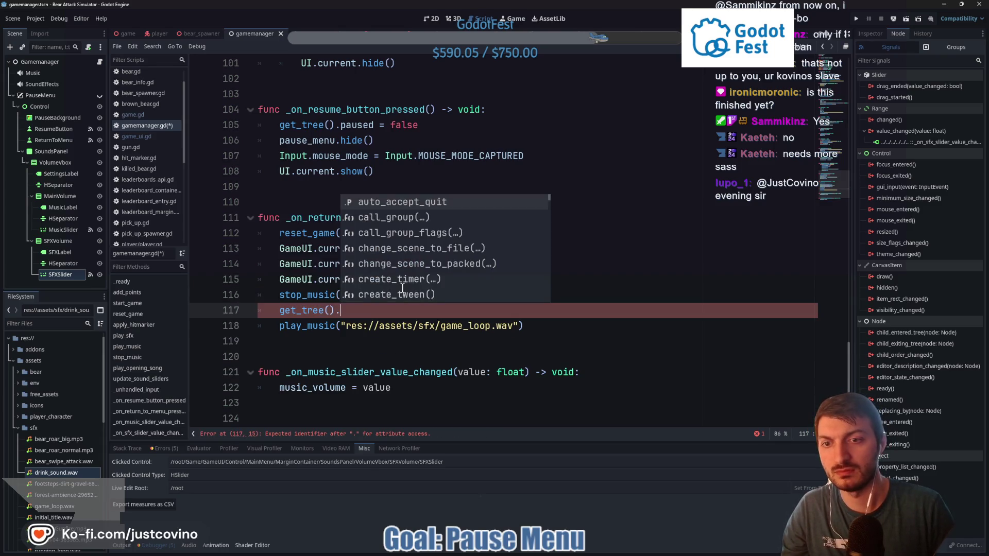
{"action": "type", "text": "pro"}
{"action": "key", "text": "Return"}
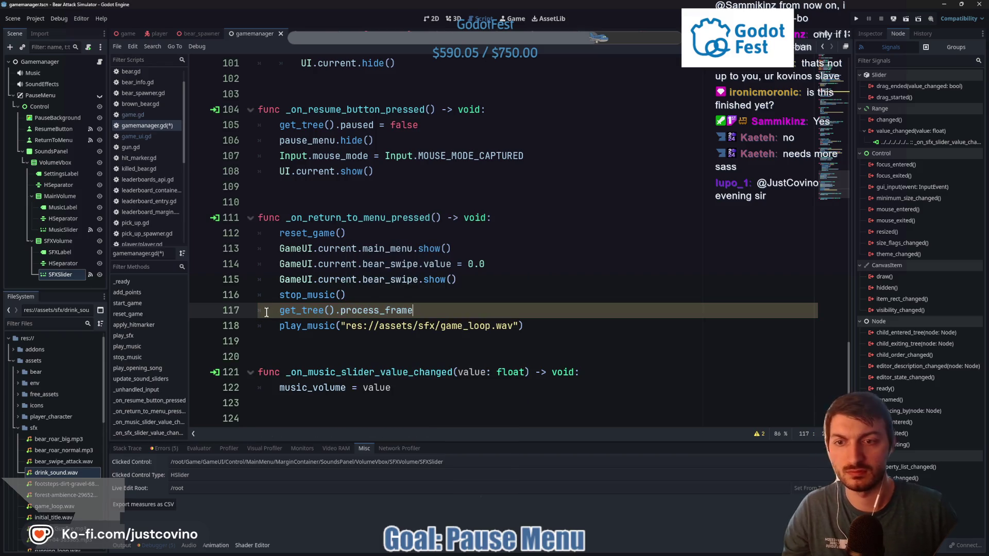
{"action": "type", "text": "await"}
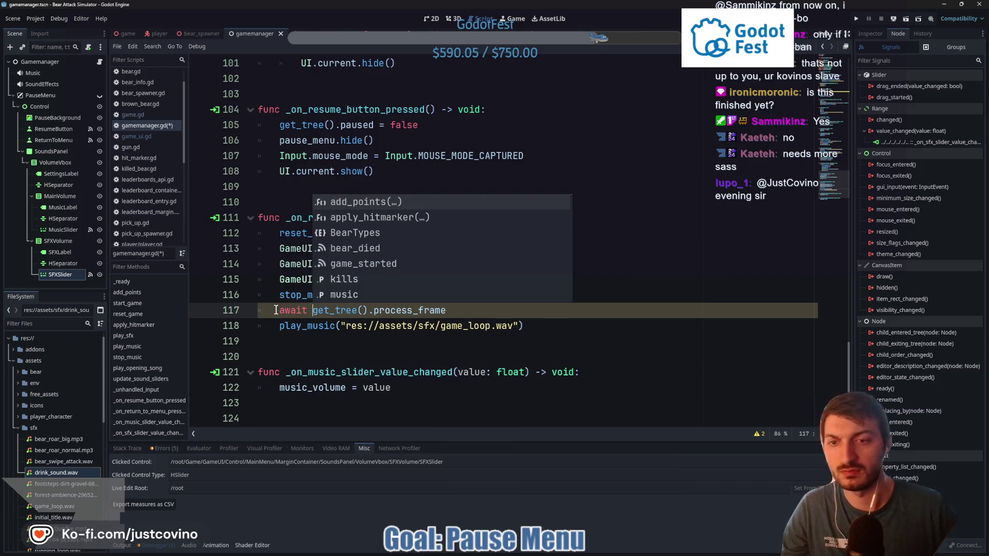
{"action": "key", "text": "End"}
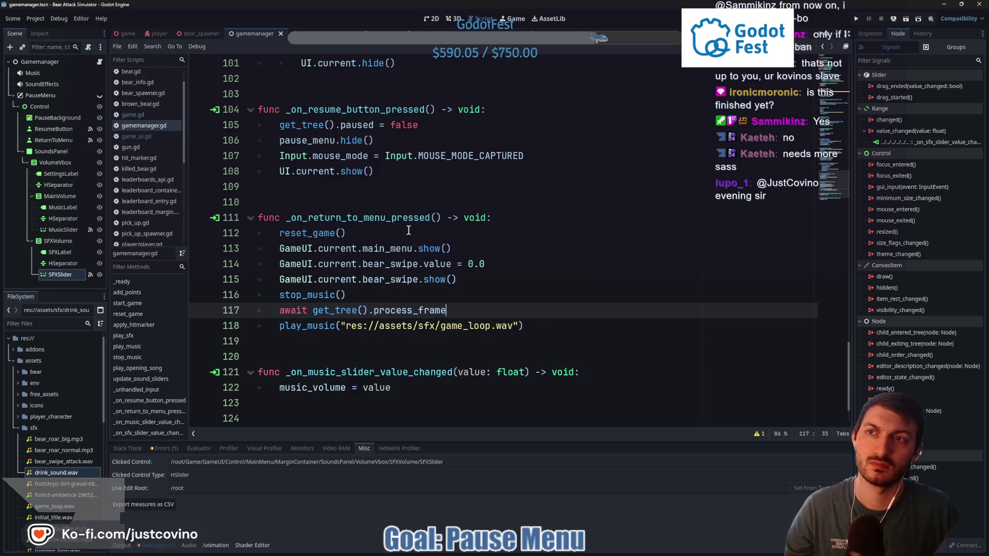
{"action": "key", "text": "F5"}
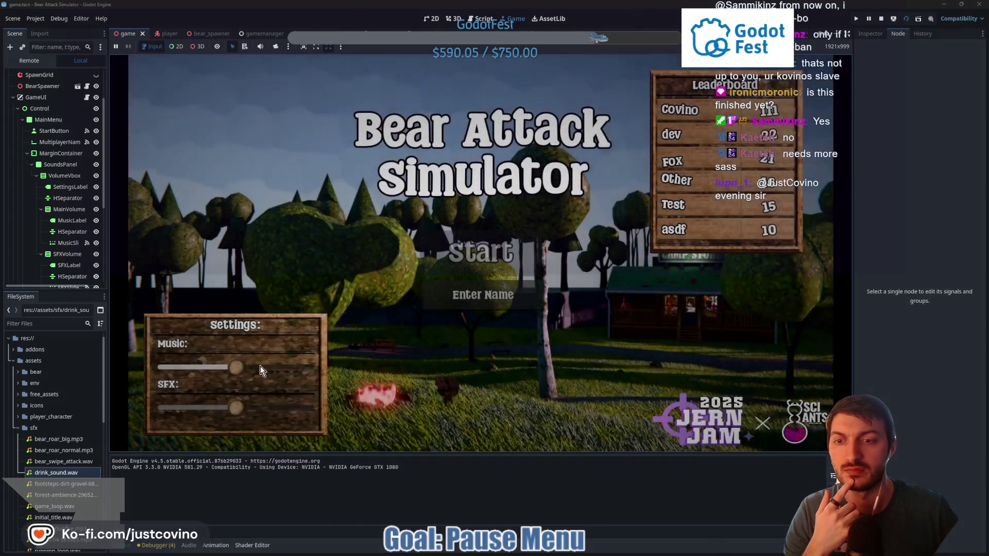
On the main menu, adjust both volume sliders, enter a player name and start a run
{"action": "left_click_drag", "start_coordinate": [202, 366], "coordinate": [220, 367]}
{"action": "mouse_move", "coordinate": [244, 408]}
{"action": "left_mouse_down"}
{"action": "mouse_move", "coordinate": [258, 408]}
{"action": "mouse_move", "coordinate": [215, 408]}
{"action": "left_mouse_up"}
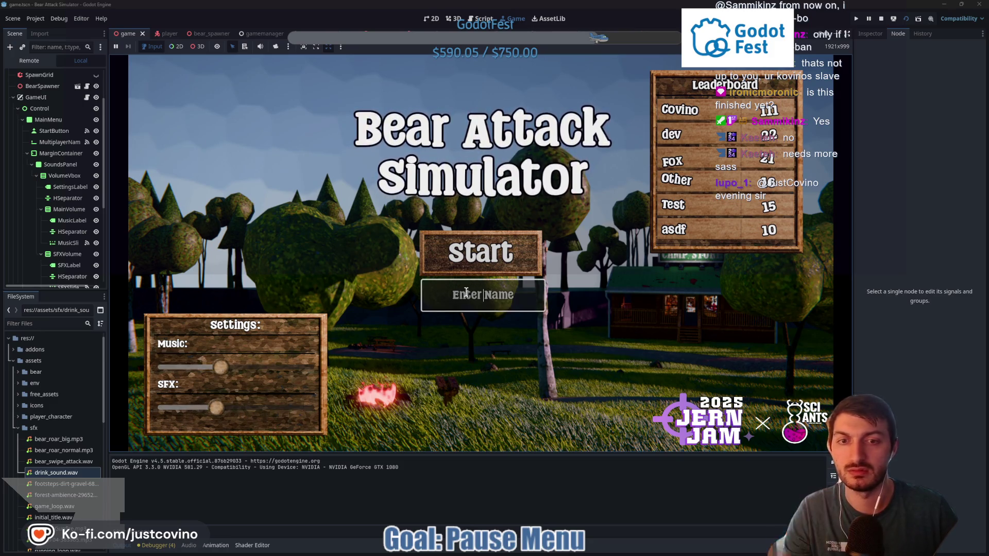
{"action": "left_click", "coordinate": [451, 295]}
{"action": "type", "text": "hgjghj"}
{"action": "key", "text": "Return"}
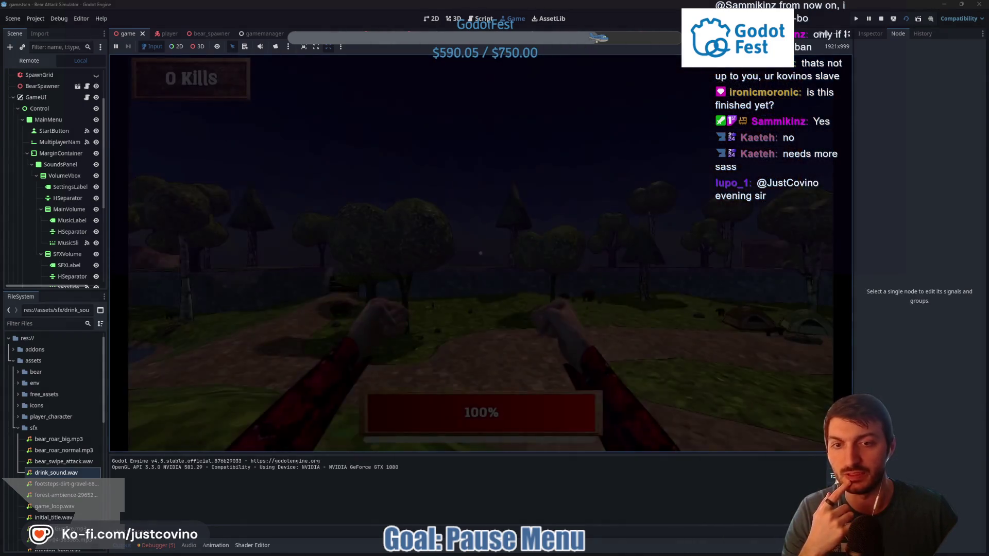
Pause with Esc, drag music and sound-effects volume to zero, and return to the menu
{"action": "key", "text": "Escape"}
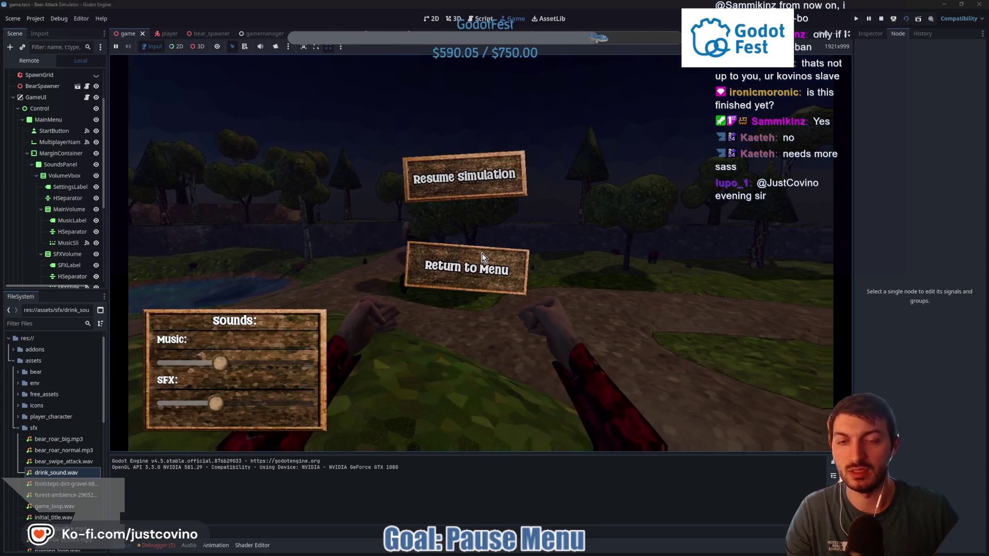
{"action": "mouse_move", "coordinate": [209, 363]}
{"action": "left_mouse_down"}
{"action": "mouse_move", "coordinate": [248, 367]}
{"action": "mouse_move", "coordinate": [158, 363]}
{"action": "left_mouse_up"}
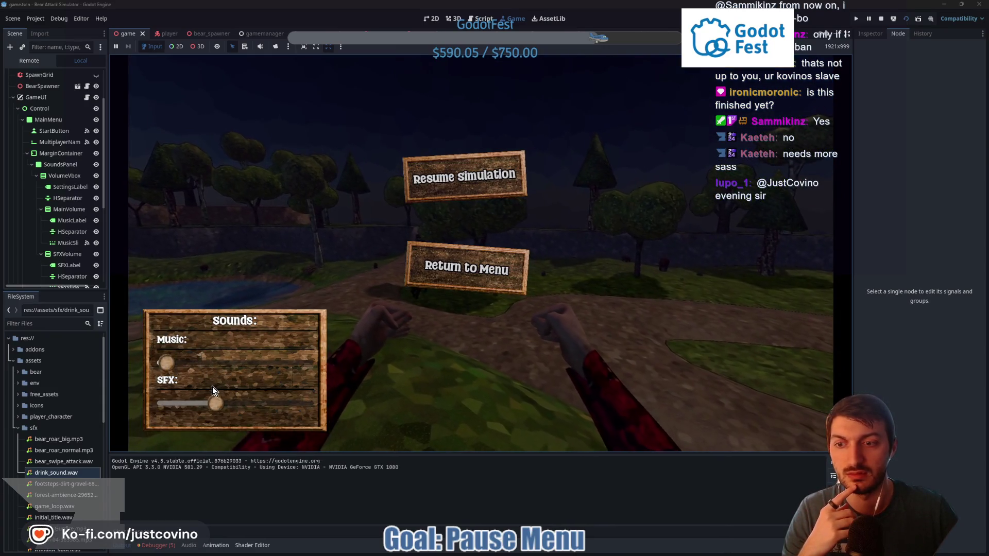
{"action": "left_click_drag", "start_coordinate": [215, 403], "coordinate": [160, 403]}
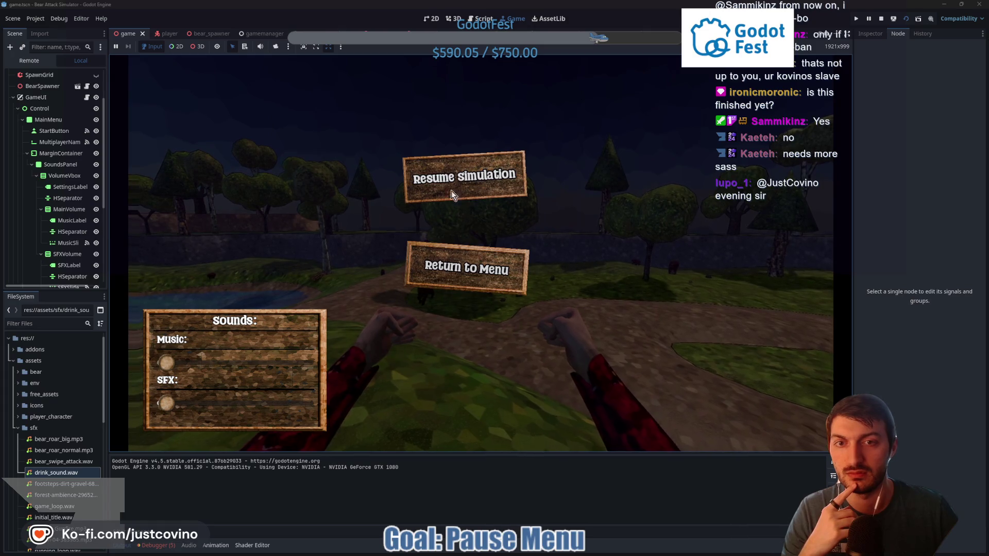
{"action": "left_click", "coordinate": [455, 269]}
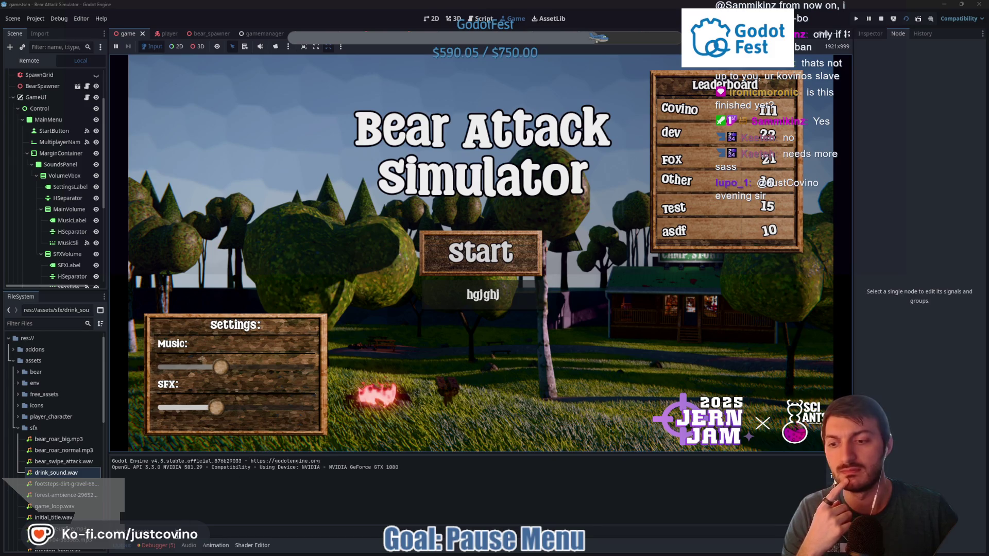
Review the Debugger errors and the output log, then stop the running game
{"action": "left_click", "coordinate": [157, 545]}
{"action": "left_click", "coordinate": [164, 448]}
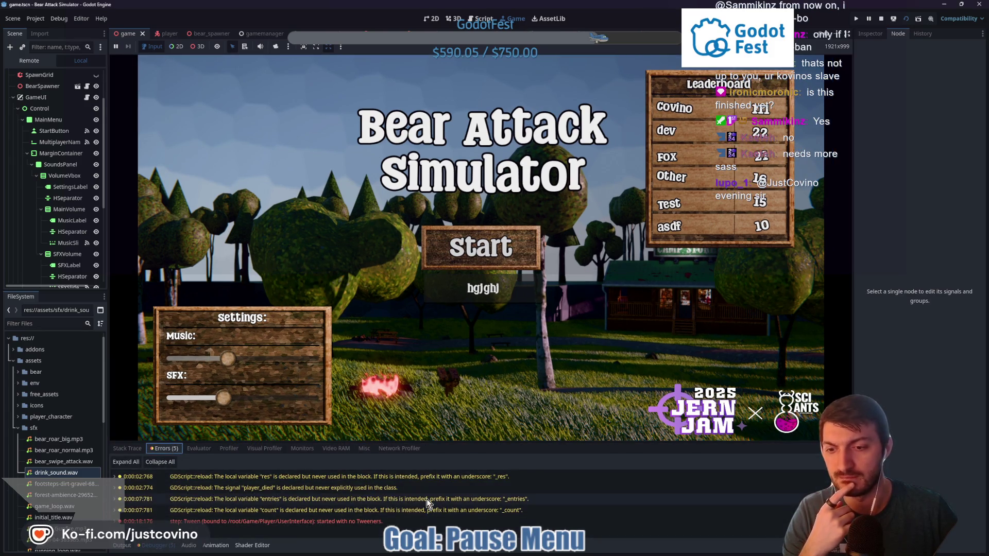
{"action": "left_click", "coordinate": [122, 545]}
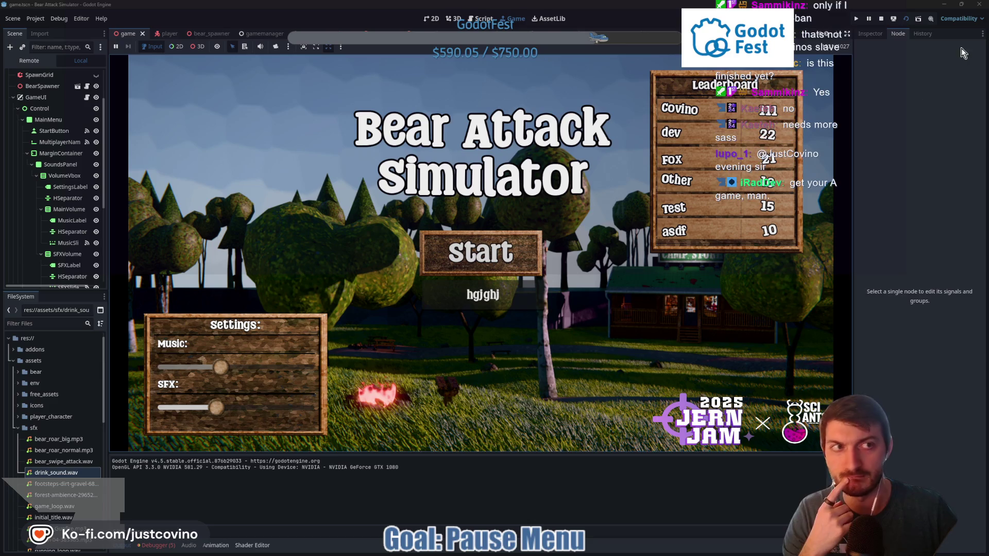
{"action": "left_click", "coordinate": [881, 20]}
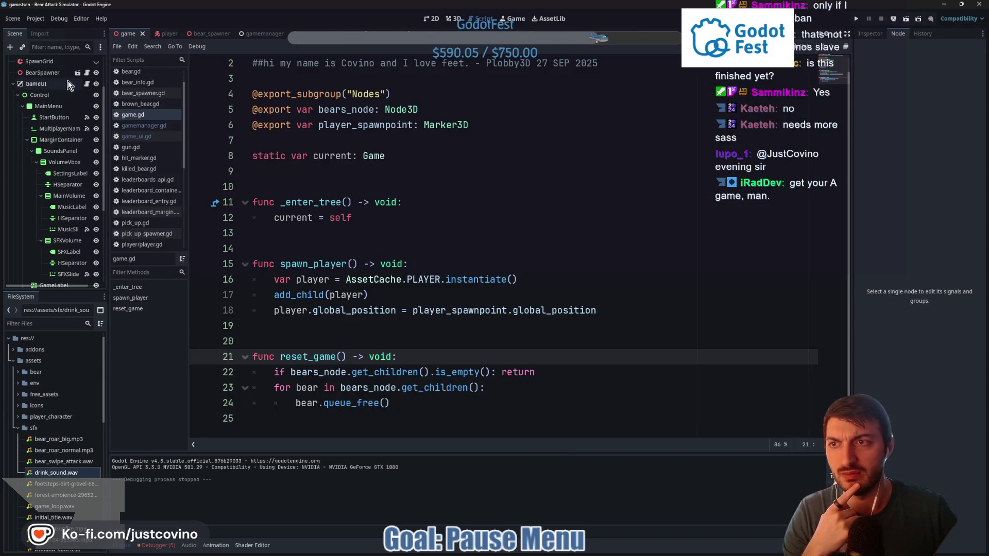
Open game_ui.gd and enlarge the Debugger Errors panel to read the warnings
{"action": "left_click", "coordinate": [87, 84]}
{"action": "scroll", "coordinate": [440, 263], "scroll_direction": "up", "scroll_amount": 3}
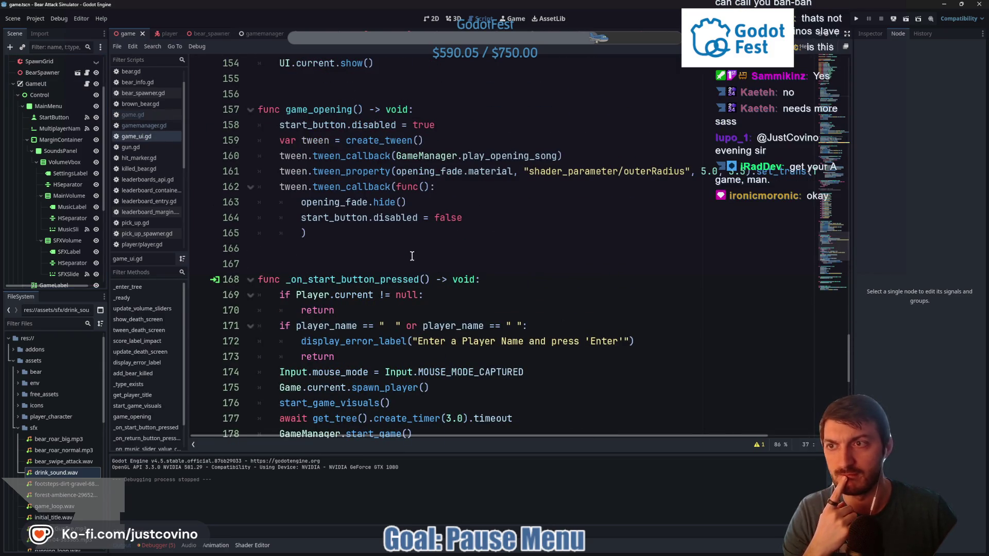
{"action": "scroll", "coordinate": [407, 253], "scroll_direction": "up", "scroll_amount": 4}
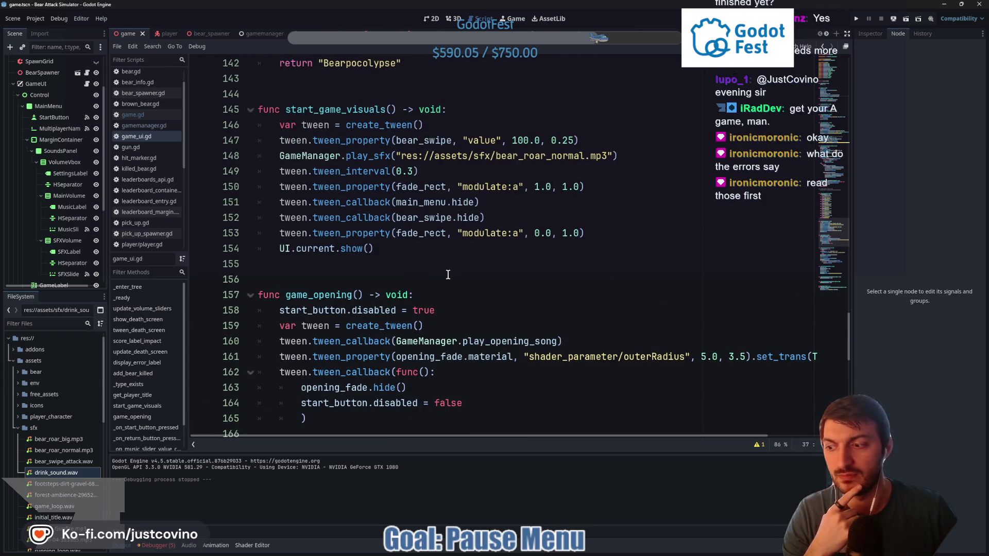
{"action": "left_click", "coordinate": [153, 546]}
{"action": "mouse_move", "coordinate": [449, 442]}
{"action": "left_mouse_down"}
{"action": "mouse_move", "coordinate": [445, 190]}
{"action": "mouse_move", "coordinate": [361, 489]}
{"action": "mouse_move", "coordinate": [284, 322]}
{"action": "mouse_move", "coordinate": [206, 489]}
{"action": "mouse_move", "coordinate": [126, 547]}
{"action": "left_mouse_up"}
Collapse the bottom panel and scroll up to the _ready function
{"action": "left_click", "coordinate": [124, 546]}
{"action": "left_click", "coordinate": [123, 545]}
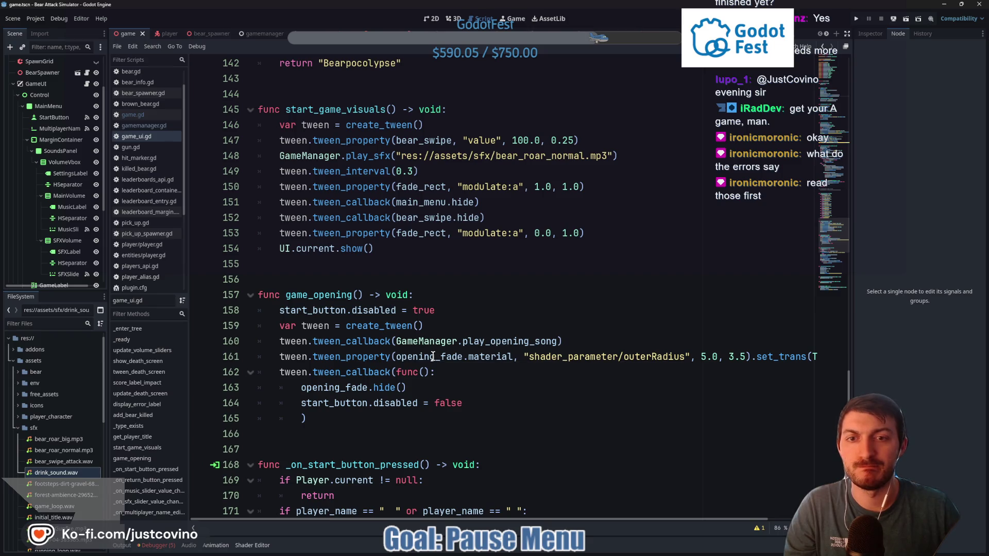
{"action": "scroll", "coordinate": [431, 356], "scroll_direction": "up", "scroll_amount": 4}
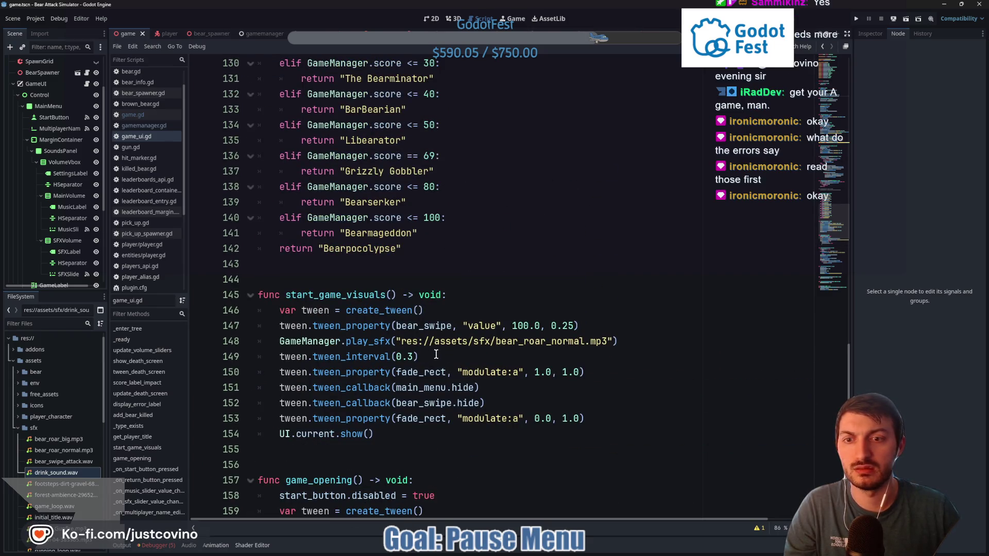
{"action": "scroll", "coordinate": [436, 355], "scroll_direction": "up", "scroll_amount": 20}
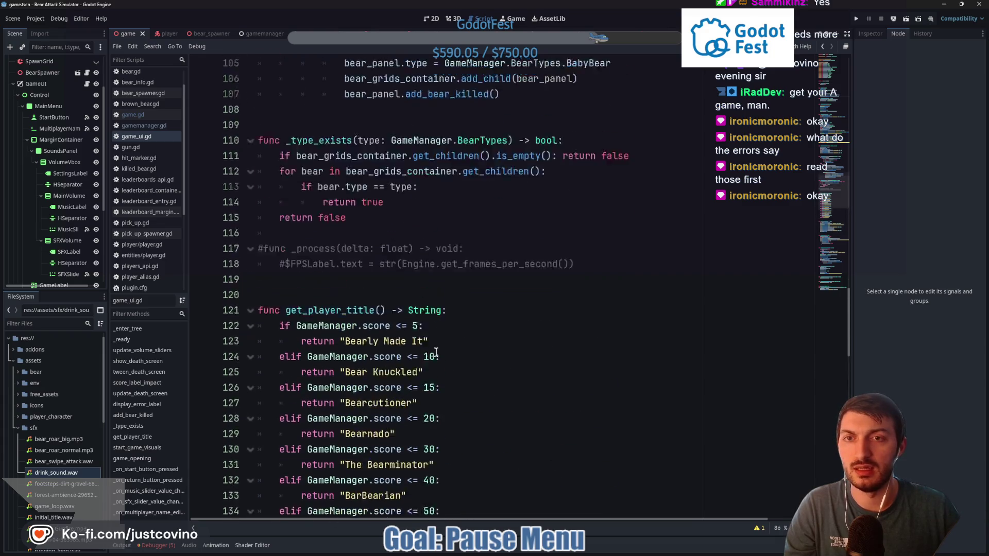
{"action": "scroll", "coordinate": [436, 355], "scroll_direction": "up", "scroll_amount": 6}
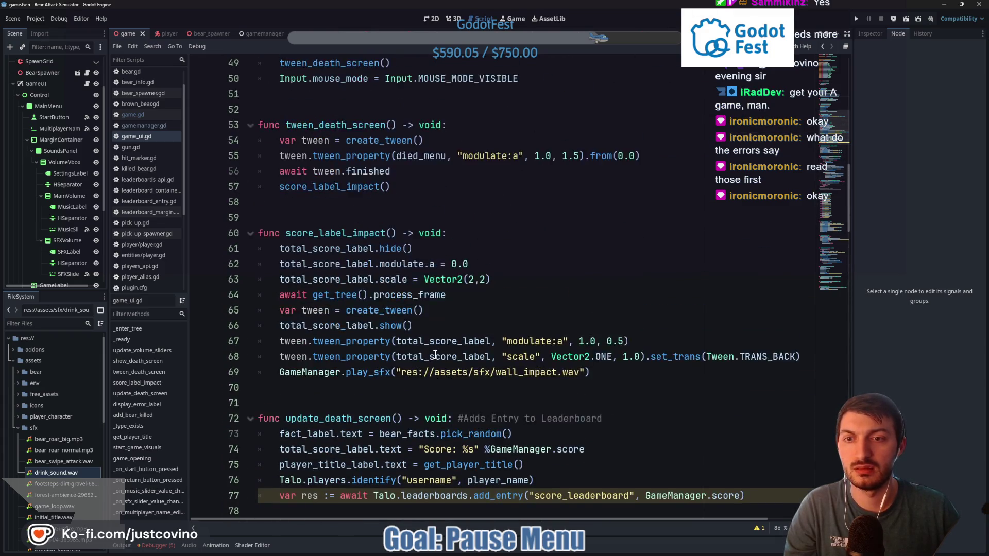
{"action": "scroll", "coordinate": [407, 314], "scroll_direction": "up", "scroll_amount": 3}
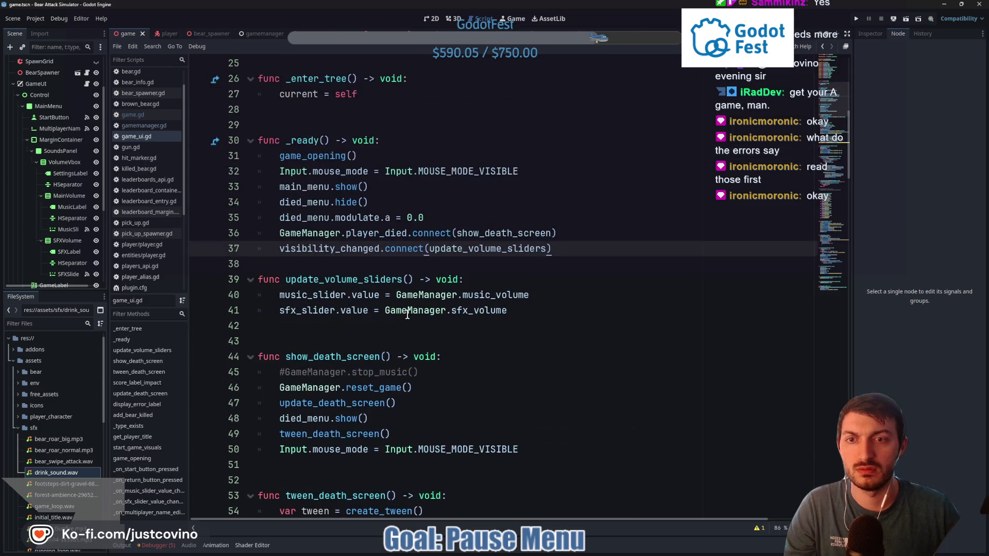
{"action": "double_click", "coordinate": [343, 250]}
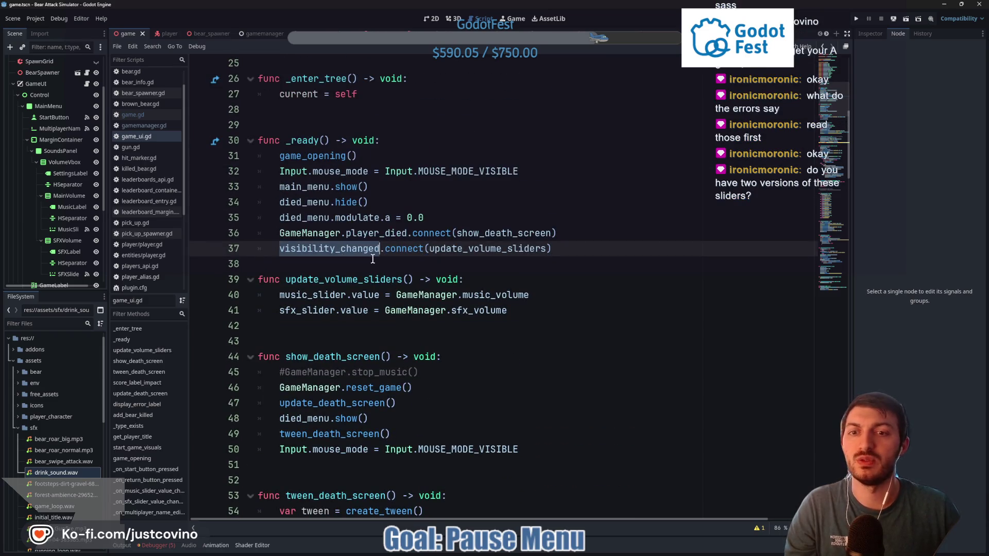
{"action": "double_click", "coordinate": [494, 248]}
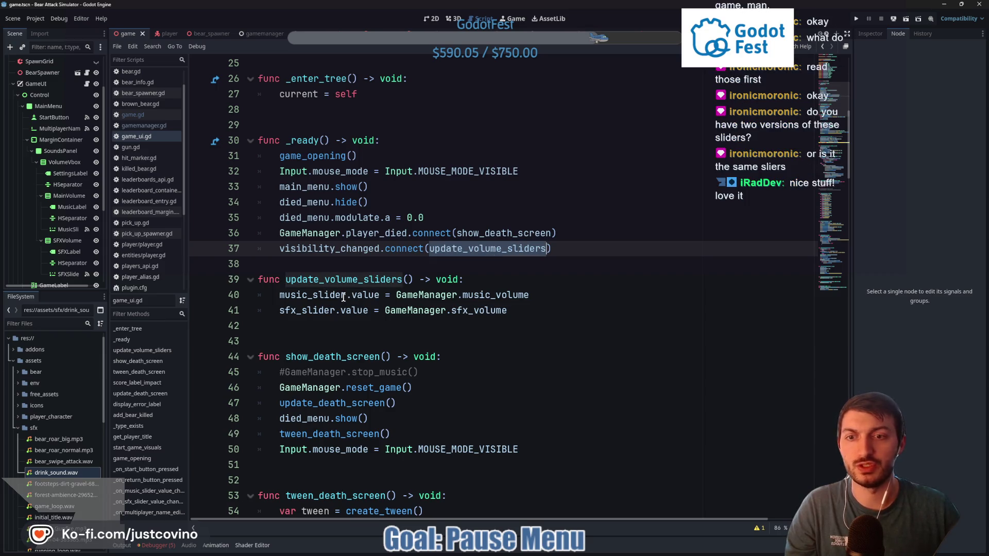
{"action": "mouse_move", "coordinate": [333, 295]}
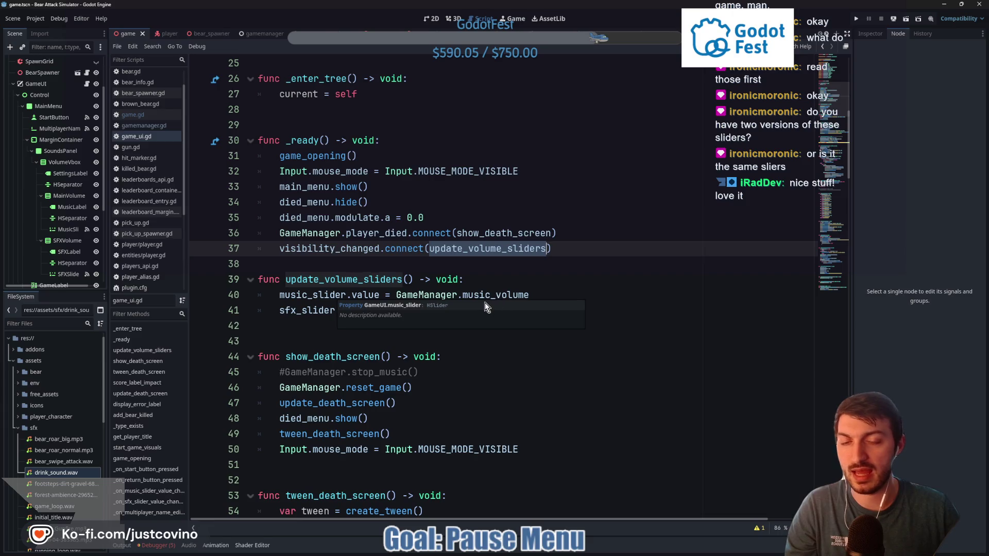
{"action": "left_click", "coordinate": [322, 248]}
{"action": "double_click", "coordinate": [316, 248]}
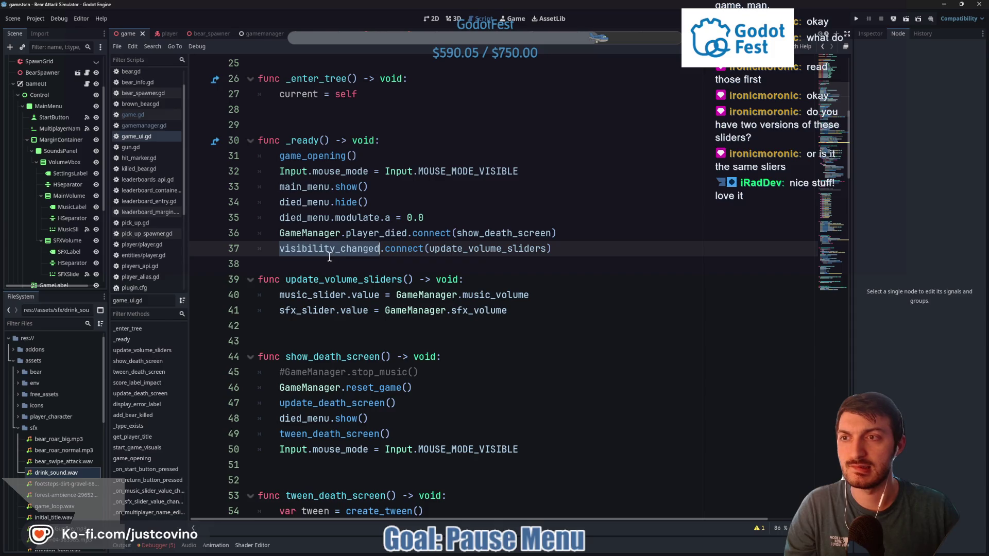
{"action": "scroll", "coordinate": [330, 256], "scroll_direction": "up", "scroll_amount": 8}
{"action": "scroll", "coordinate": [344, 287], "scroll_direction": "down", "scroll_amount": 8}
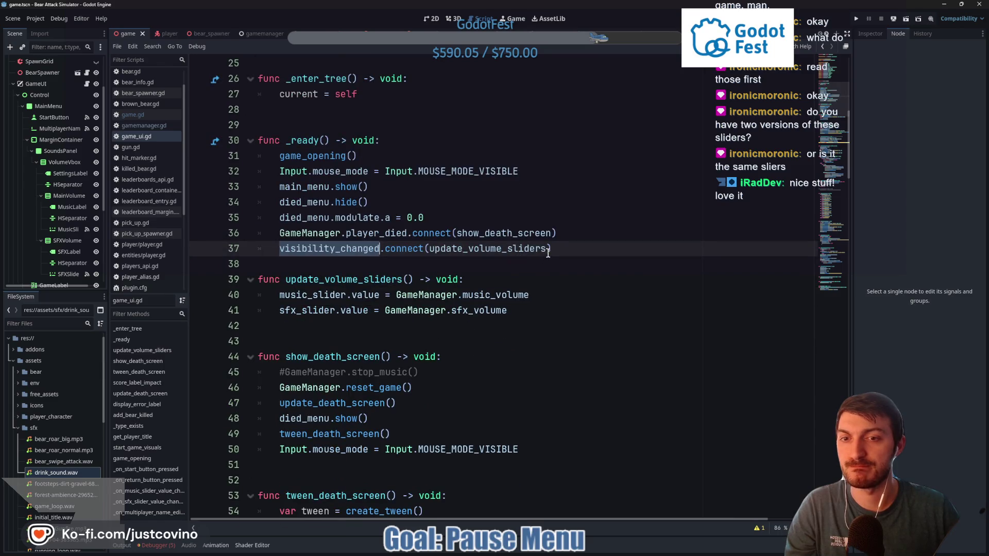
{"action": "scroll", "coordinate": [536, 273], "scroll_direction": "up", "scroll_amount": 8}
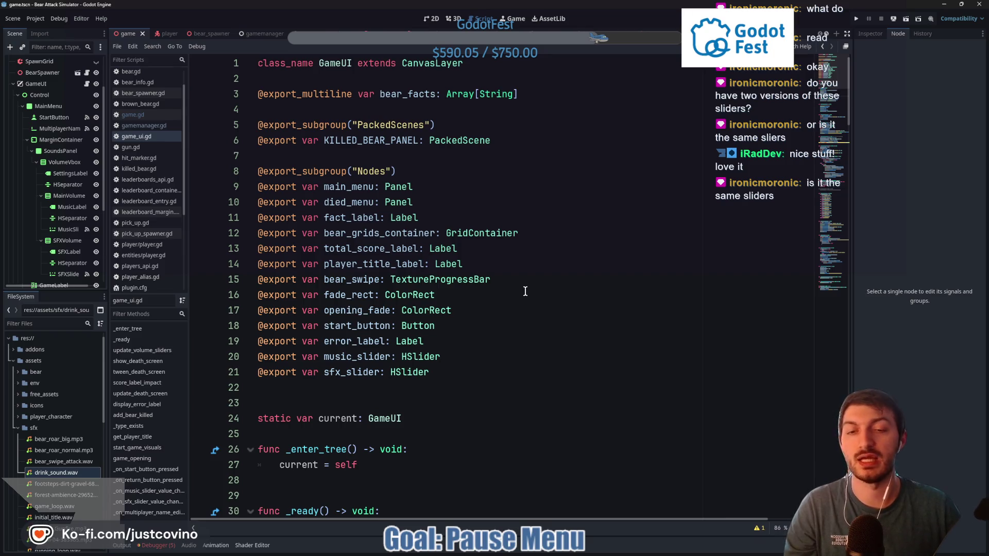
{"action": "scroll", "coordinate": [520, 288], "scroll_direction": "down", "scroll_amount": 2}
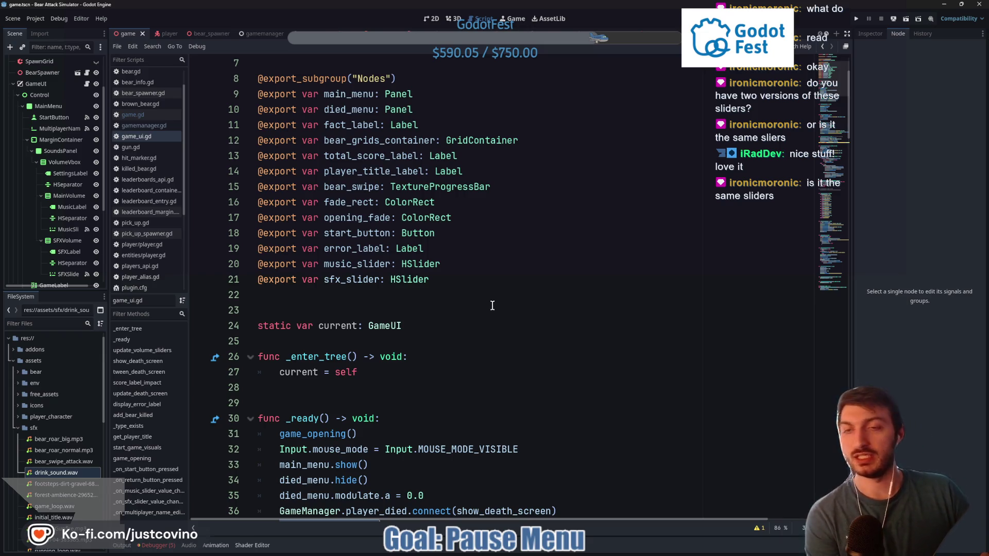
{"action": "scroll", "coordinate": [487, 316], "scroll_direction": "down", "scroll_amount": 4}
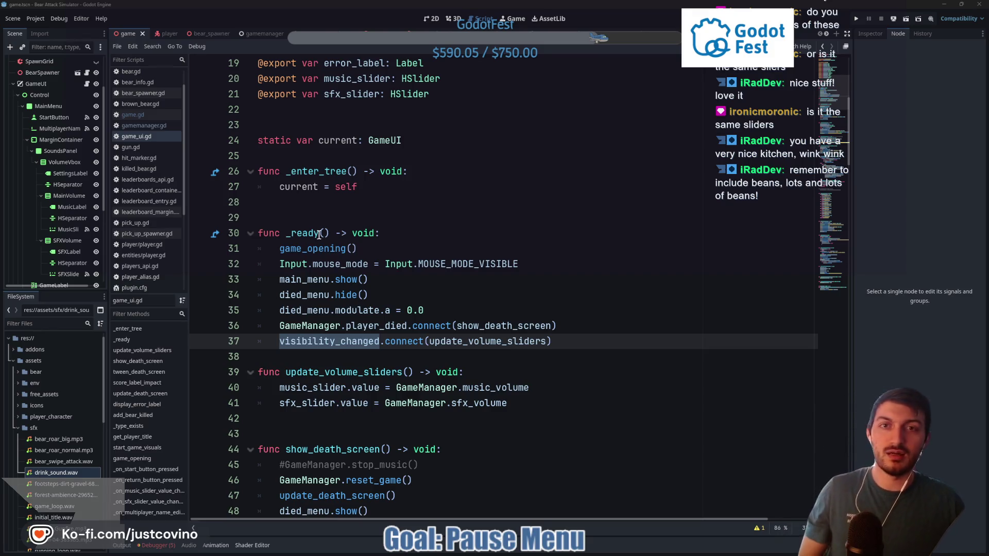
{"action": "mouse_move", "coordinate": [319, 234]}
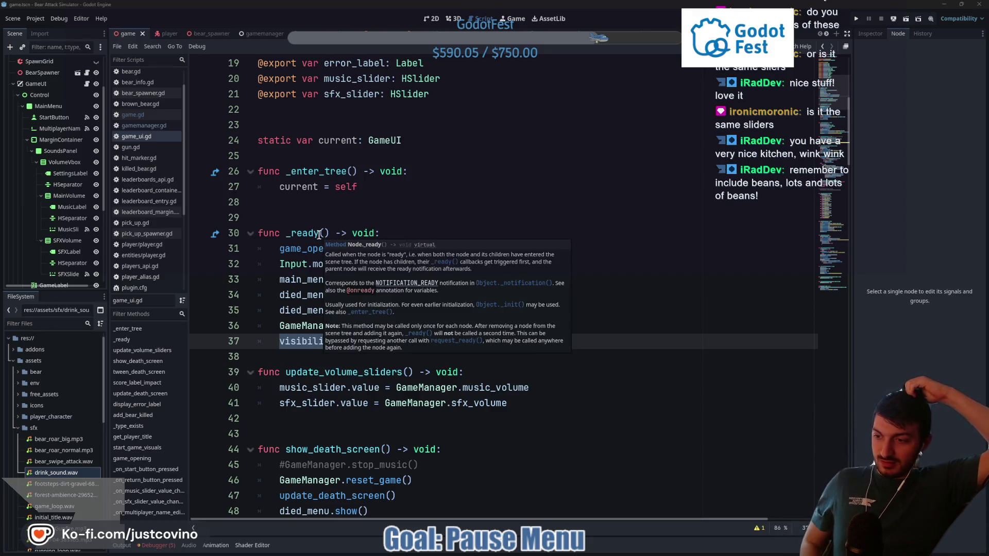